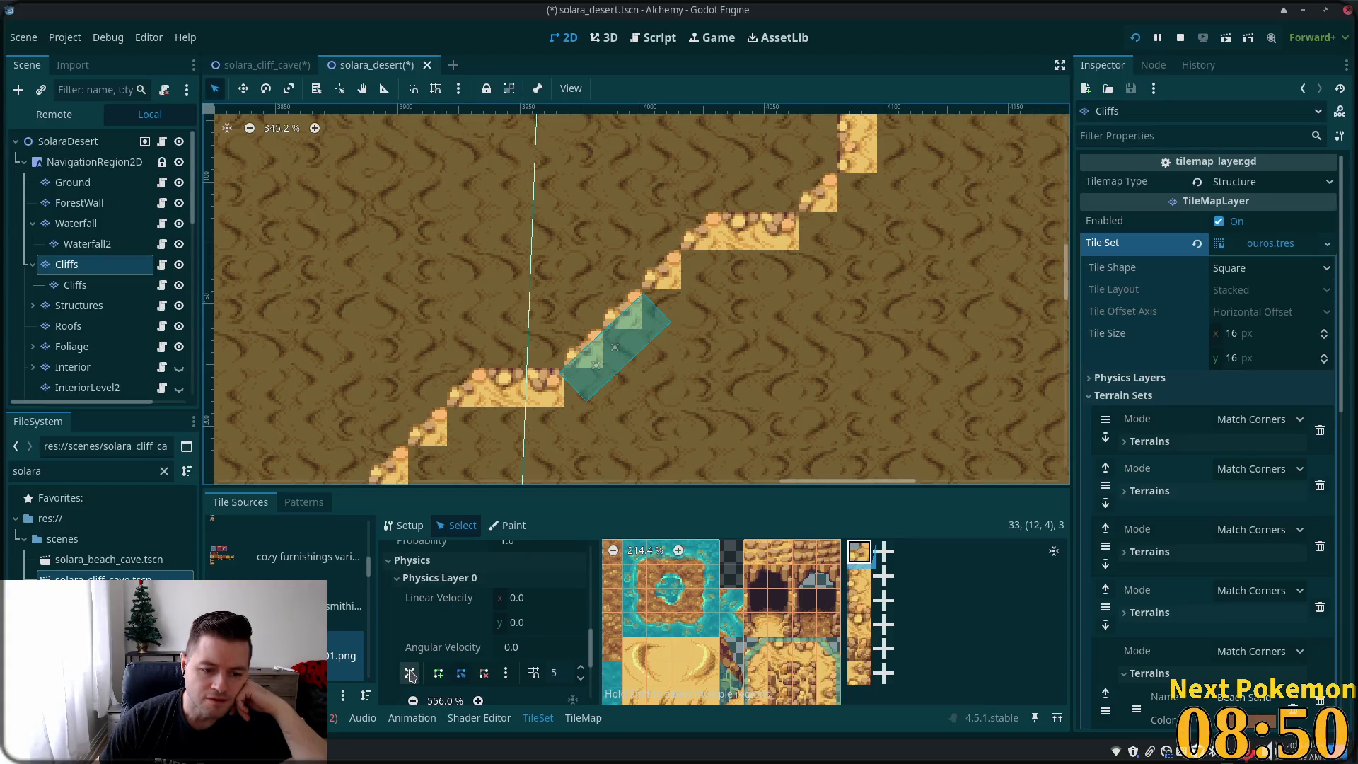
- View the atlas tiles' probability and linear velocity values, then bring up the TileMap panel
scroll(427, 580, "up", 1)
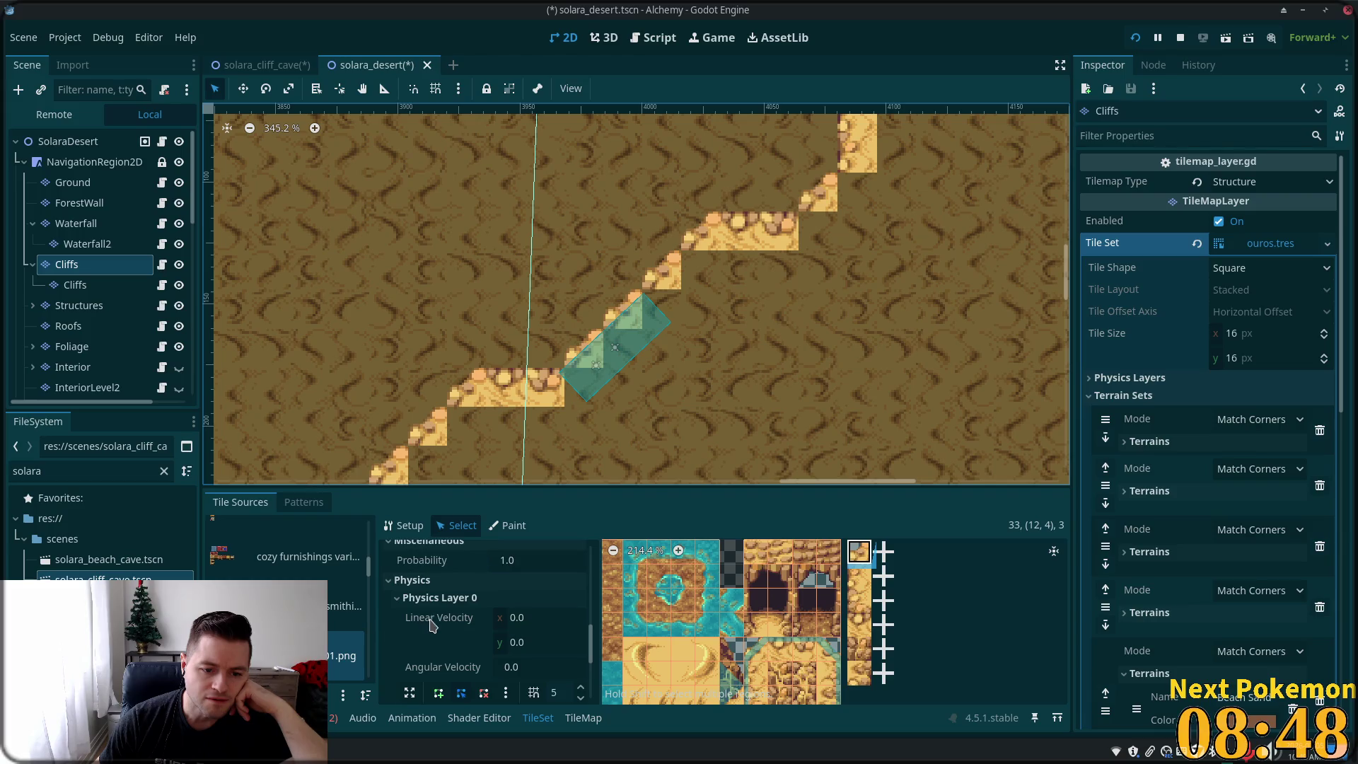
left_click(423, 566)
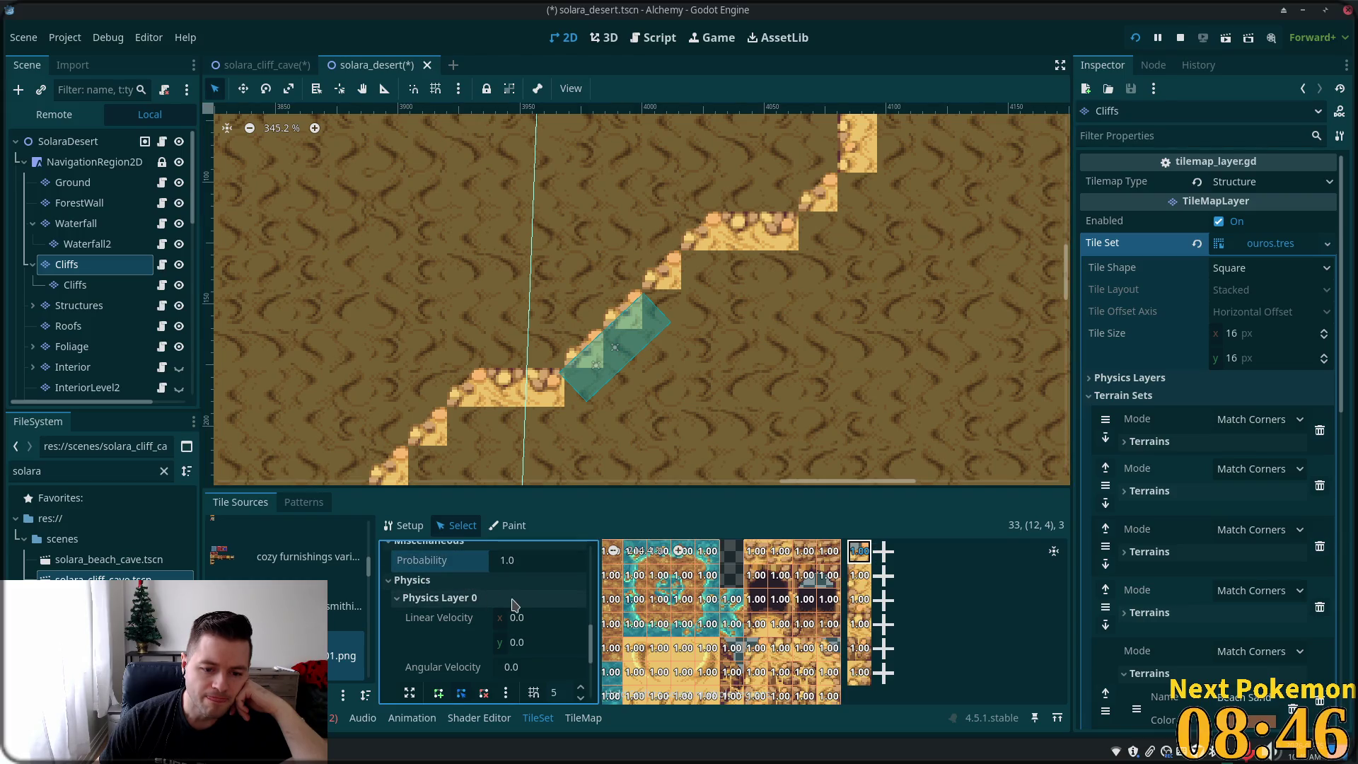
left_click(435, 621)
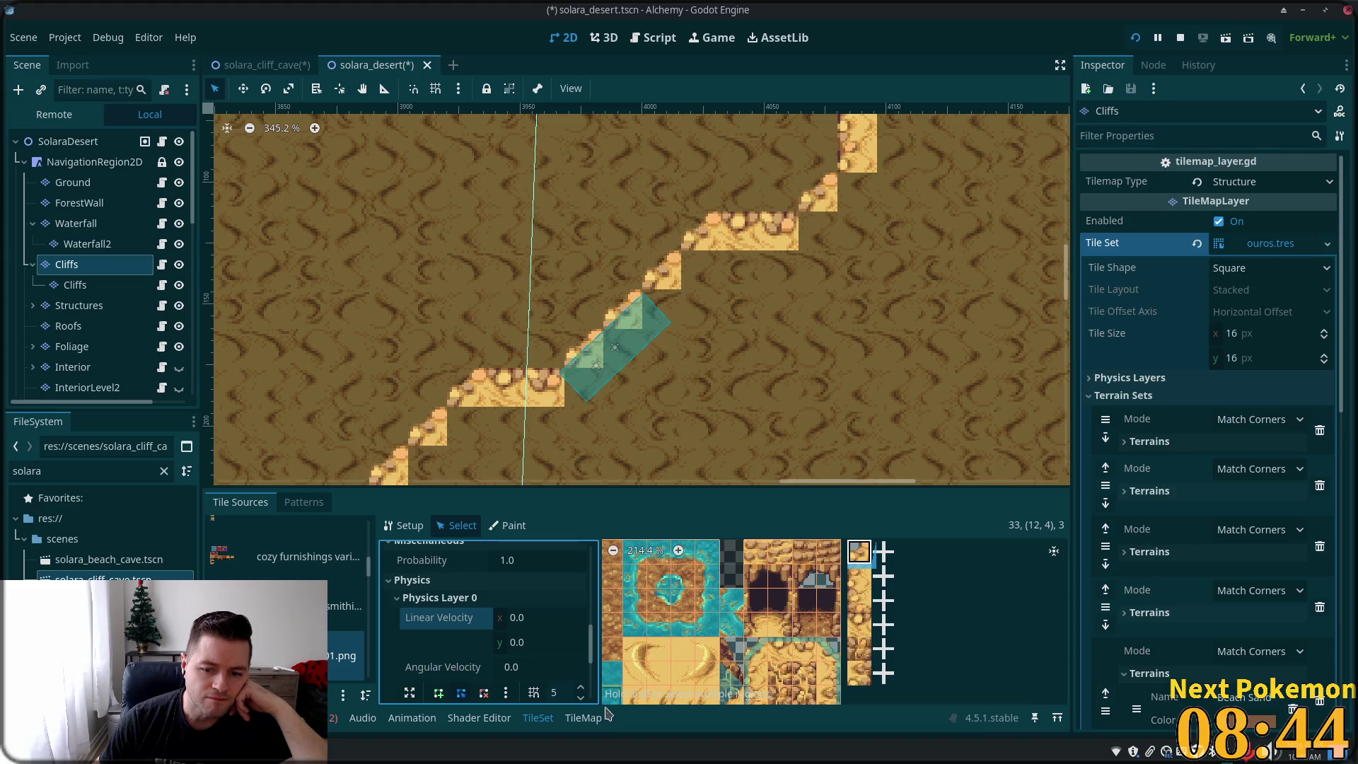
left_click(591, 726)
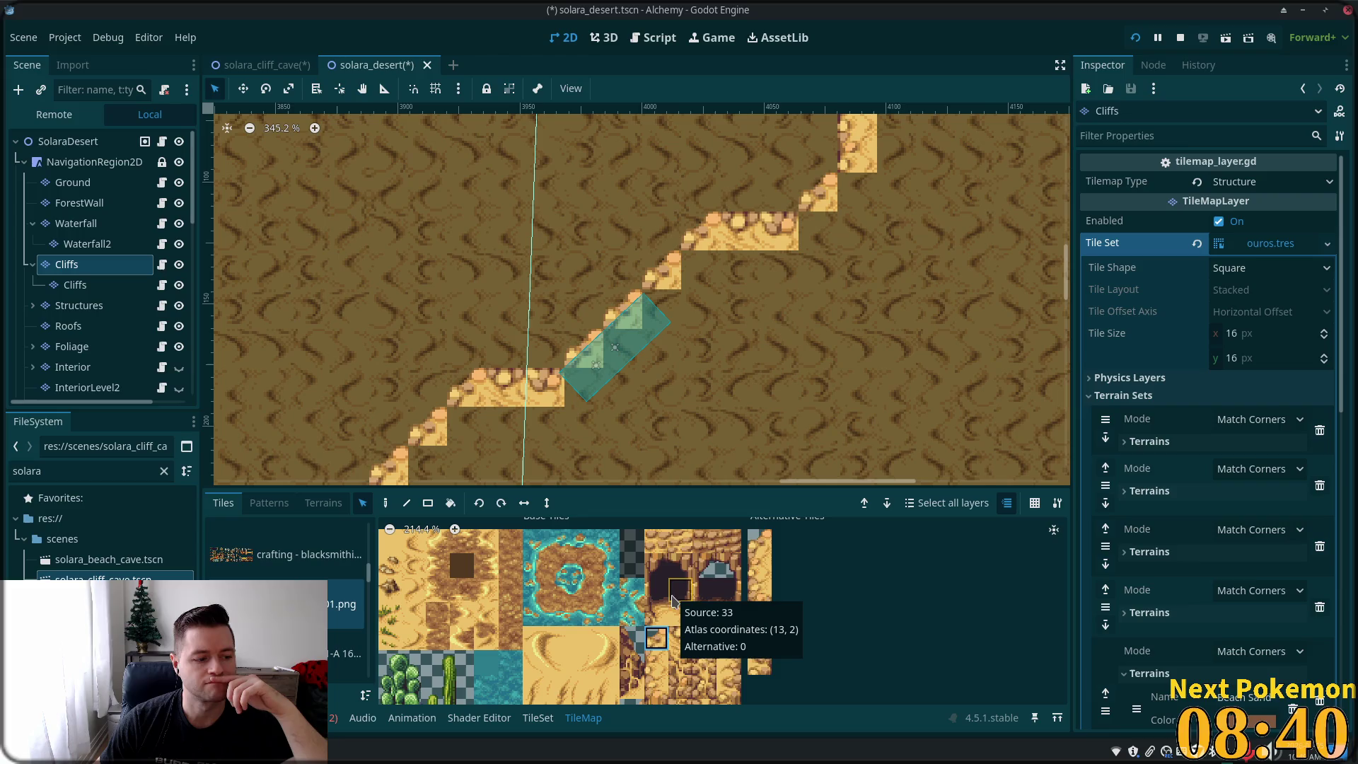
left_click(759, 540)
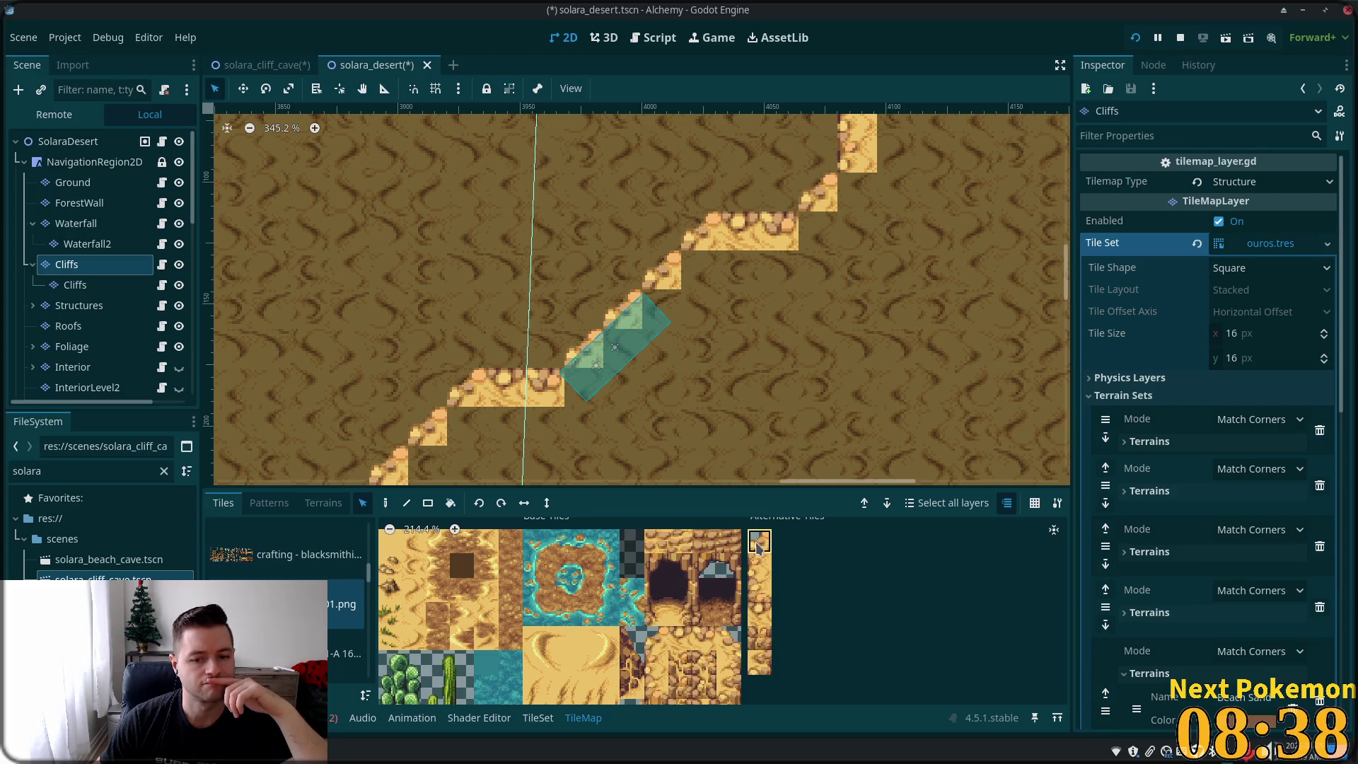
- Switch to the Paint tool and pick a cactus tile from the desert atlas
key("d")
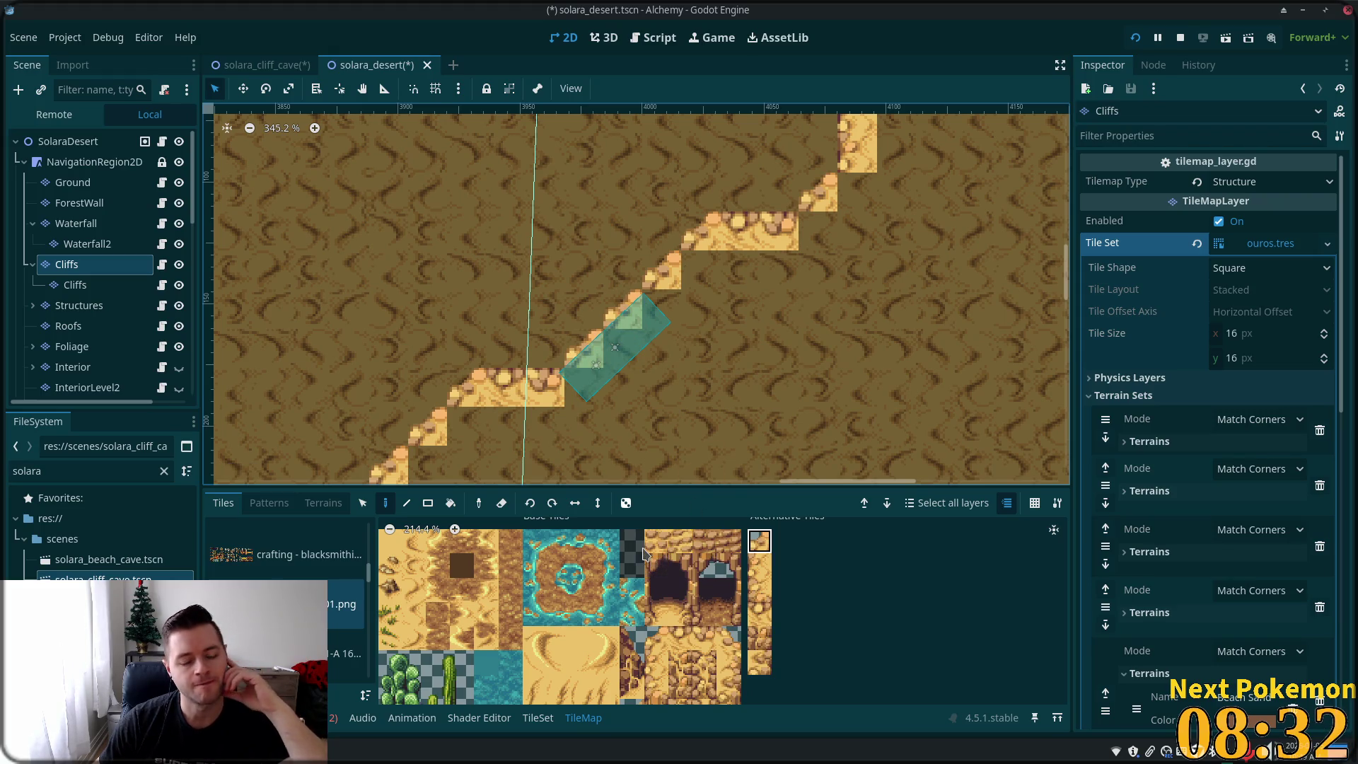
scroll(620, 616, "down", 2)
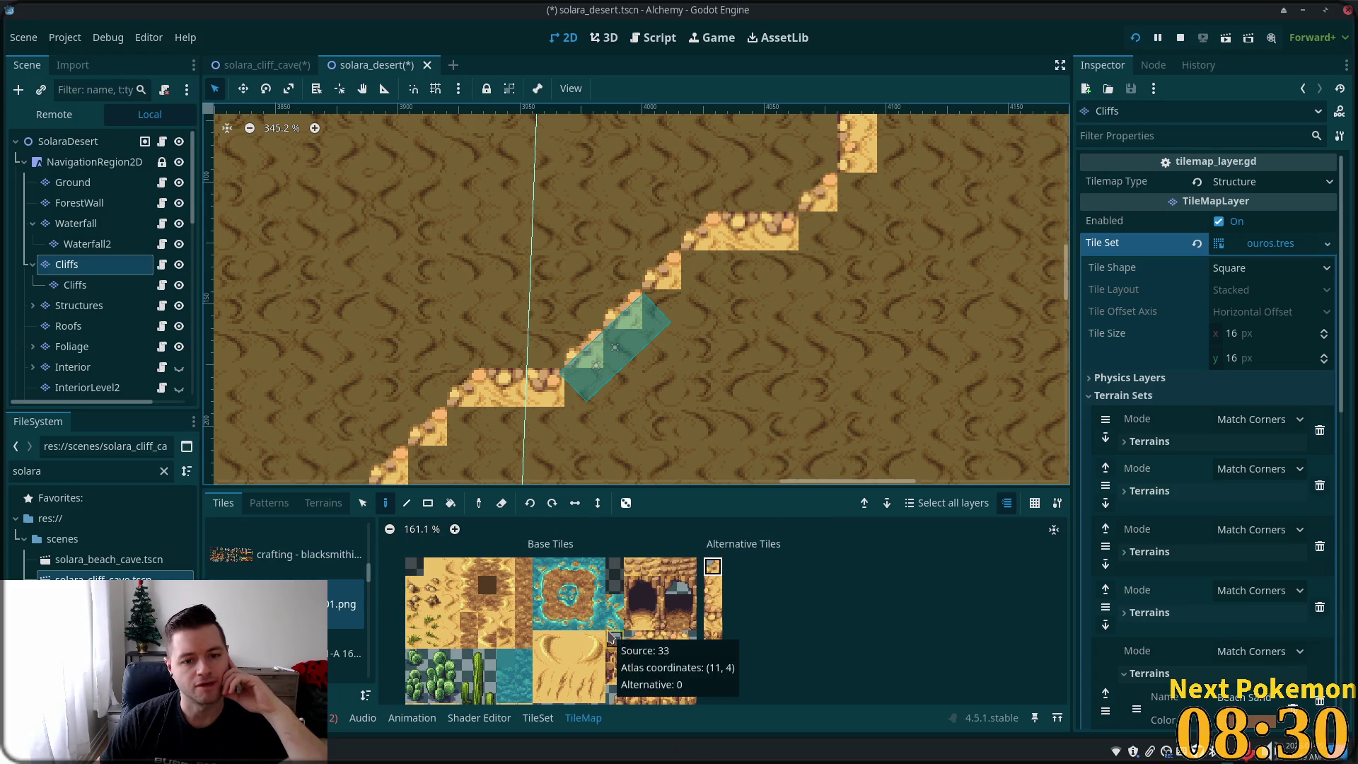
left_click(450, 675)
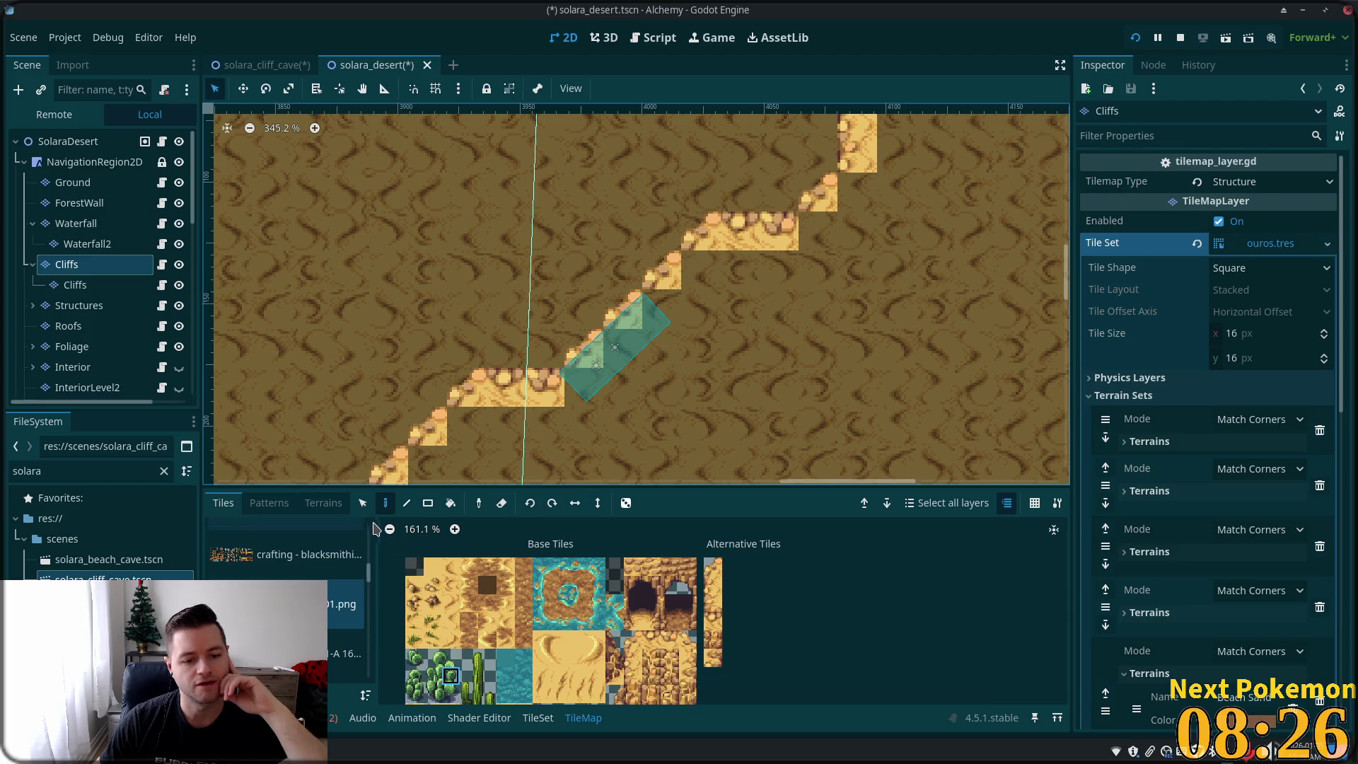
scroll(496, 651, "down", 3)
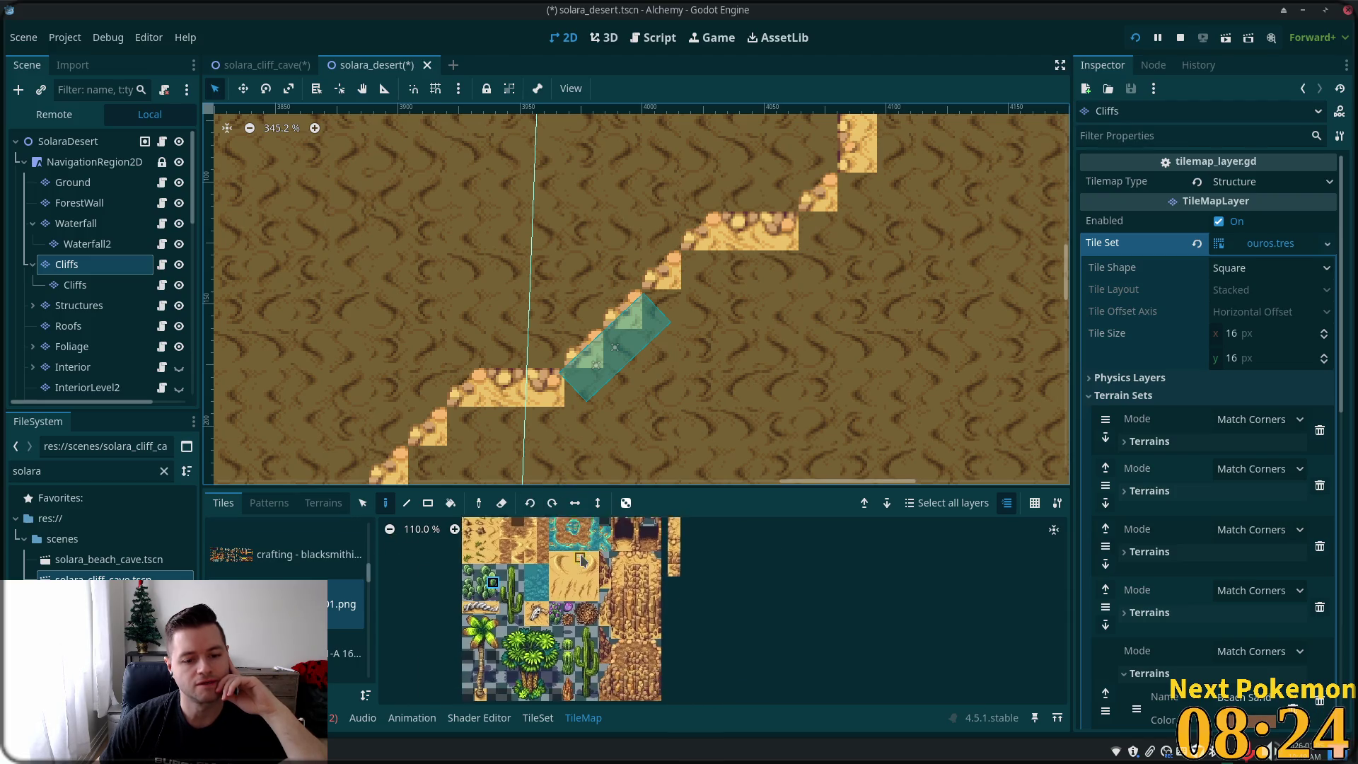
scroll(541, 626, "up", 5)
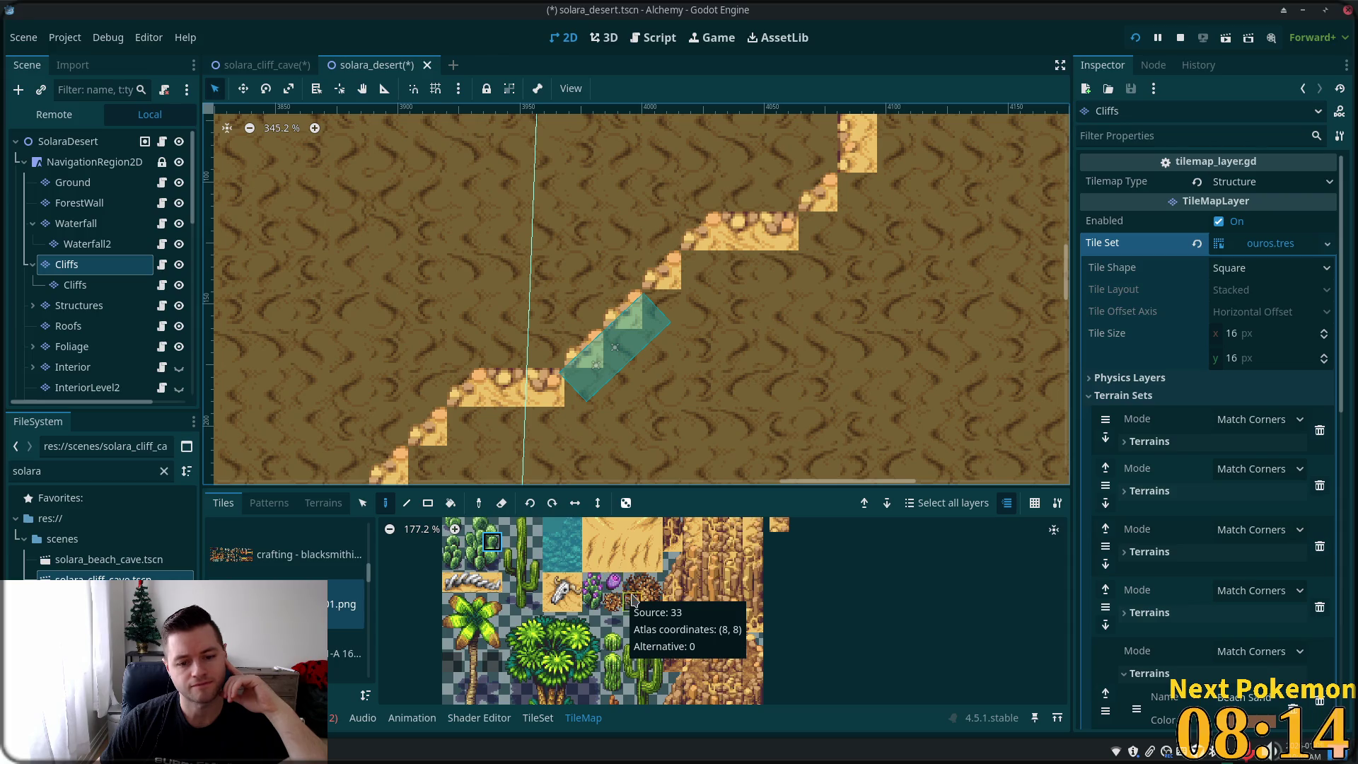
scroll(615, 641, "down", 3)
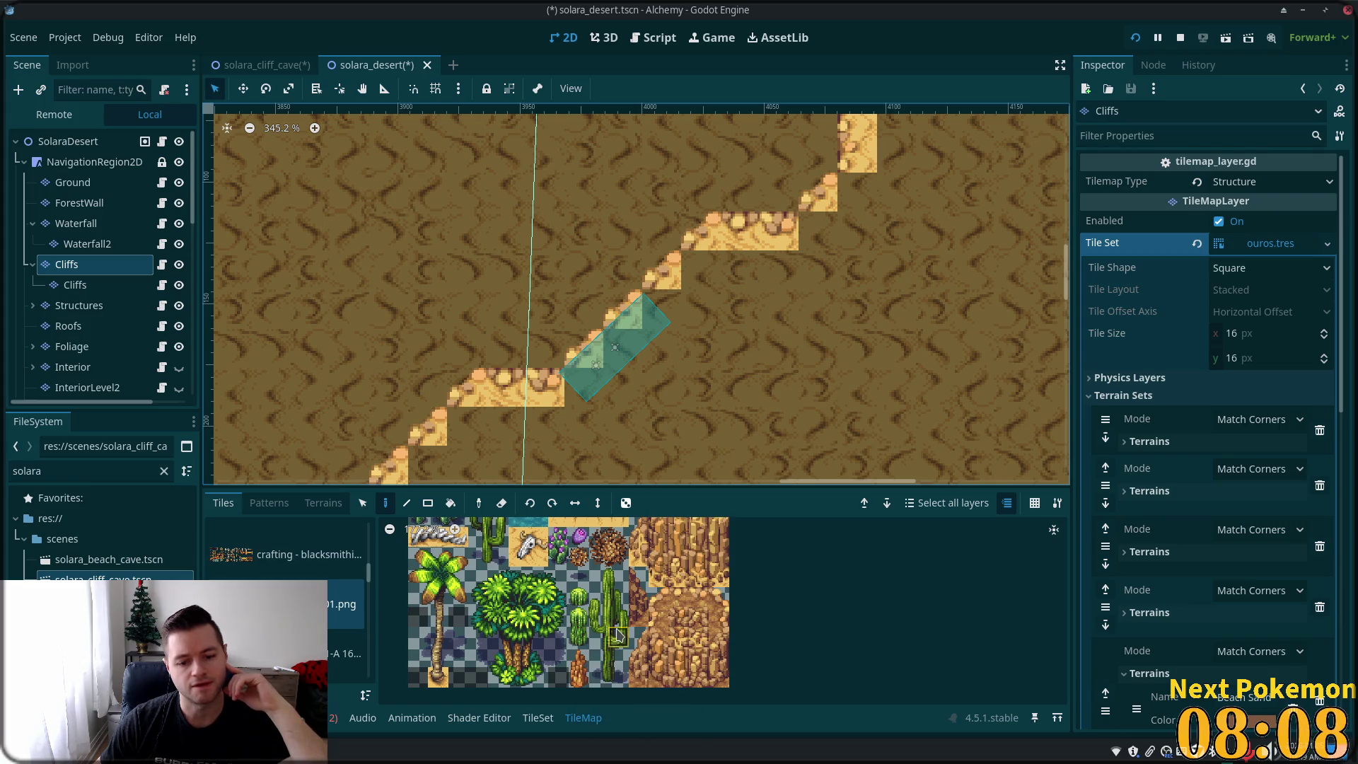
scroll(577, 675, "up", 3)
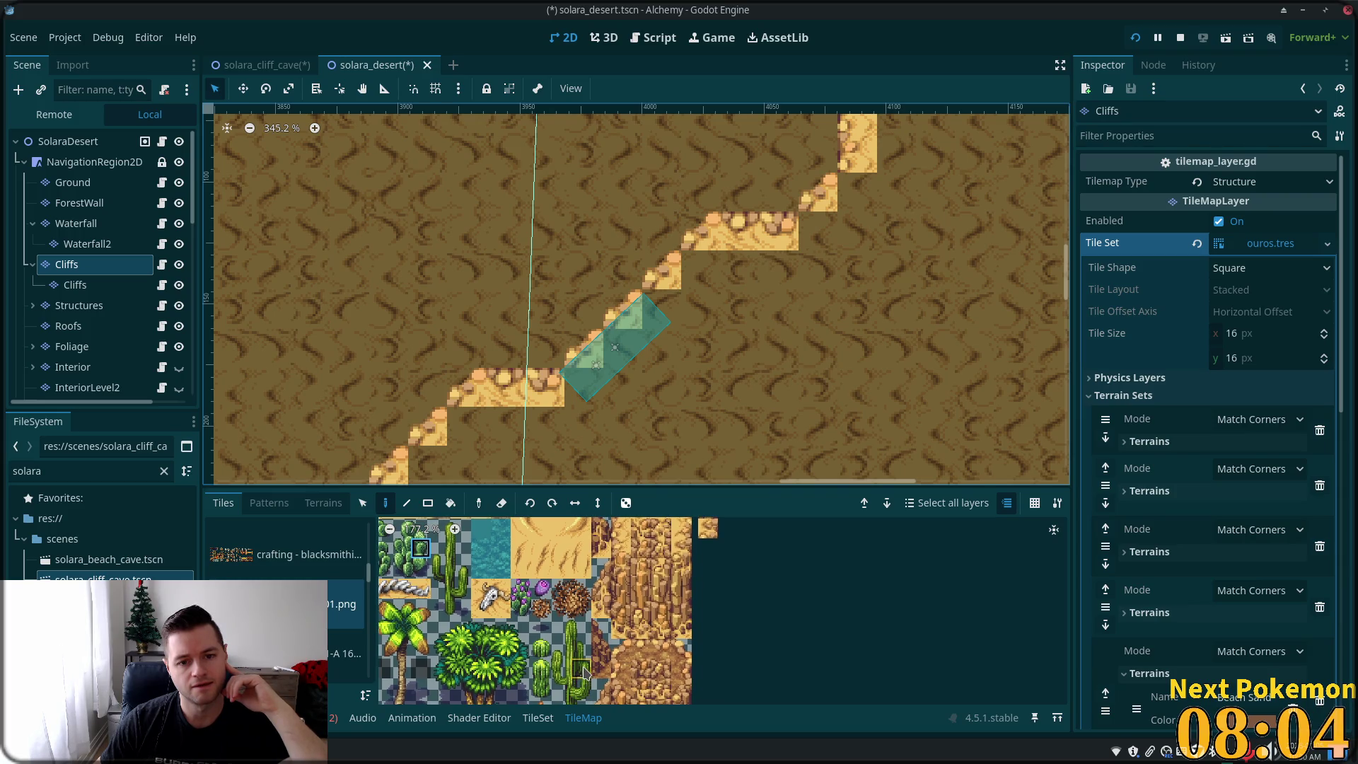
scroll(644, 240, "down", 2)
scroll(644, 237, "down", 3)
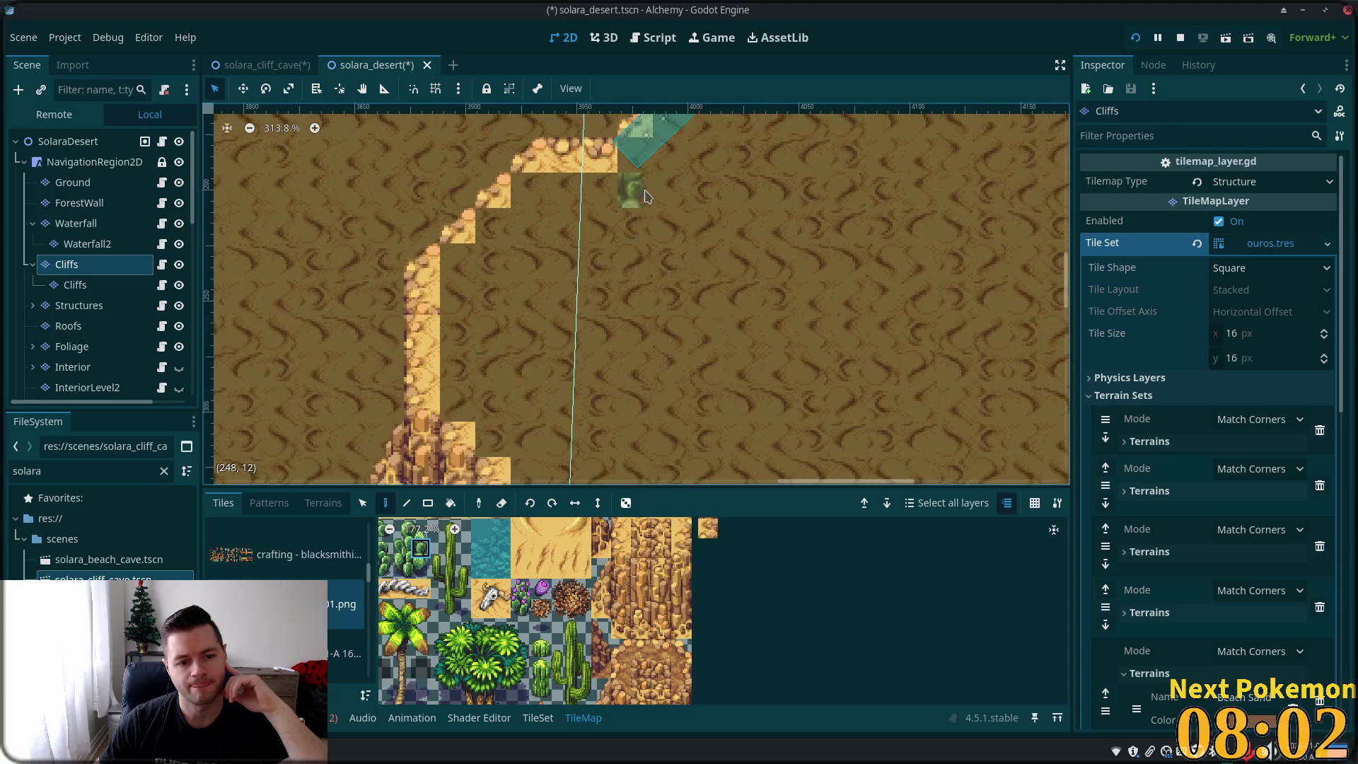
- Paint the stepped sandy cliff tiles along the diagonal ridge around the warp zone on the Cliffs layer
scroll(643, 237, "down", 3)
mouse_move(690, 244)
left_mouse_down()
mouse_move(584, 248)
mouse_move(568, 287)
left_mouse_up()
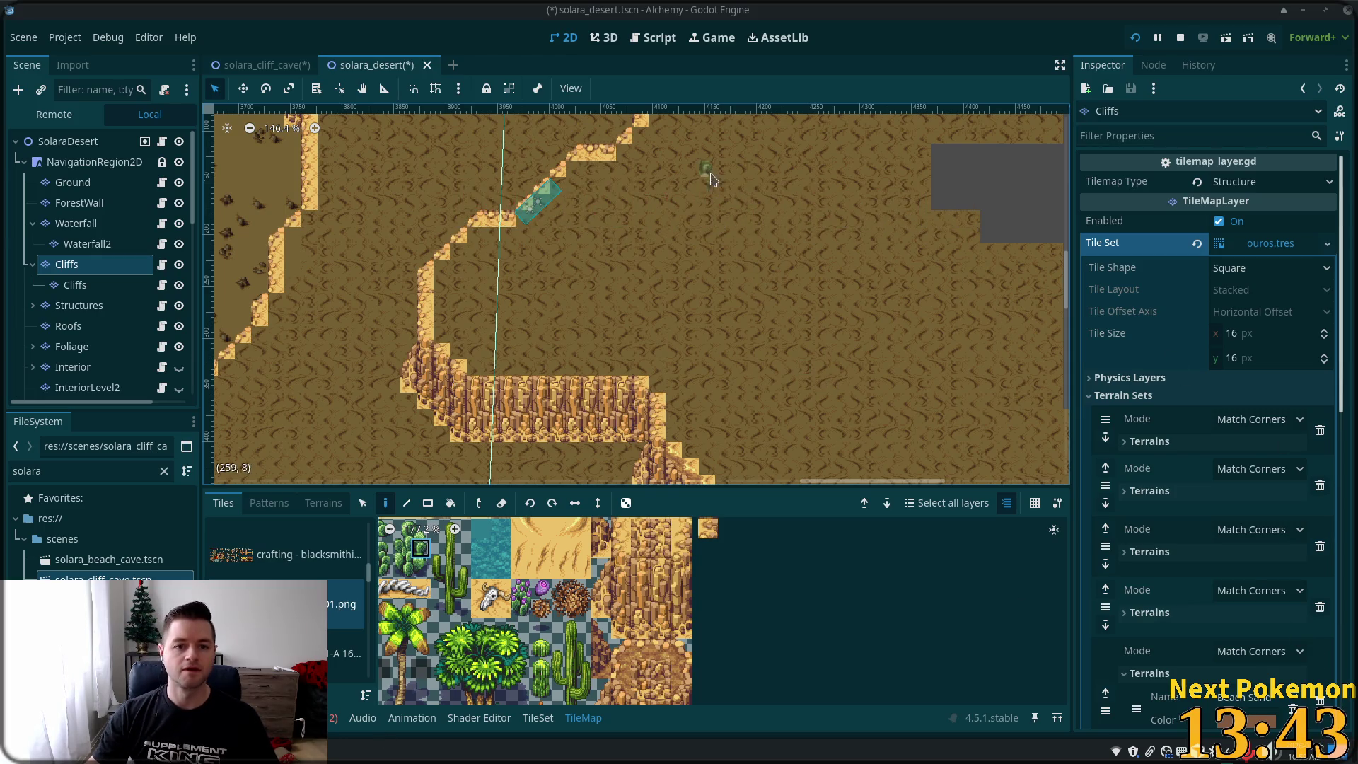
scroll(522, 222, "up", 8)
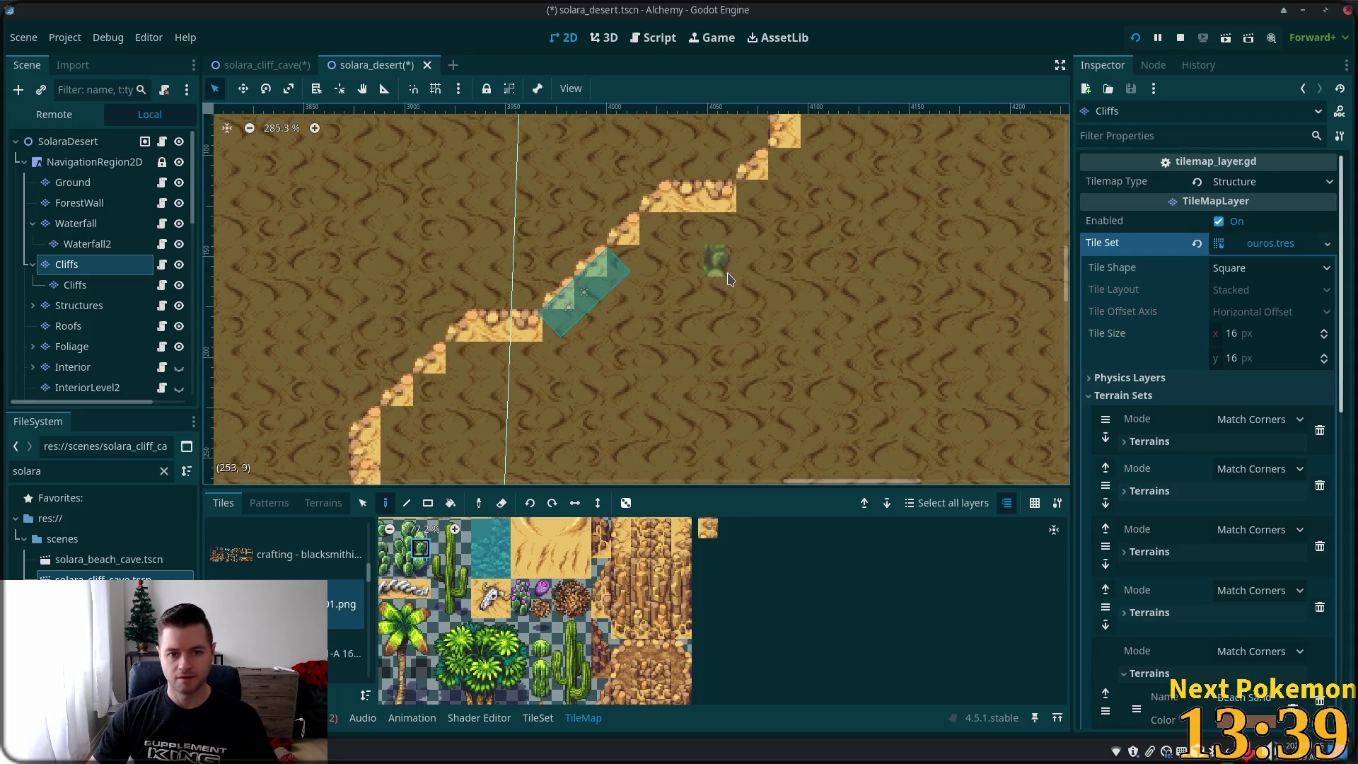
scroll(732, 305, "down", 4)
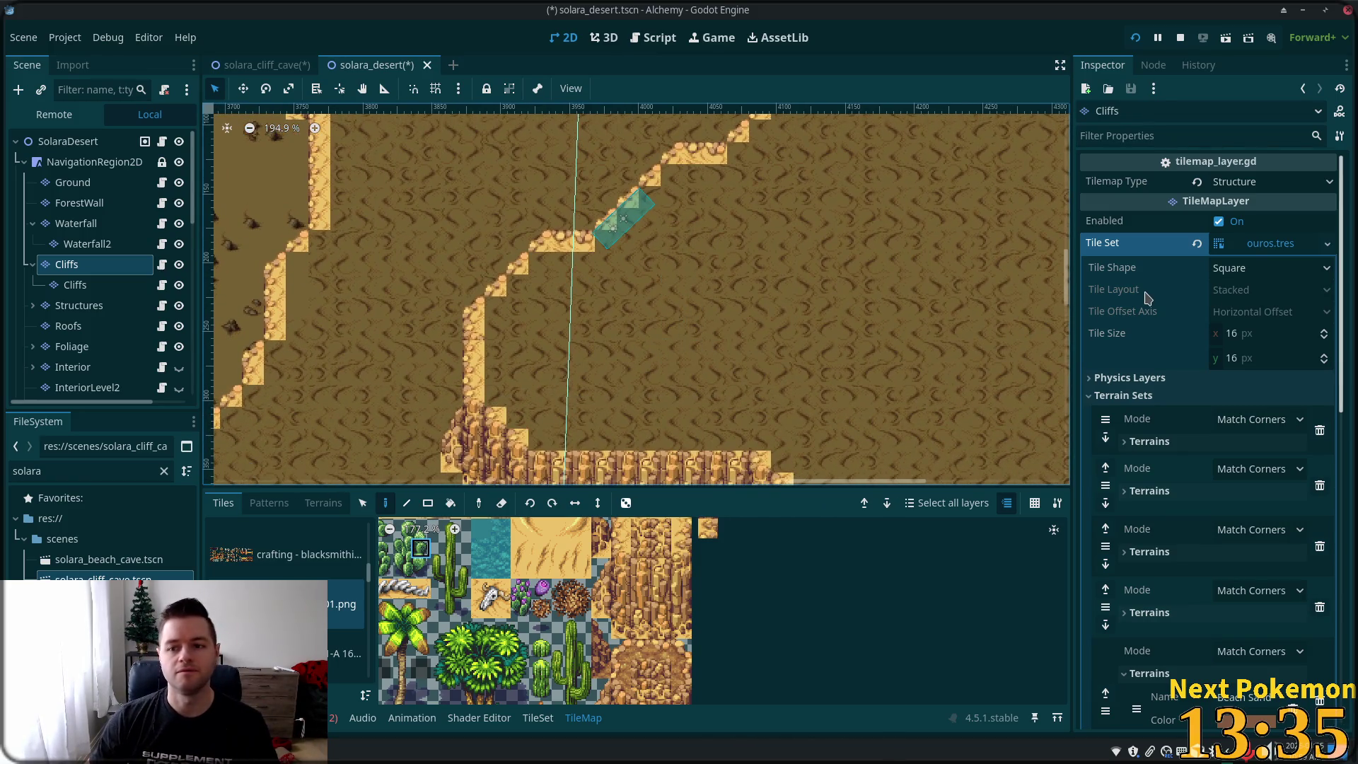
mouse_move(1144, 299)
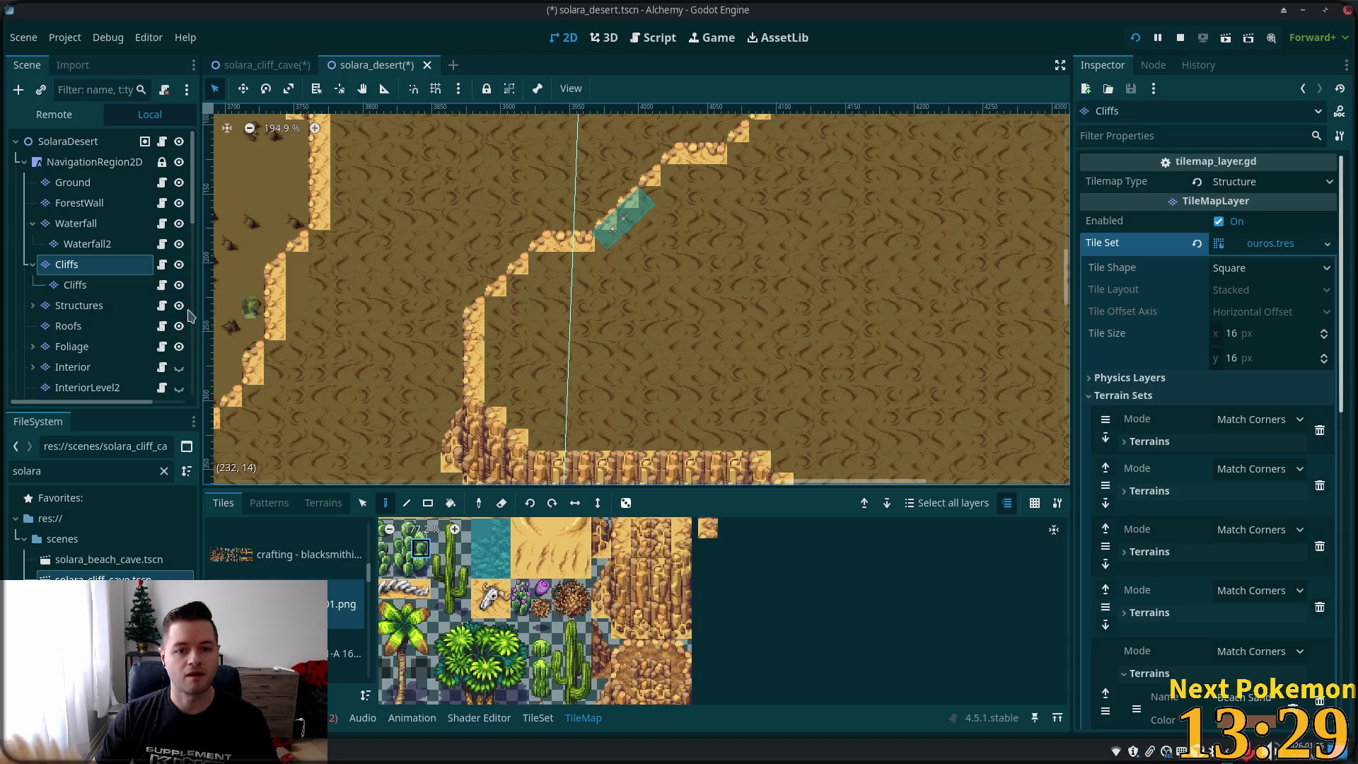
left_click_drag(192, 177, 216, 449)
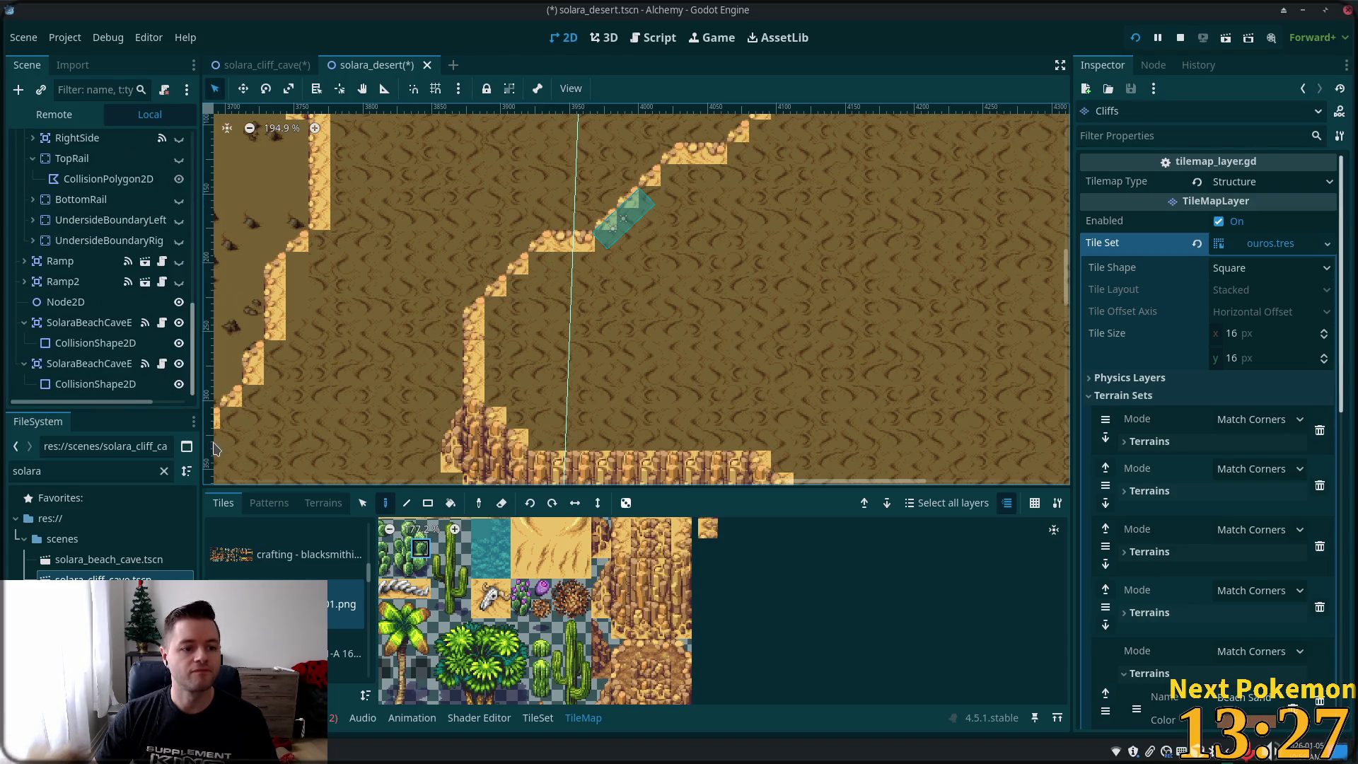
- Check SolaraBeachCaveEntrance3's Destination, then switch to the solara_cliff_cave scene
left_click(89, 363)
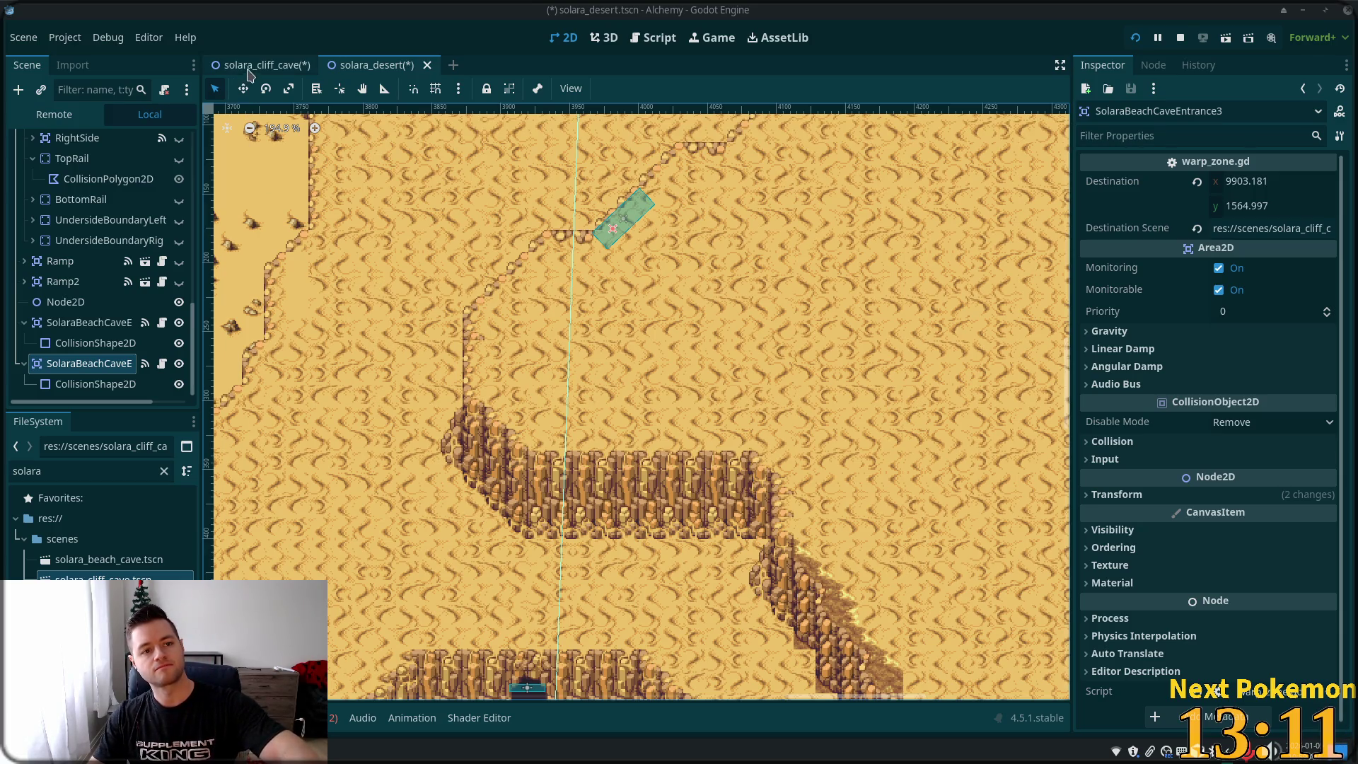
left_click(254, 66)
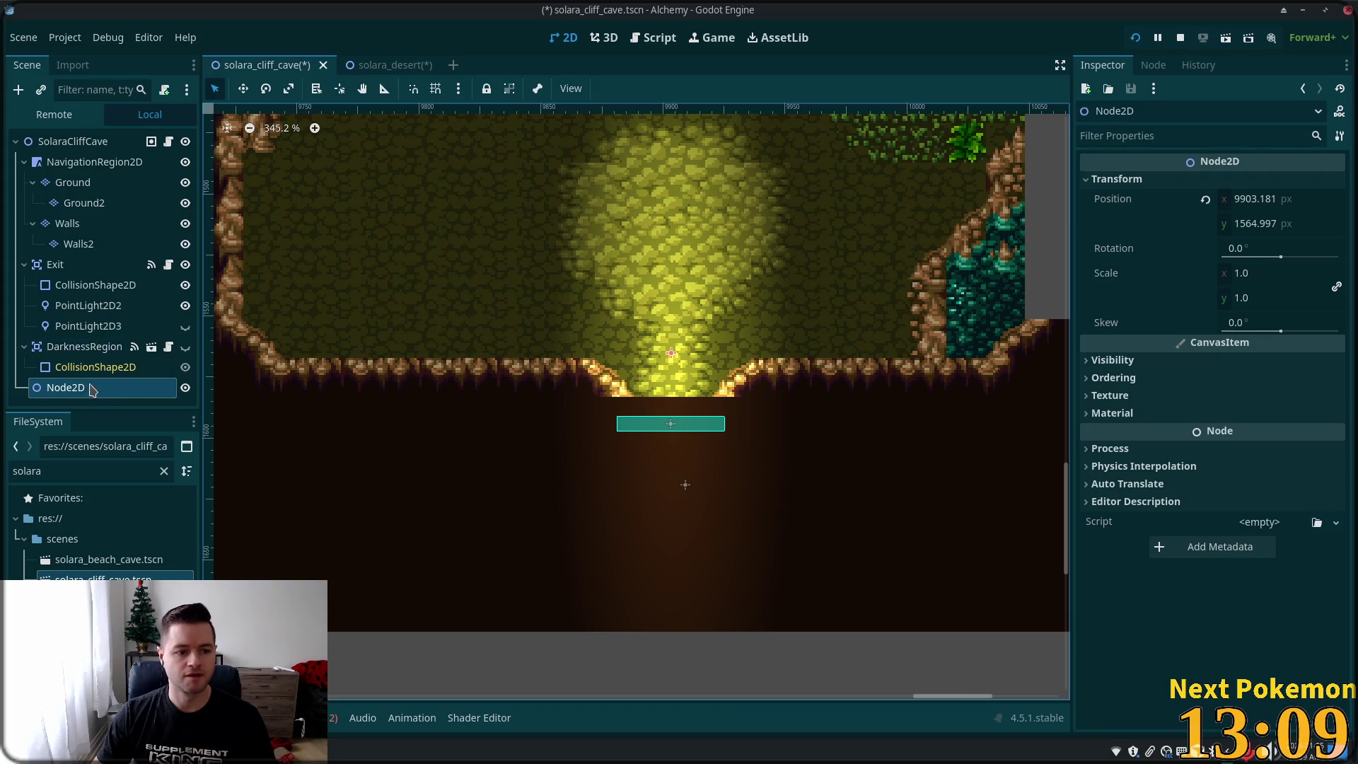
- Drag the Node2D marker into the upper cave chamber at 10073, 1082 and copy its Position
scroll(665, 323, "down", 2)
scroll(516, 205, "down", 3)
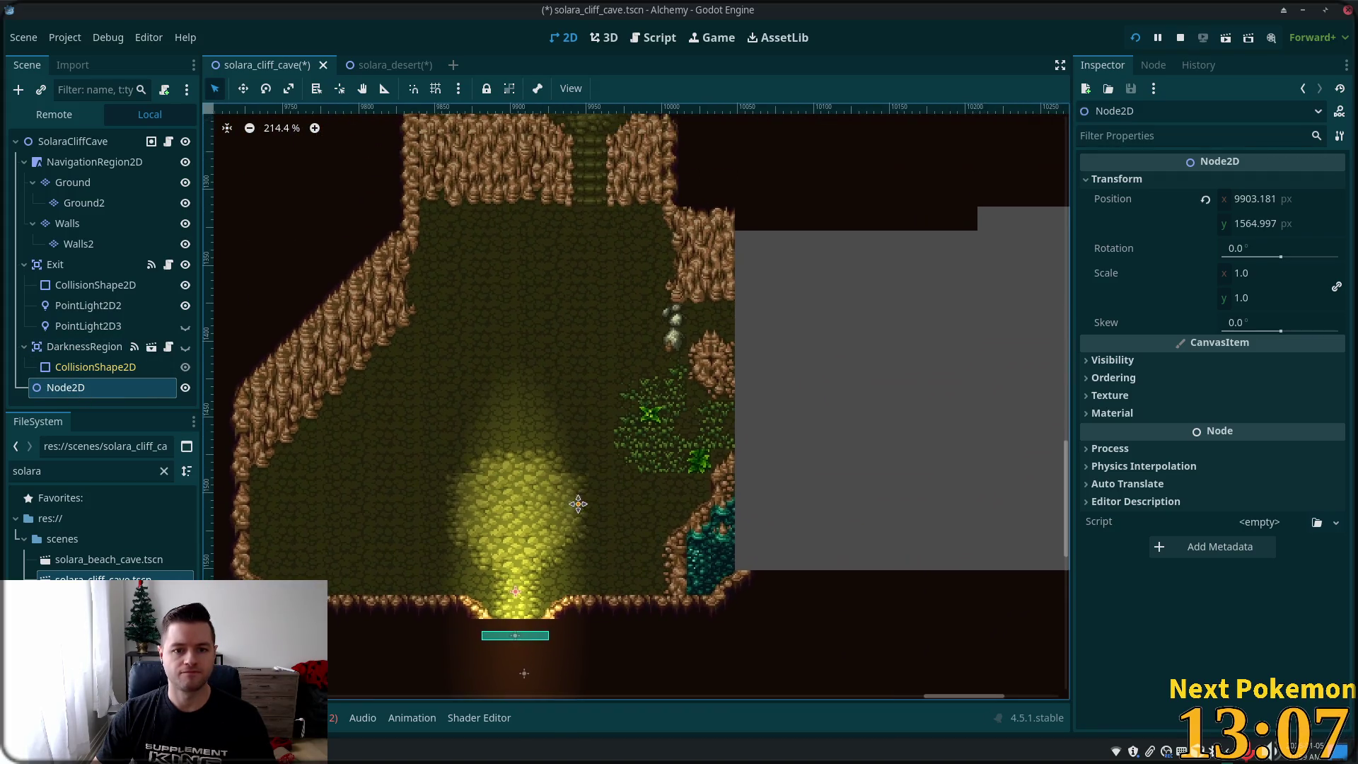
left_click(243, 89)
mouse_move(514, 590)
left_mouse_down()
mouse_move(599, 453)
mouse_move(663, 291)
left_mouse_up()
mouse_move(323, 578)
left_mouse_down()
mouse_move(344, 434)
mouse_move(454, 175)
left_mouse_up()
scroll(627, 440, "up", 3)
mouse_move(490, 401)
left_mouse_down()
mouse_move(597, 486)
mouse_move(569, 426)
mouse_move(558, 433)
left_mouse_up()
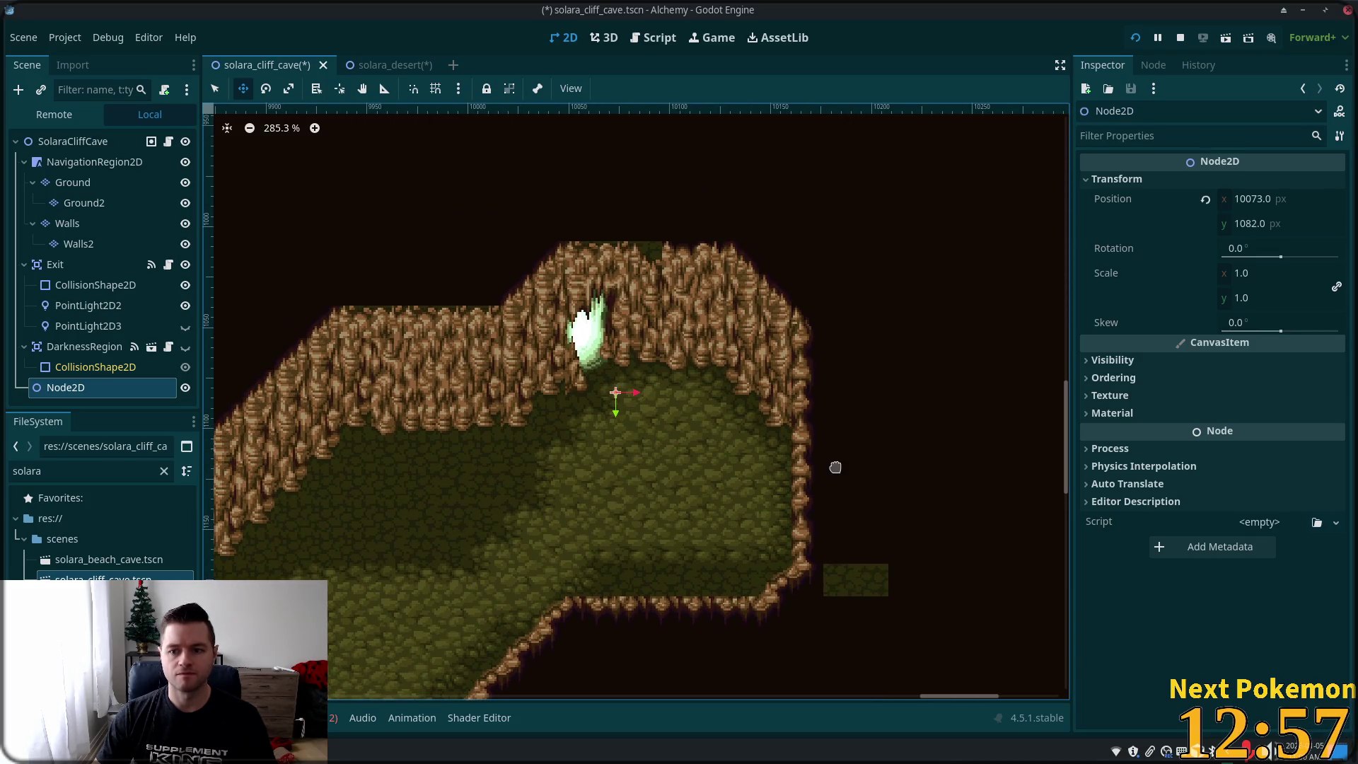
right_click(1118, 203)
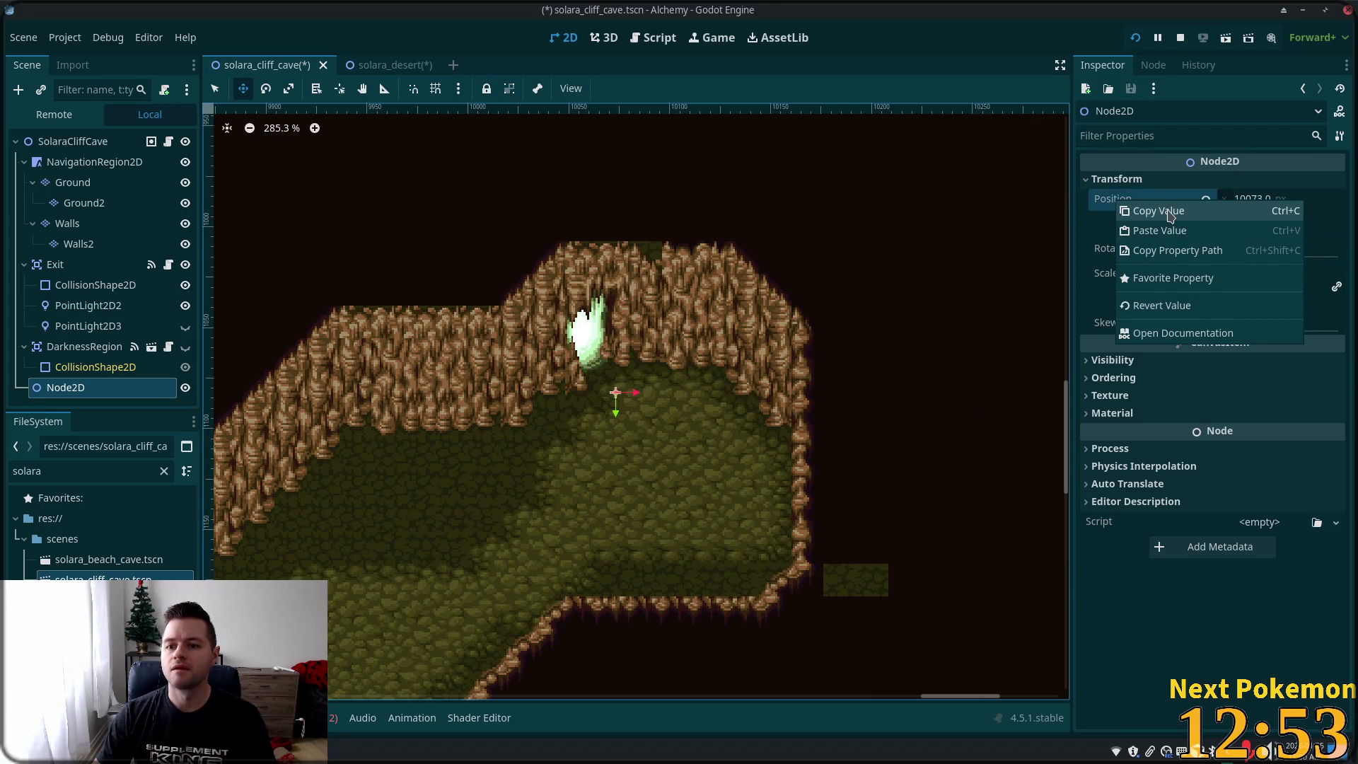
left_click(1164, 212)
left_click(418, 62)
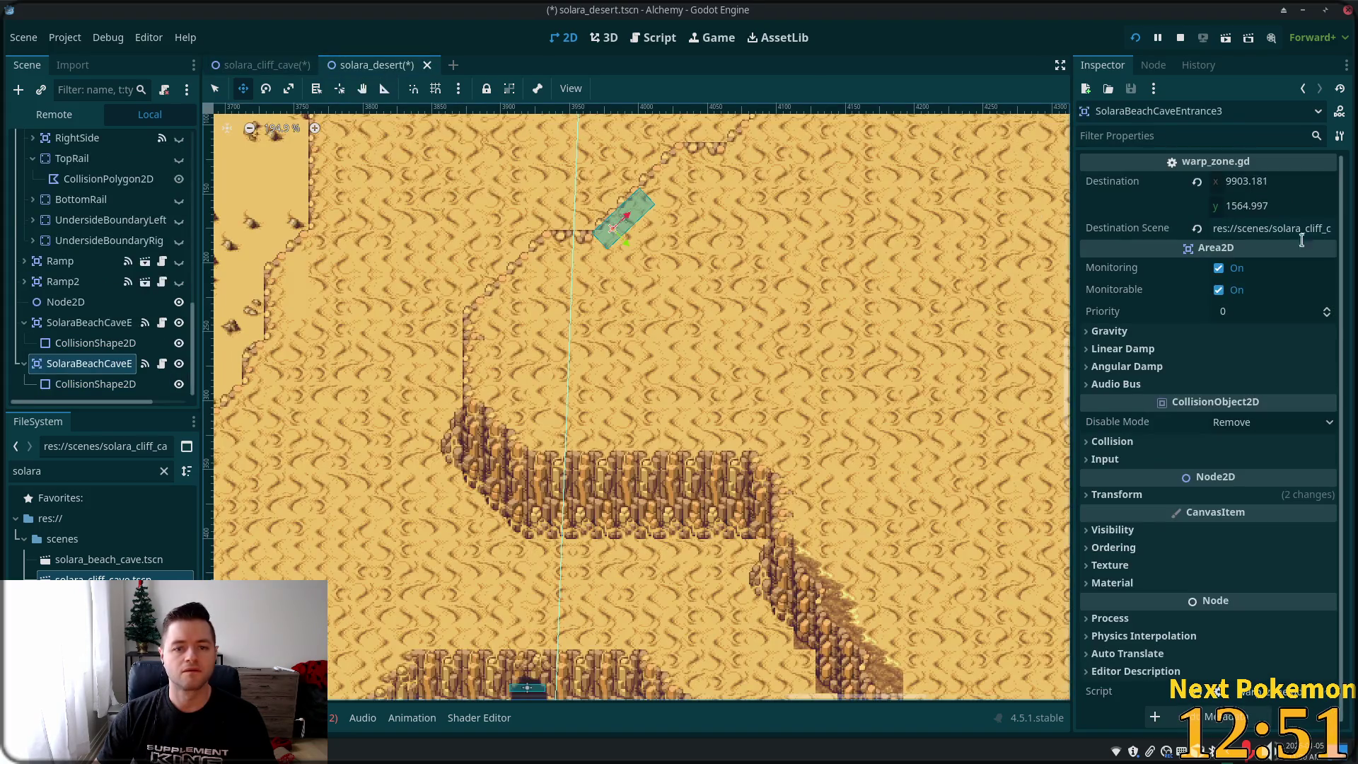
- Paste 10073, 1082 as SolaraBeachCaveEntrance3's Destination and save solara_desert.tscn
right_click(1125, 183)
left_click(1183, 211)
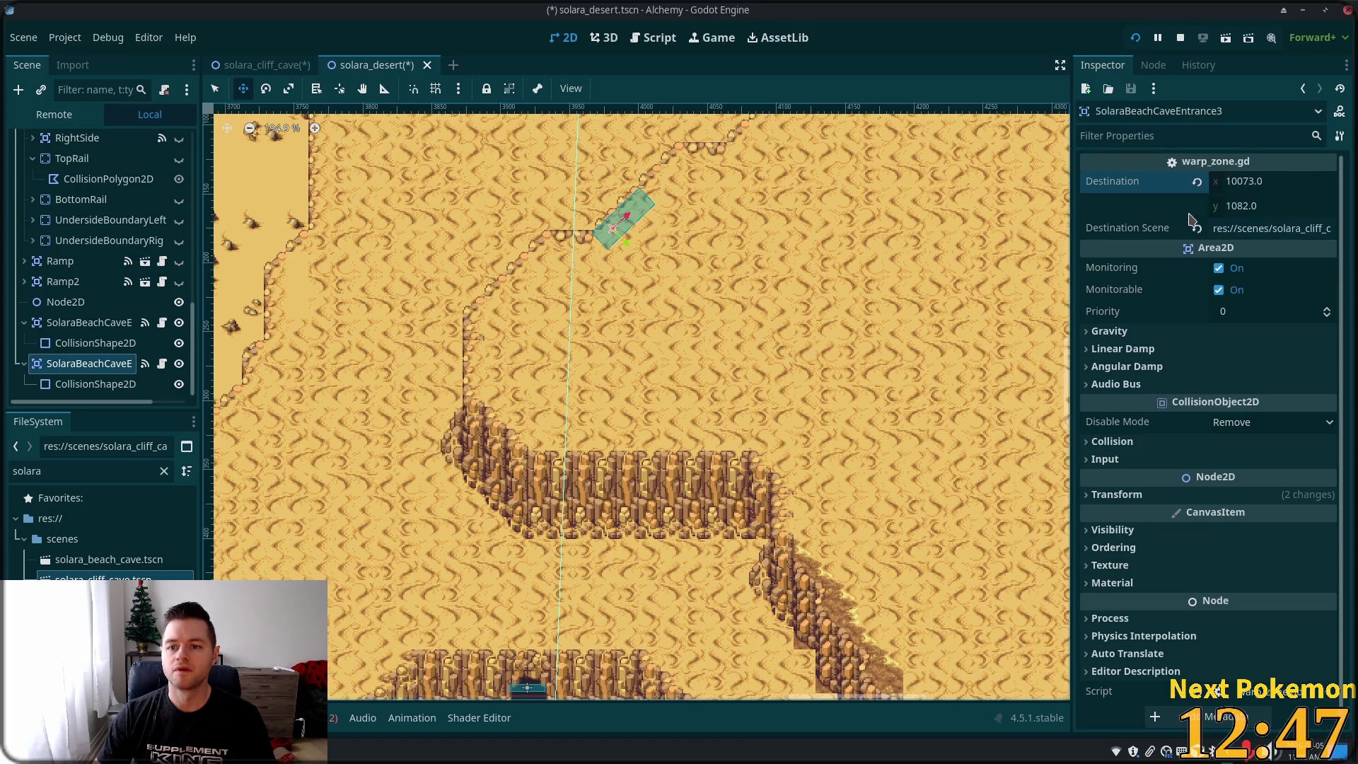
key("ctrl+s")
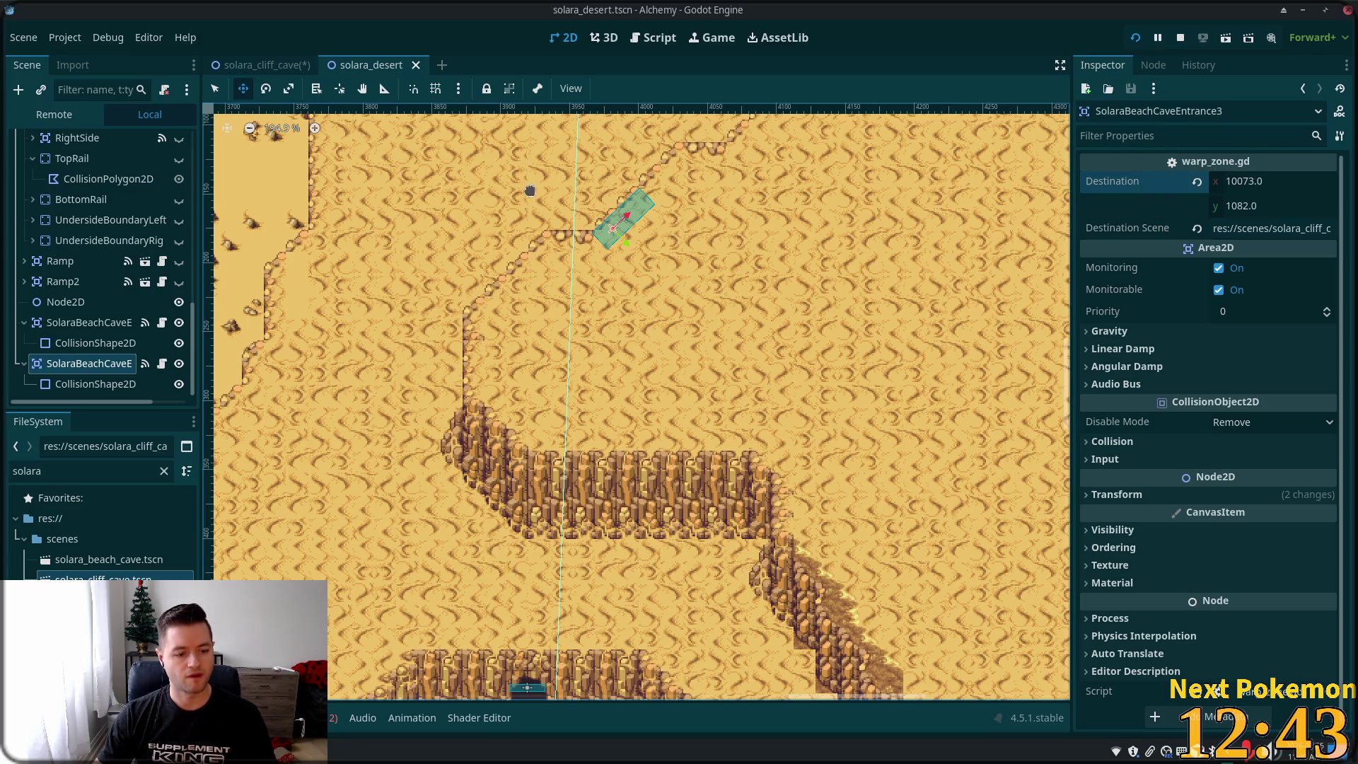
key("alt+Tab")
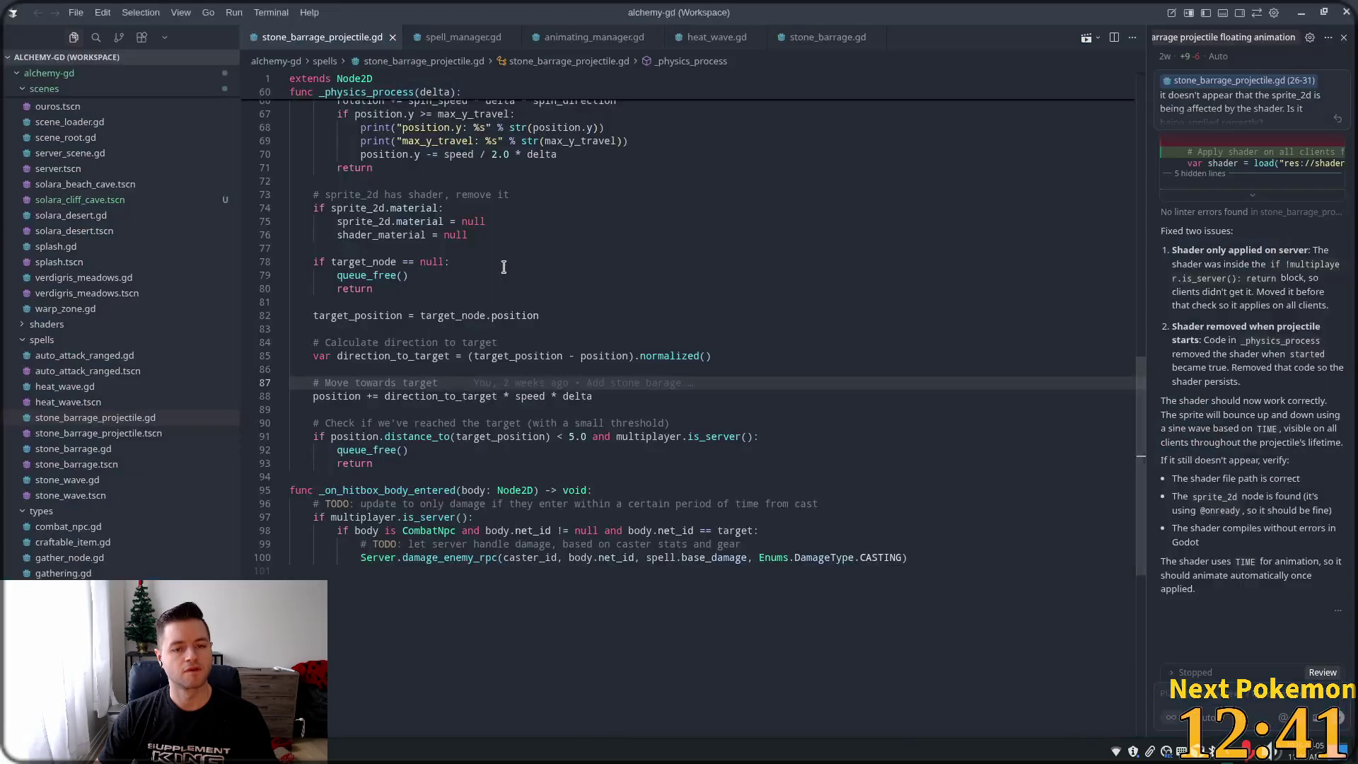
- Open scene_loader.gd through the quick file search
left_click(696, 194)
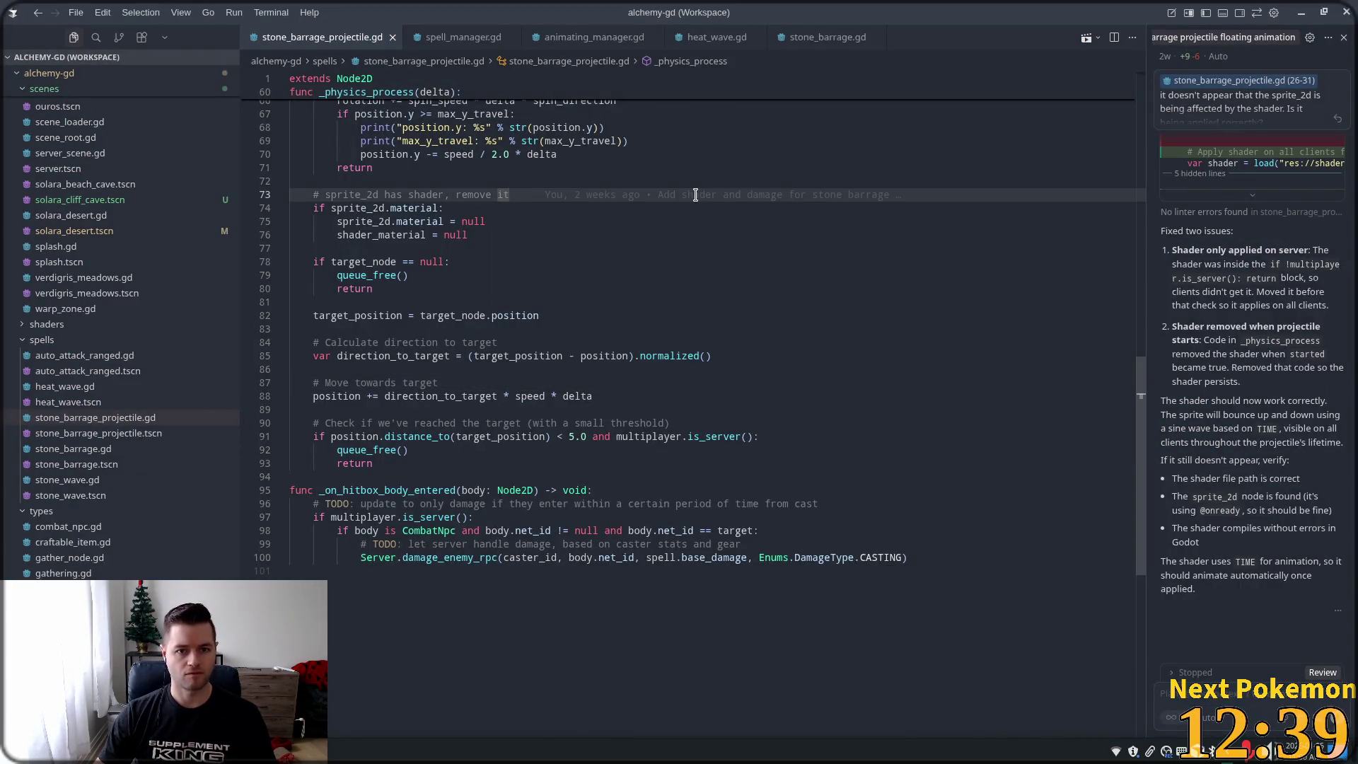
mouse_move(704, 191)
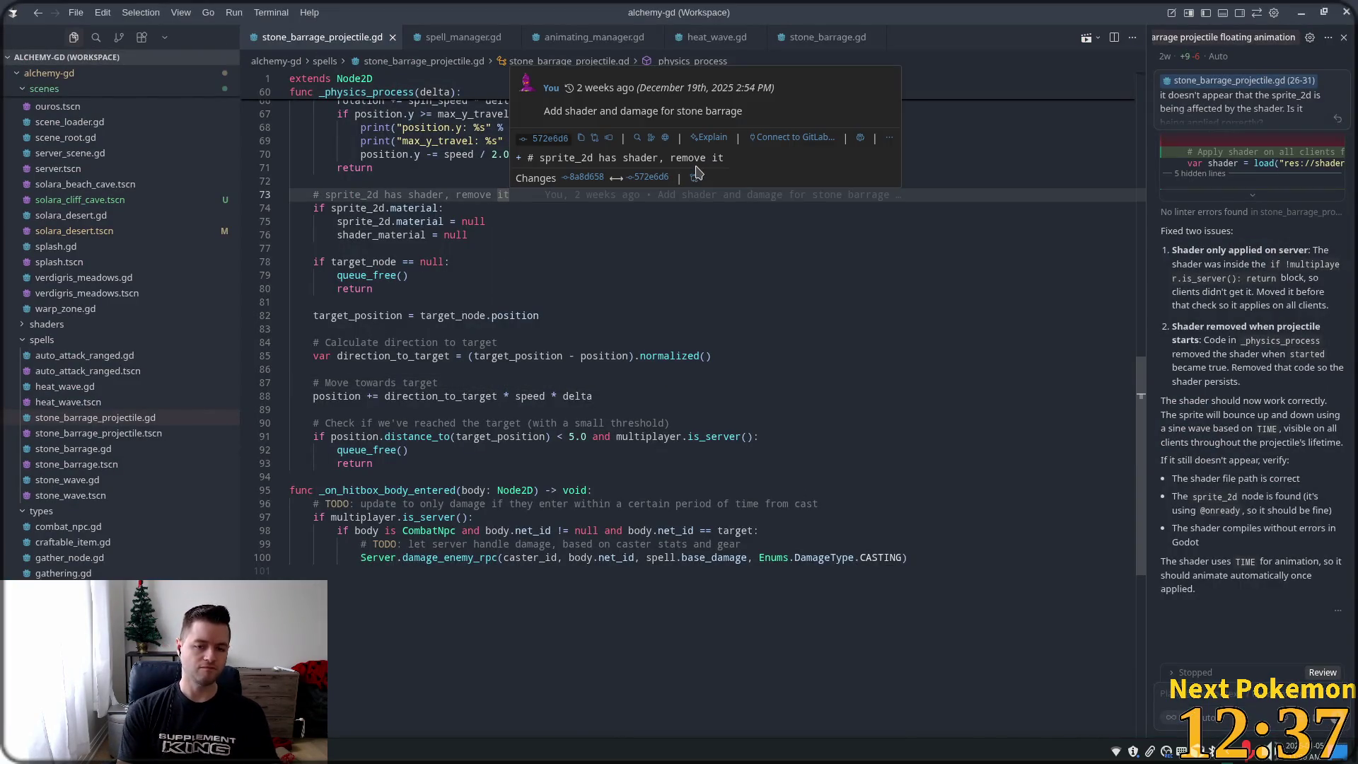
key("ctrl+p")
type("sce")
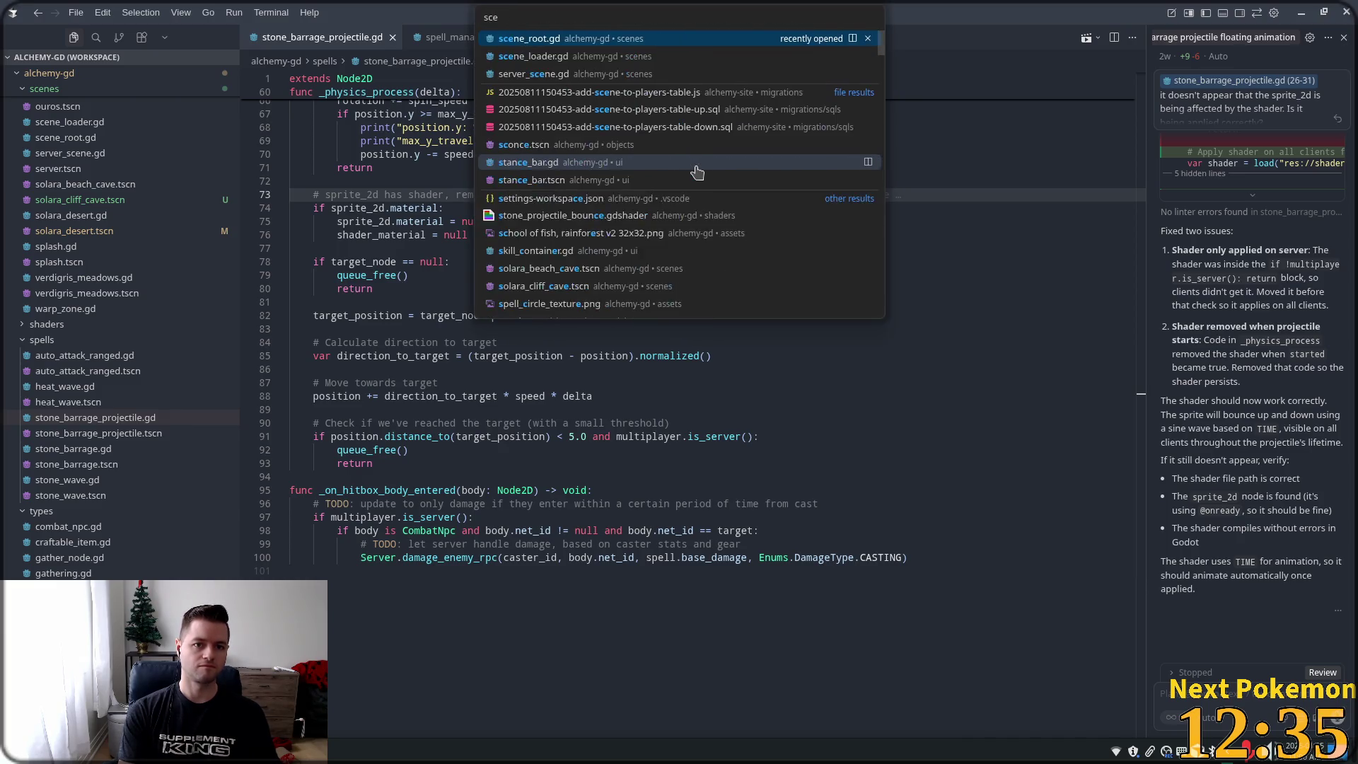
type("ne")
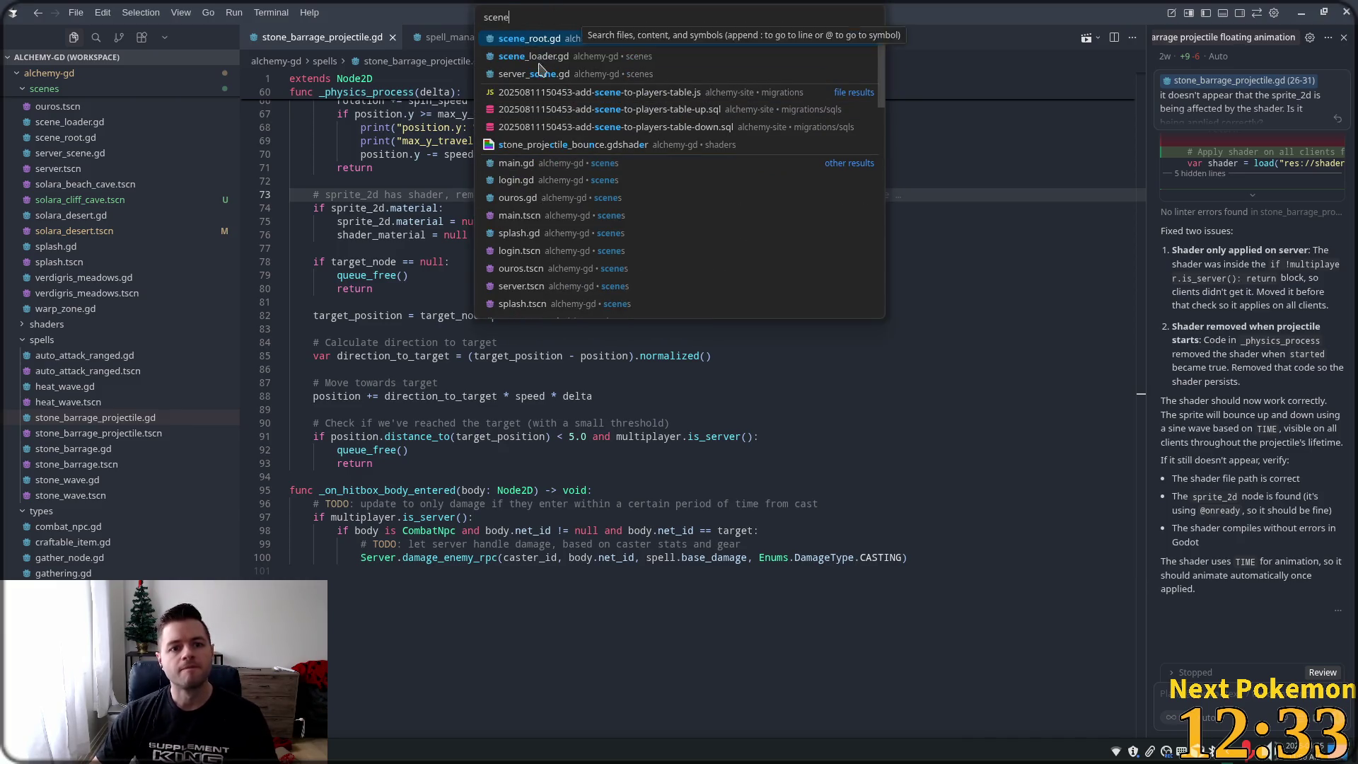
left_click(533, 58)
- Duplicate the solara_beach_cave entry in the scene_paths dictionary onto the line below
left_click_drag(1135, 556, 1132, 104)
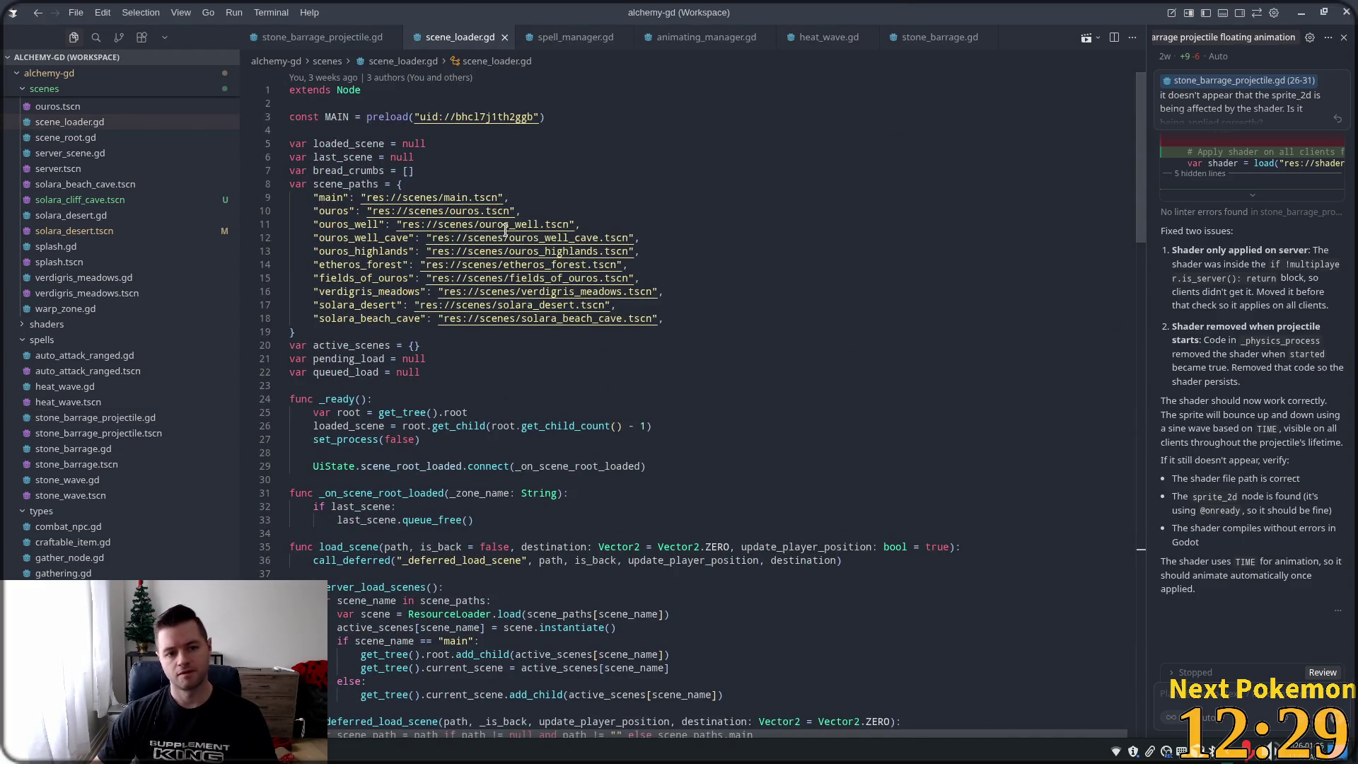
left_click(650, 232)
left_click(729, 320)
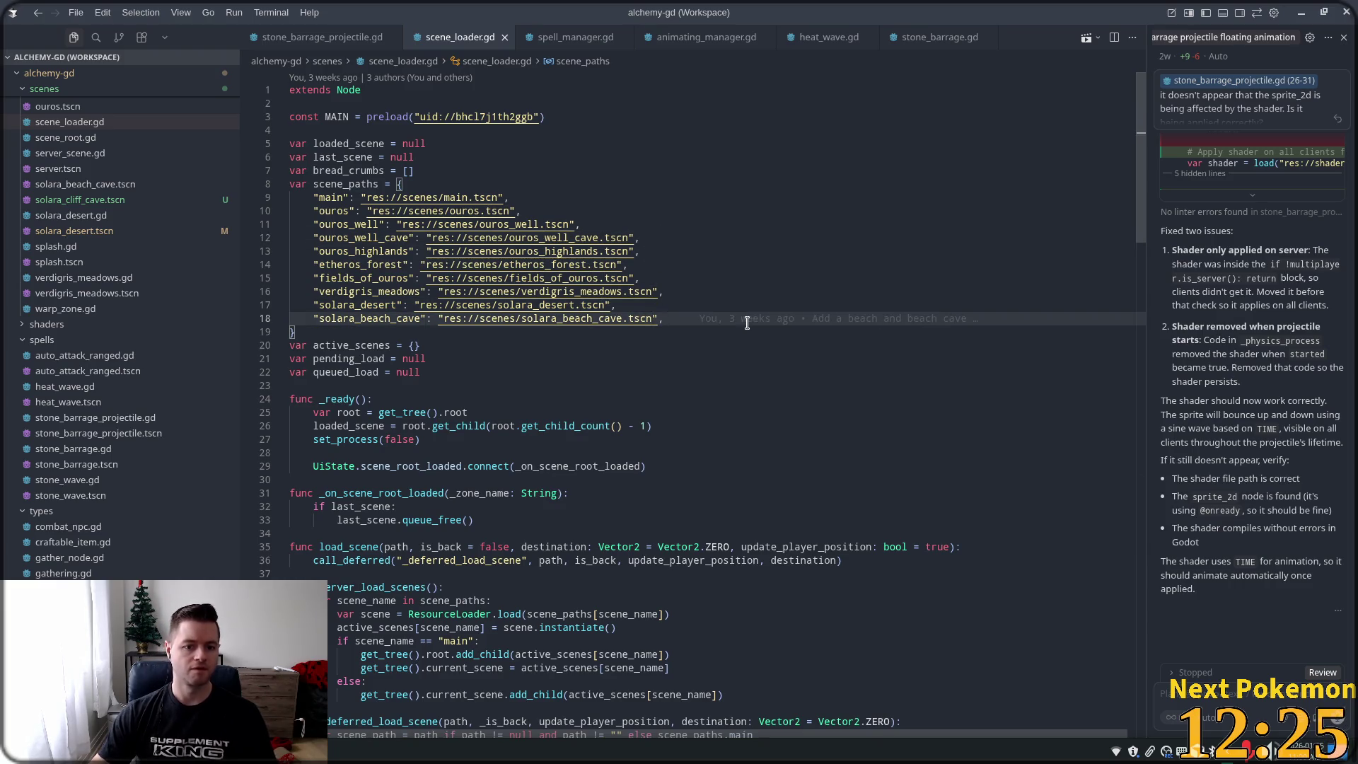
key("shift+Home")
key("ctrl+c")
key("End")
key("Return")
key("ctrl+v")
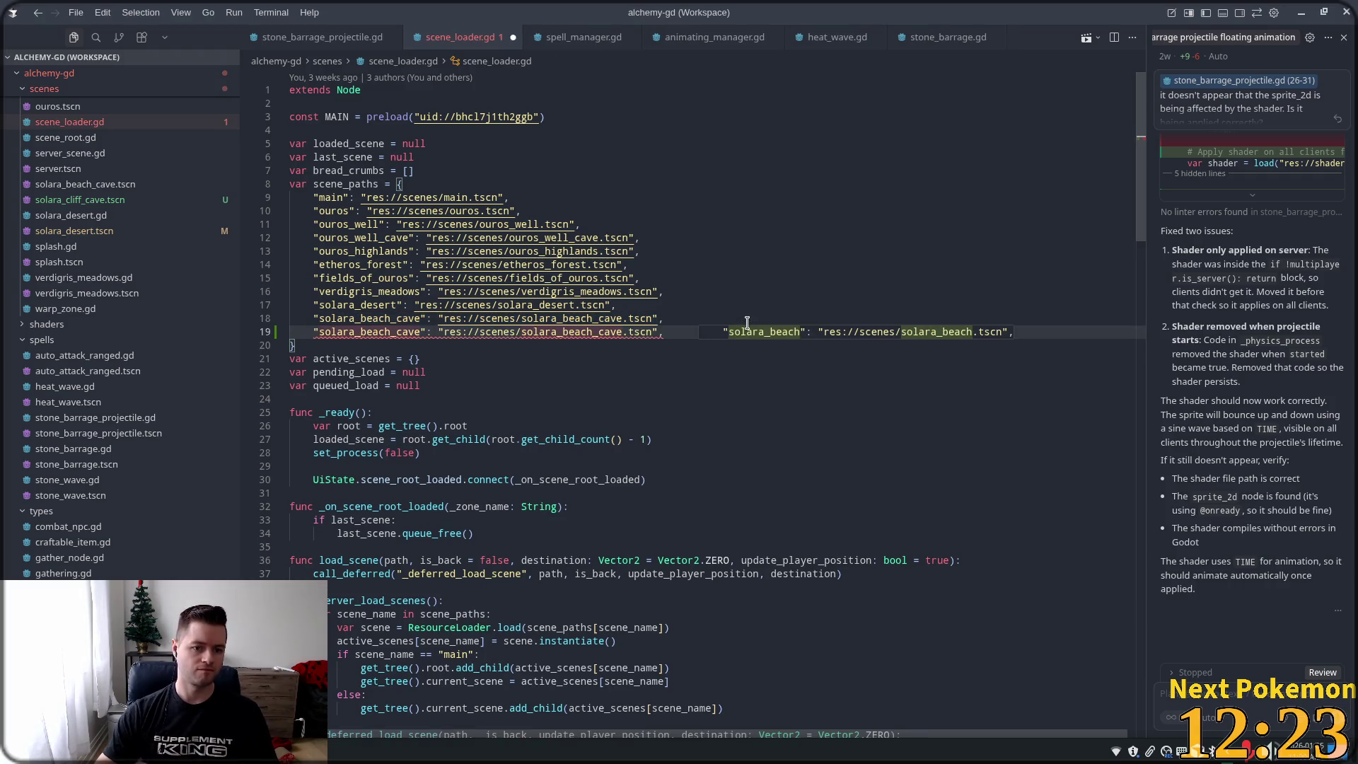
- Rename beach to cliff in the duplicated entry so it points to solara_cliff_cave.tscn
mouse_move(475, 327)
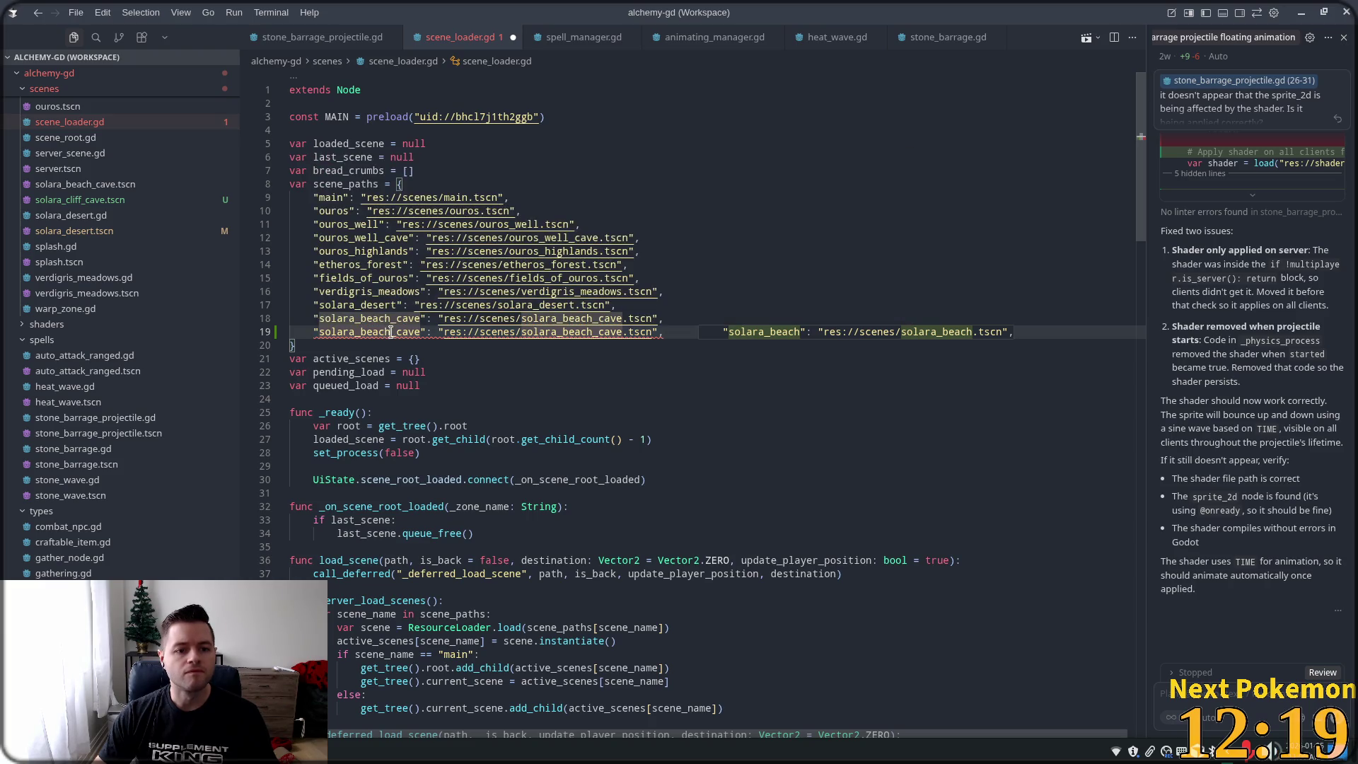
left_click(370, 333)
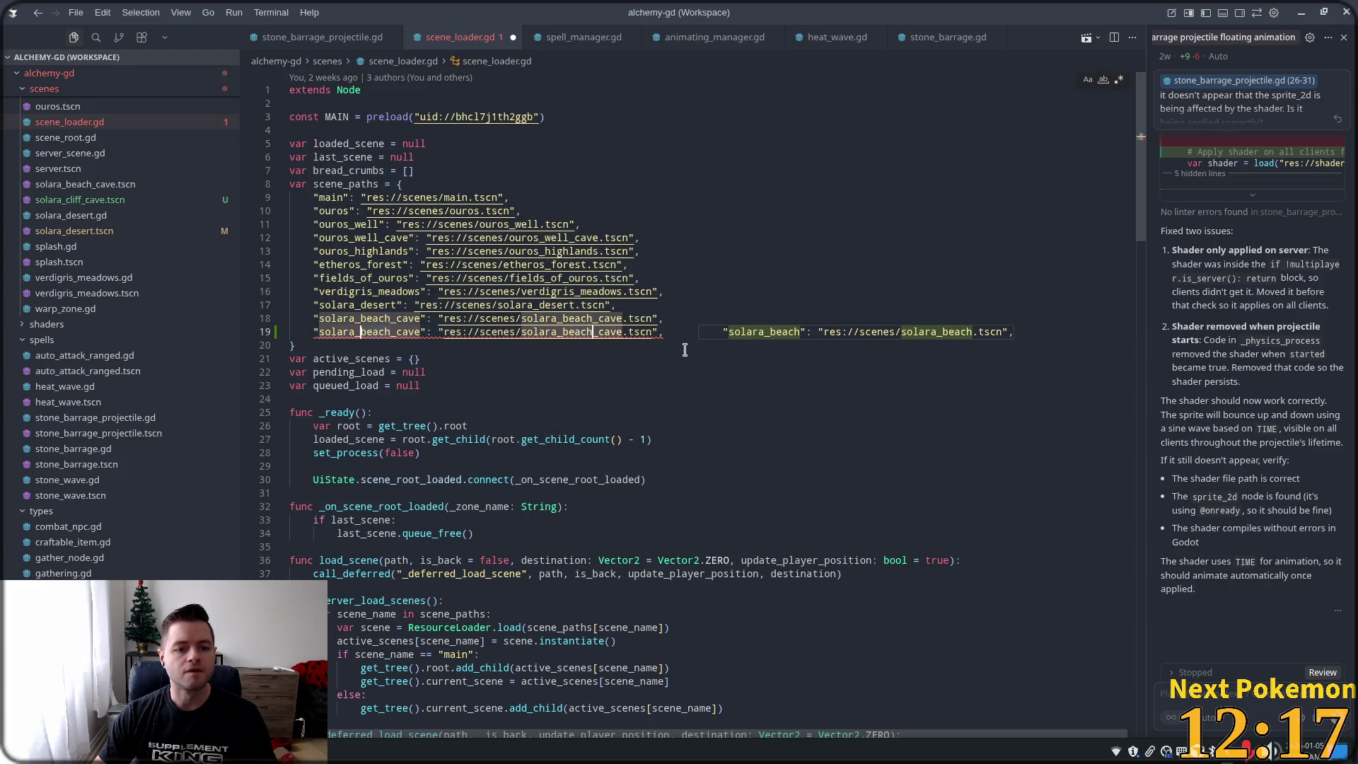
mouse_move(869, 327)
type("cliff")
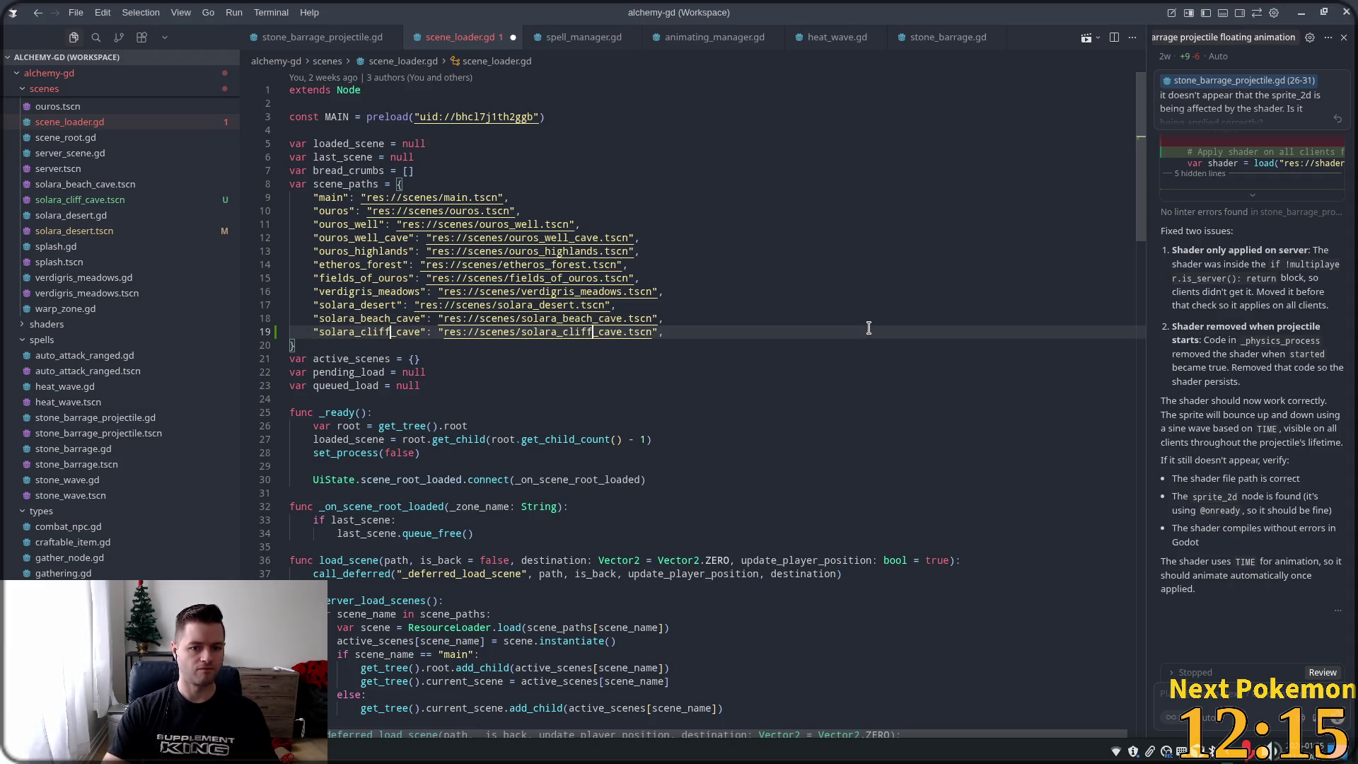
left_click(660, 279)
left_click(697, 305)
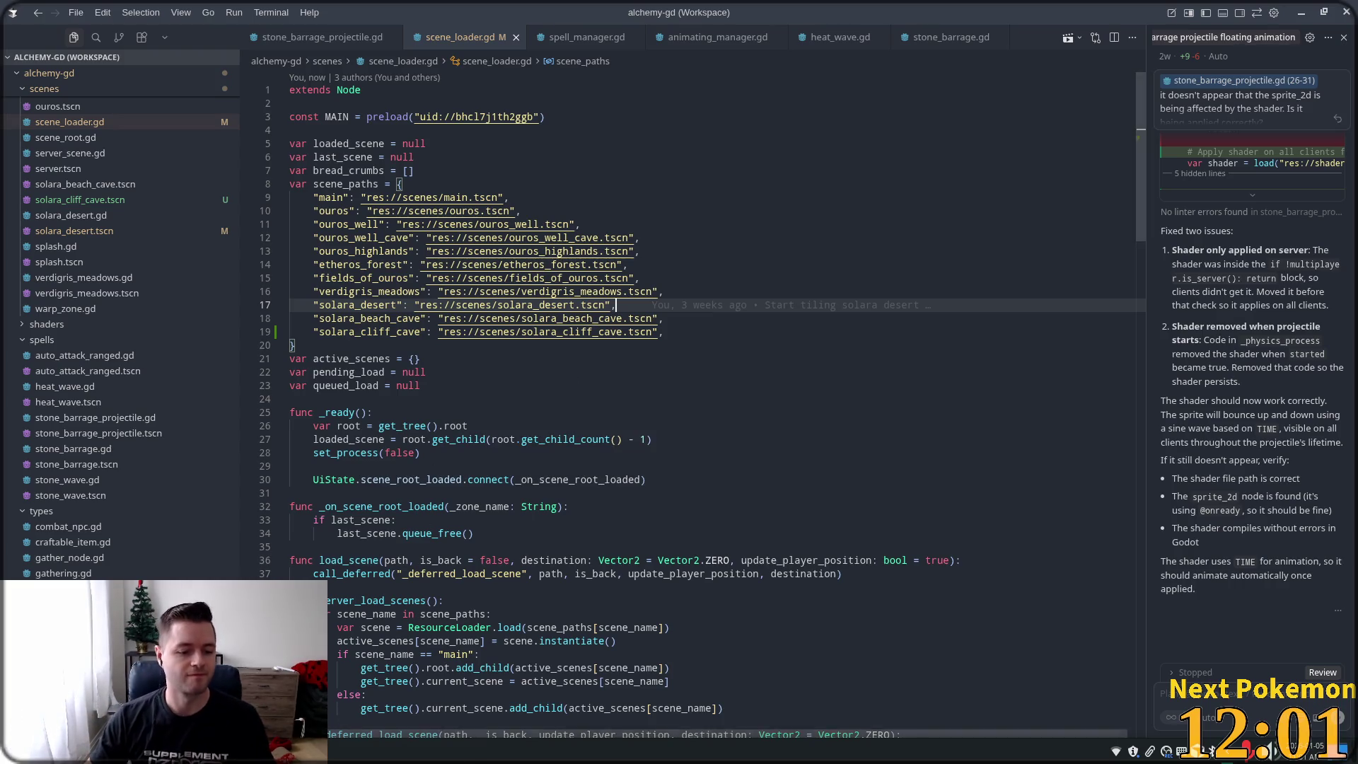
key("alt+Tab")
- Select the desert's Node2D marker and the cliff cave's Exit warp zone
mouse_move(546, 585)
left_mouse_down()
mouse_move(661, 213)
mouse_move(694, 272)
left_mouse_up()
scroll(674, 312, "up", 5)
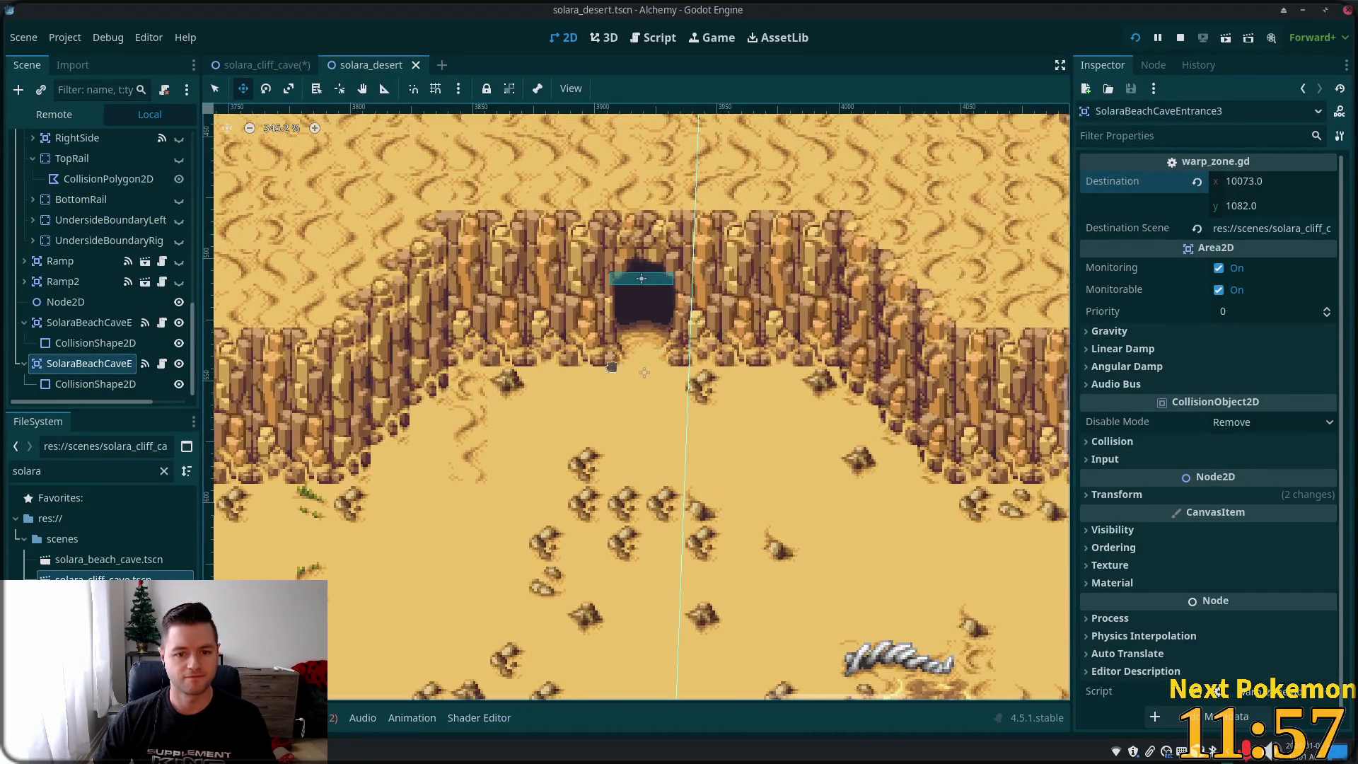
key("q")
left_click(643, 371)
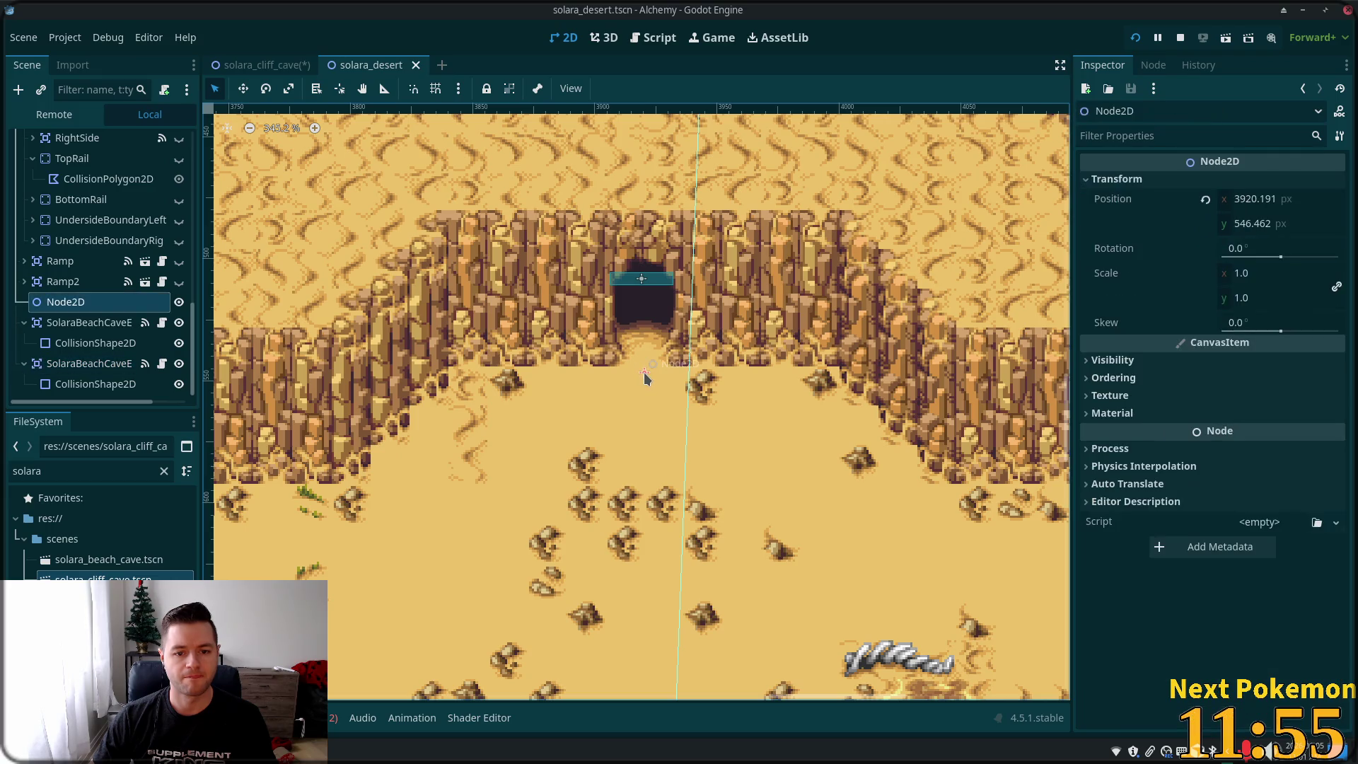
left_click(263, 64)
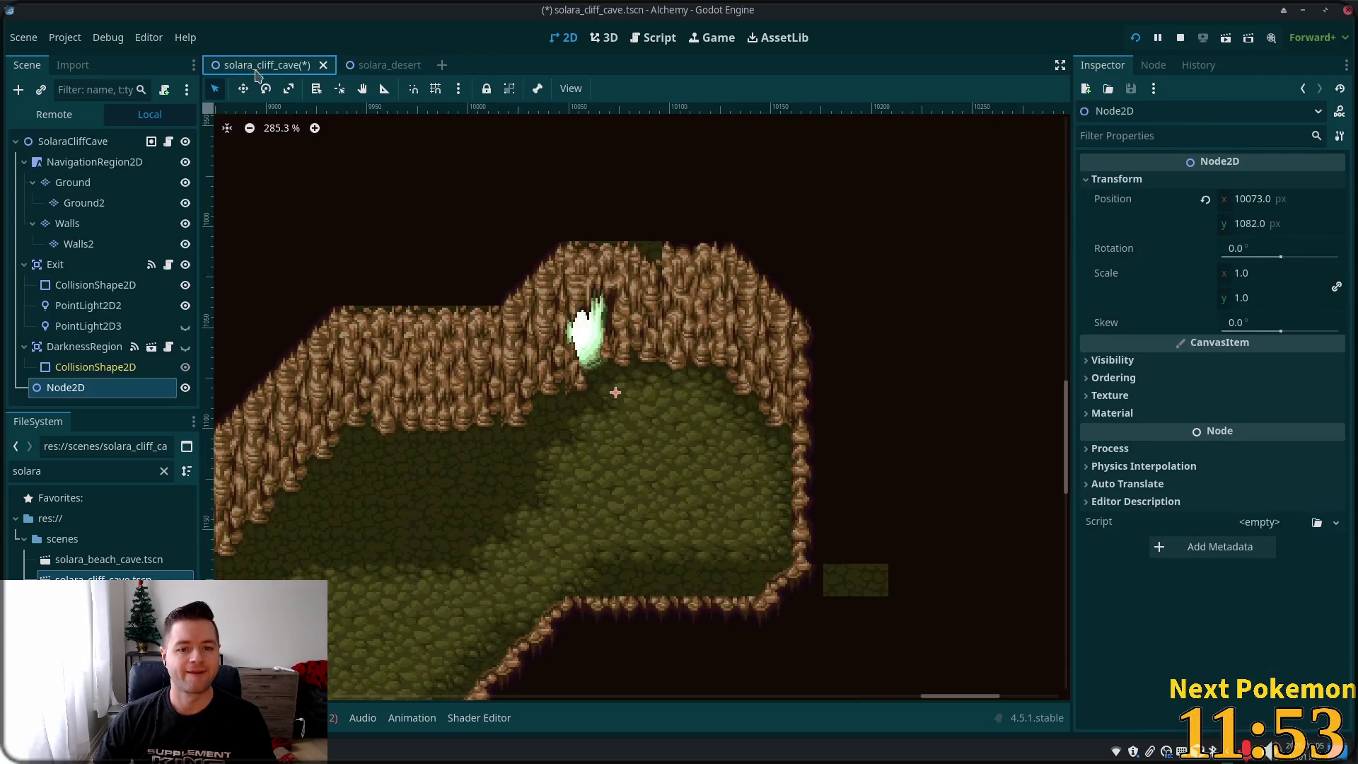
scroll(825, 679, "down", 5)
scroll(945, 388, "down", 5)
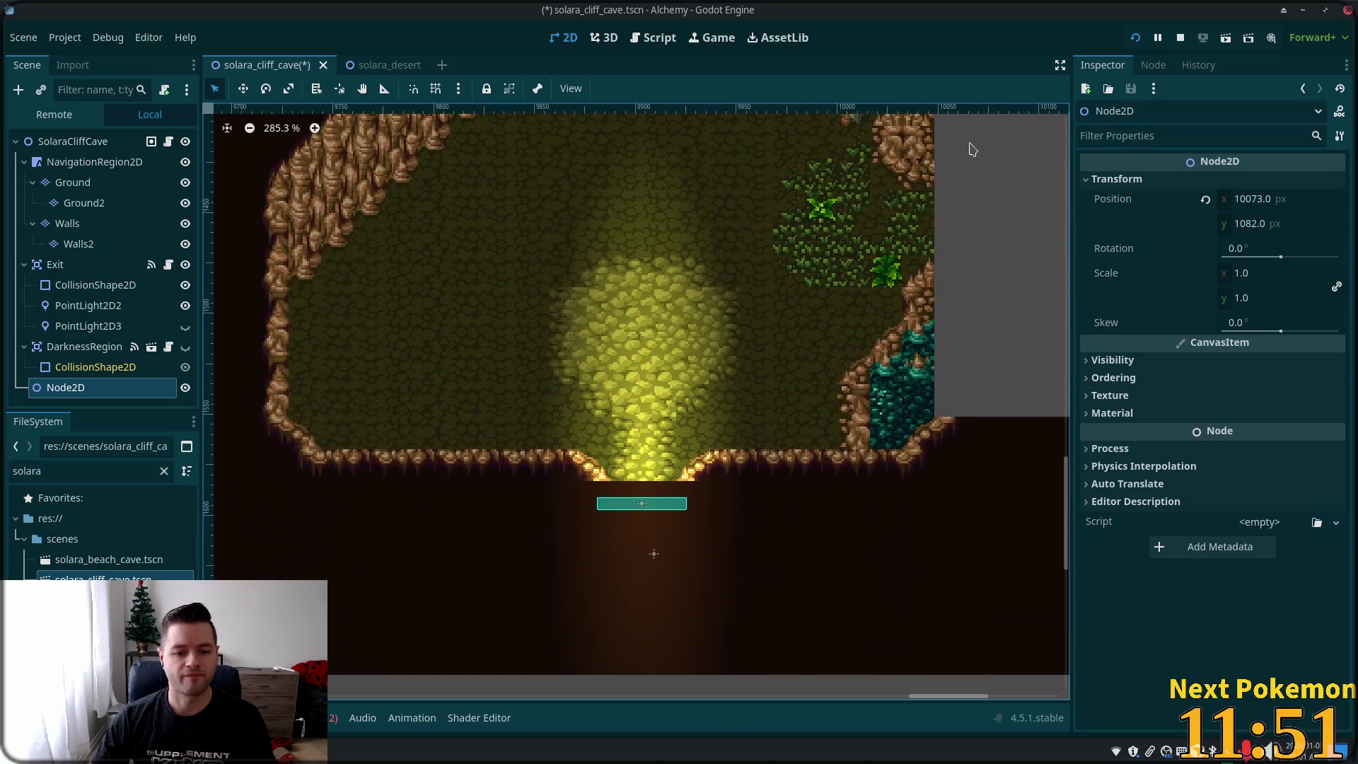
left_click(57, 265)
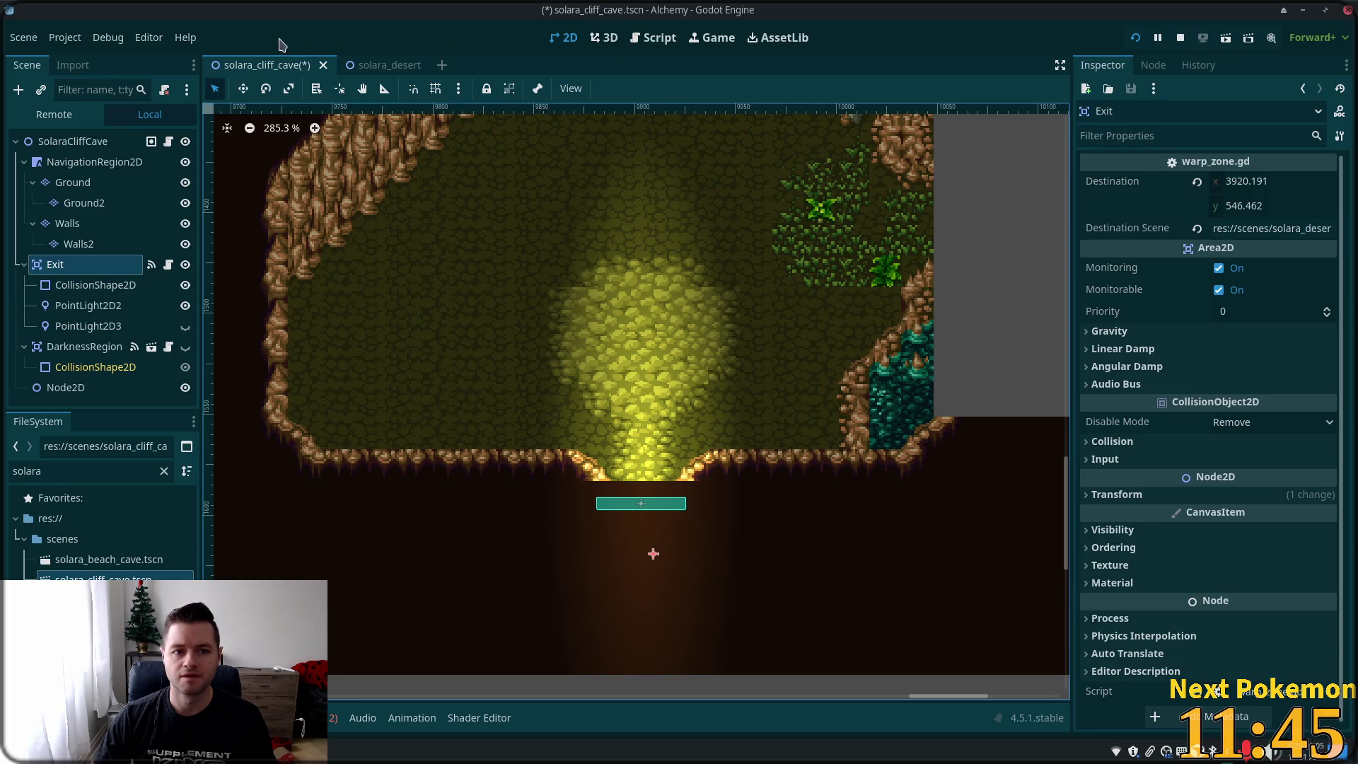
- Paste Node2D's position 3920.191, 546.462 into Exit's Destination and save the cliff cave scene
left_click(382, 64)
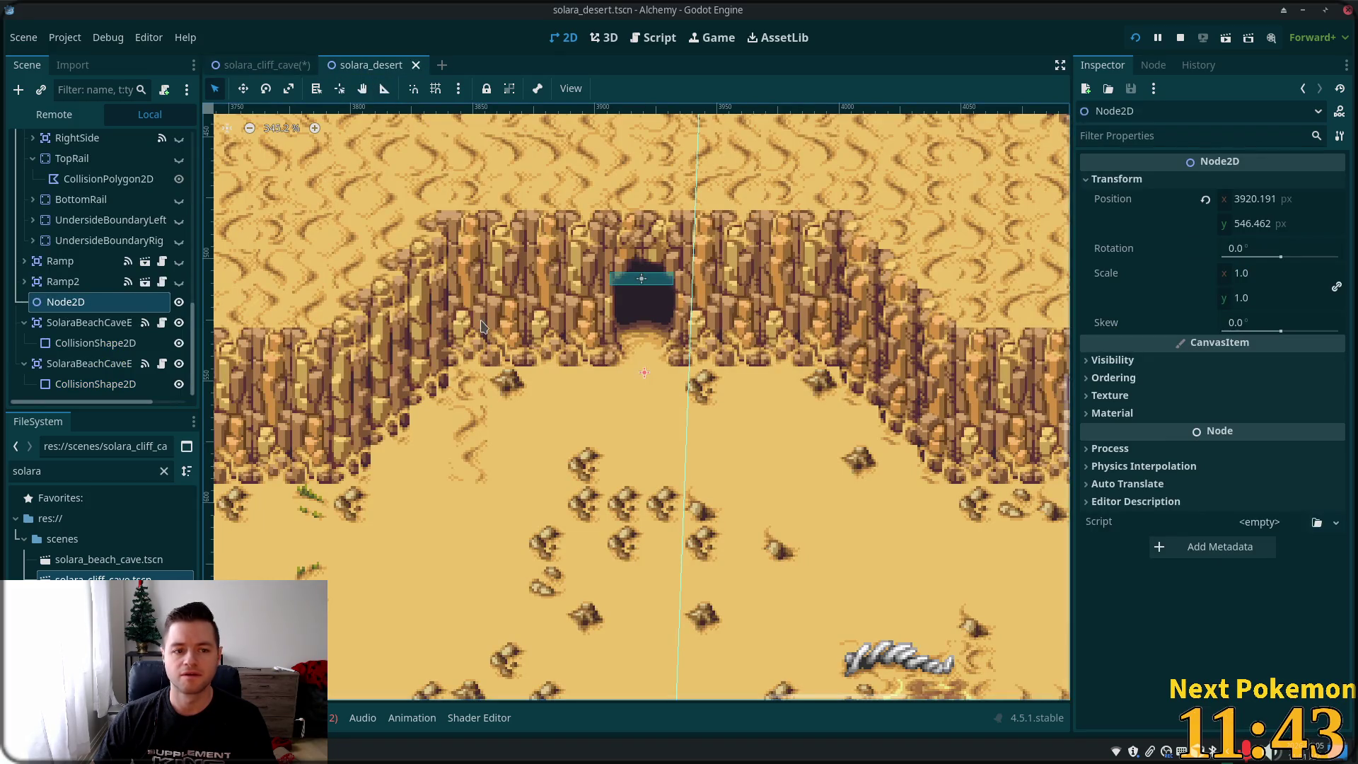
right_click(1106, 204)
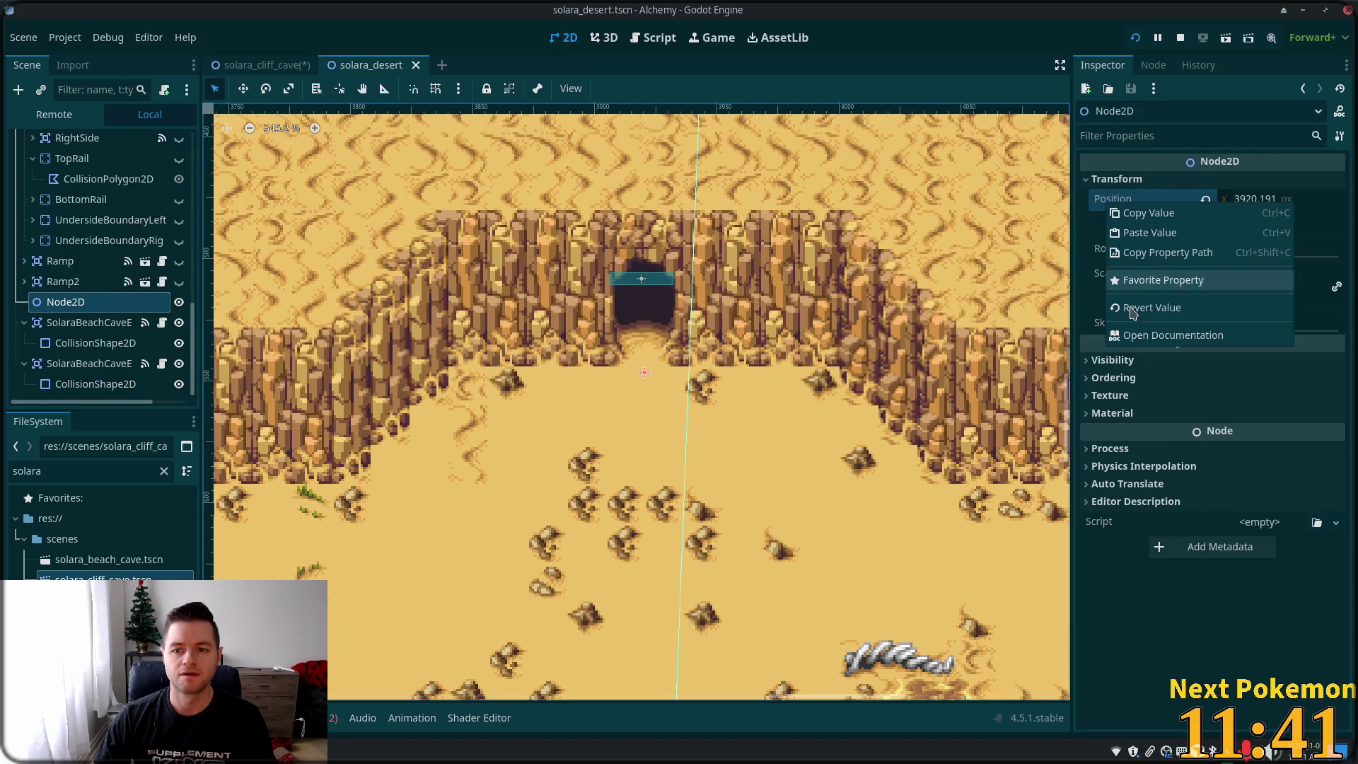
left_click(1168, 222)
left_click(266, 64)
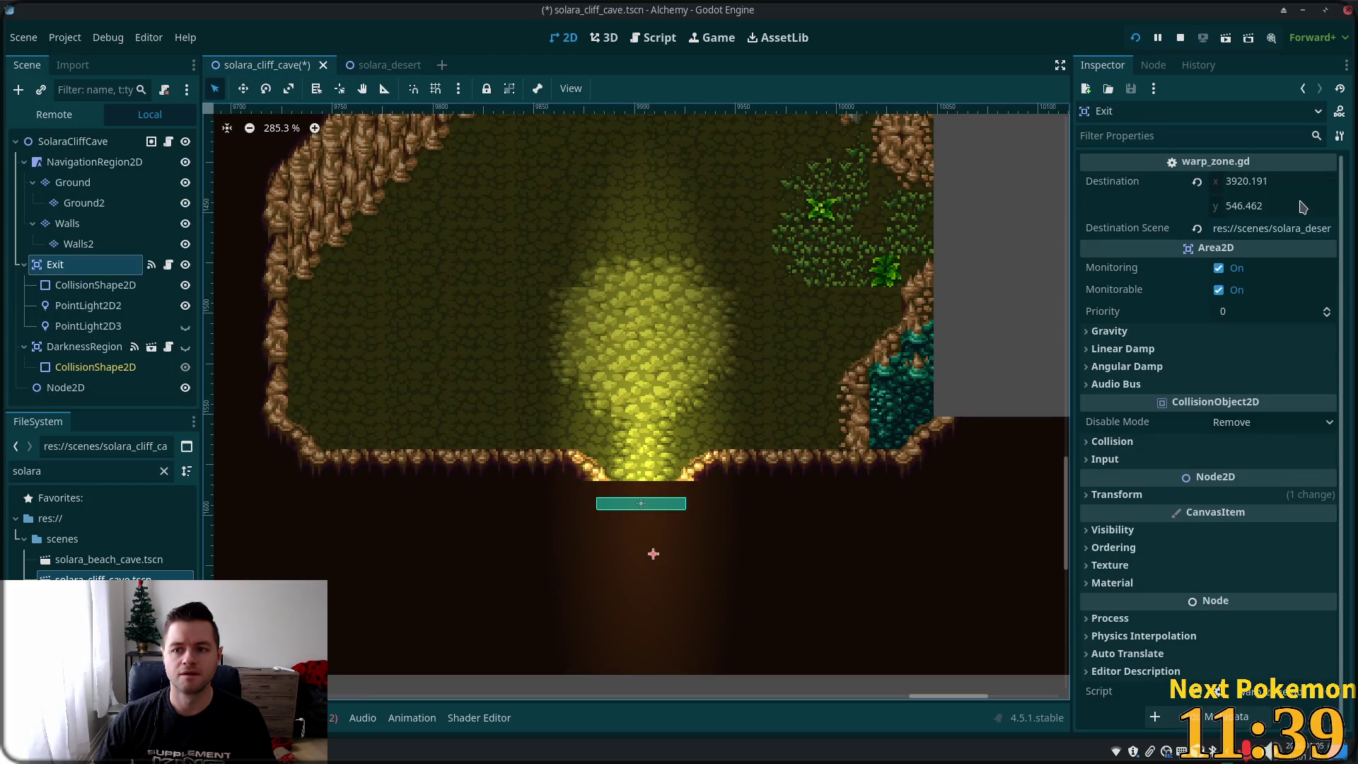
right_click(1100, 188)
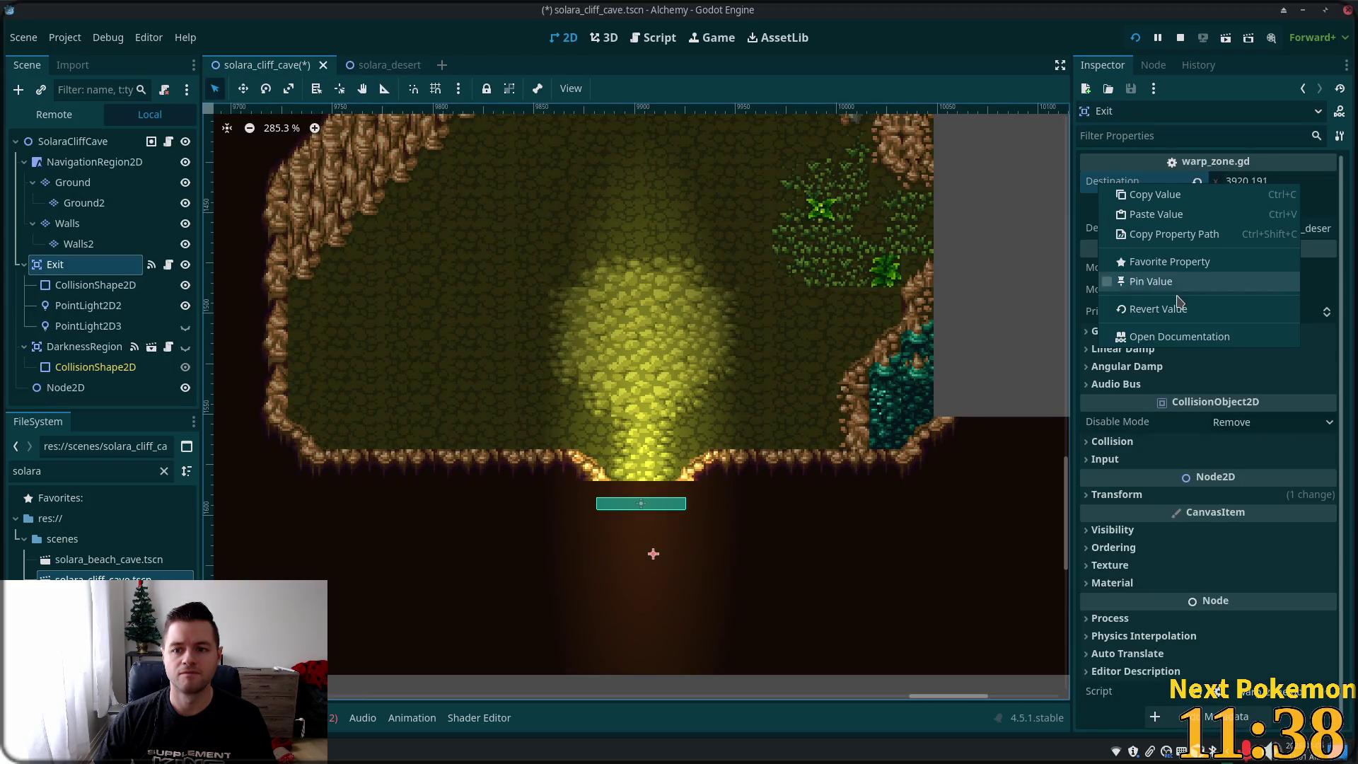
left_click(1172, 216)
key("ctrl+s")
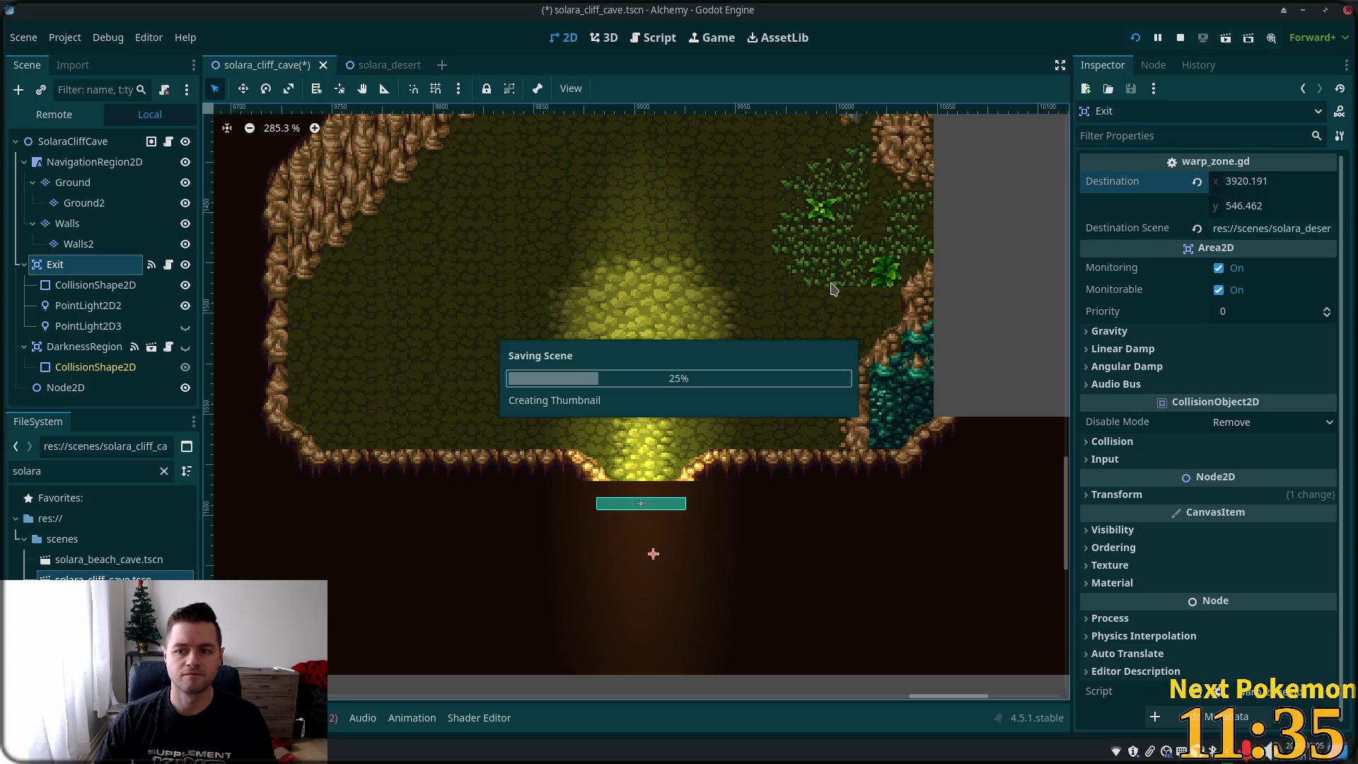
scroll(461, 175, "up", 10)
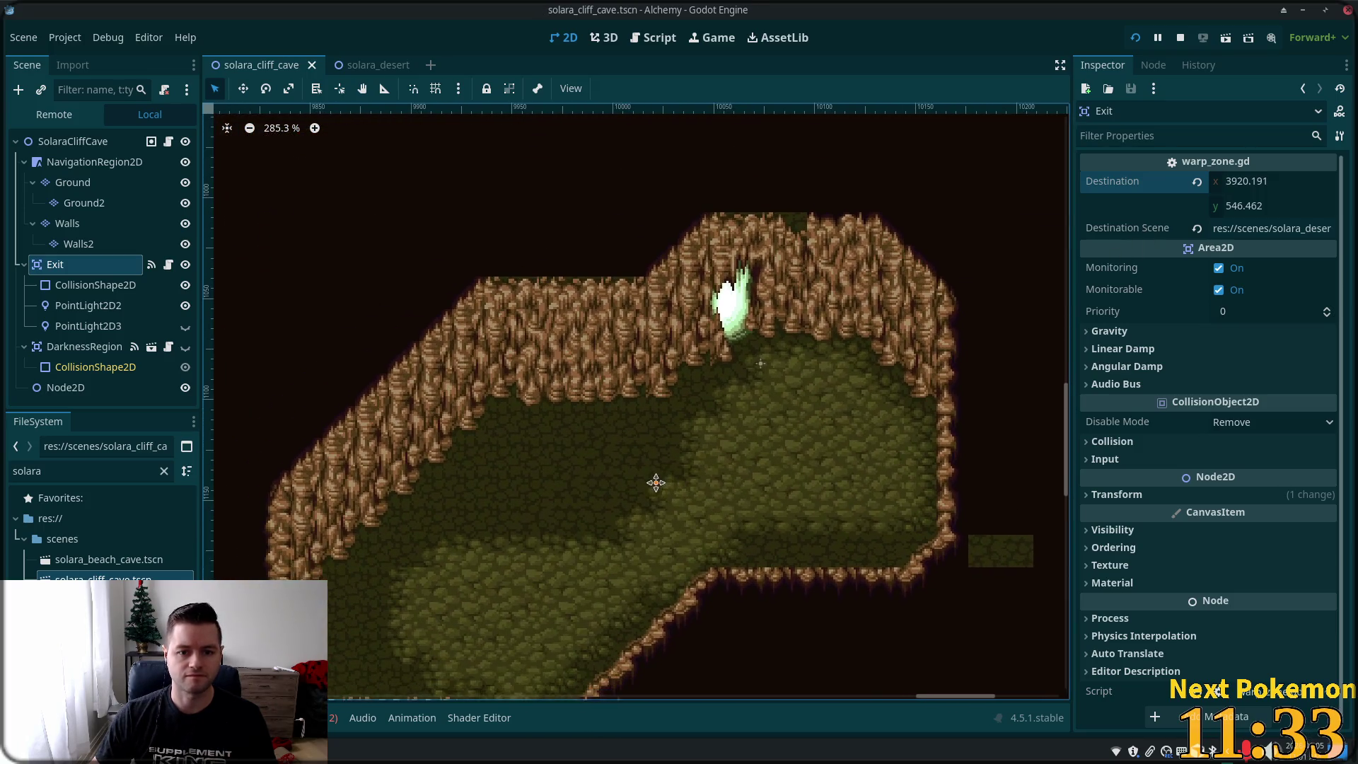
left_click(368, 64)
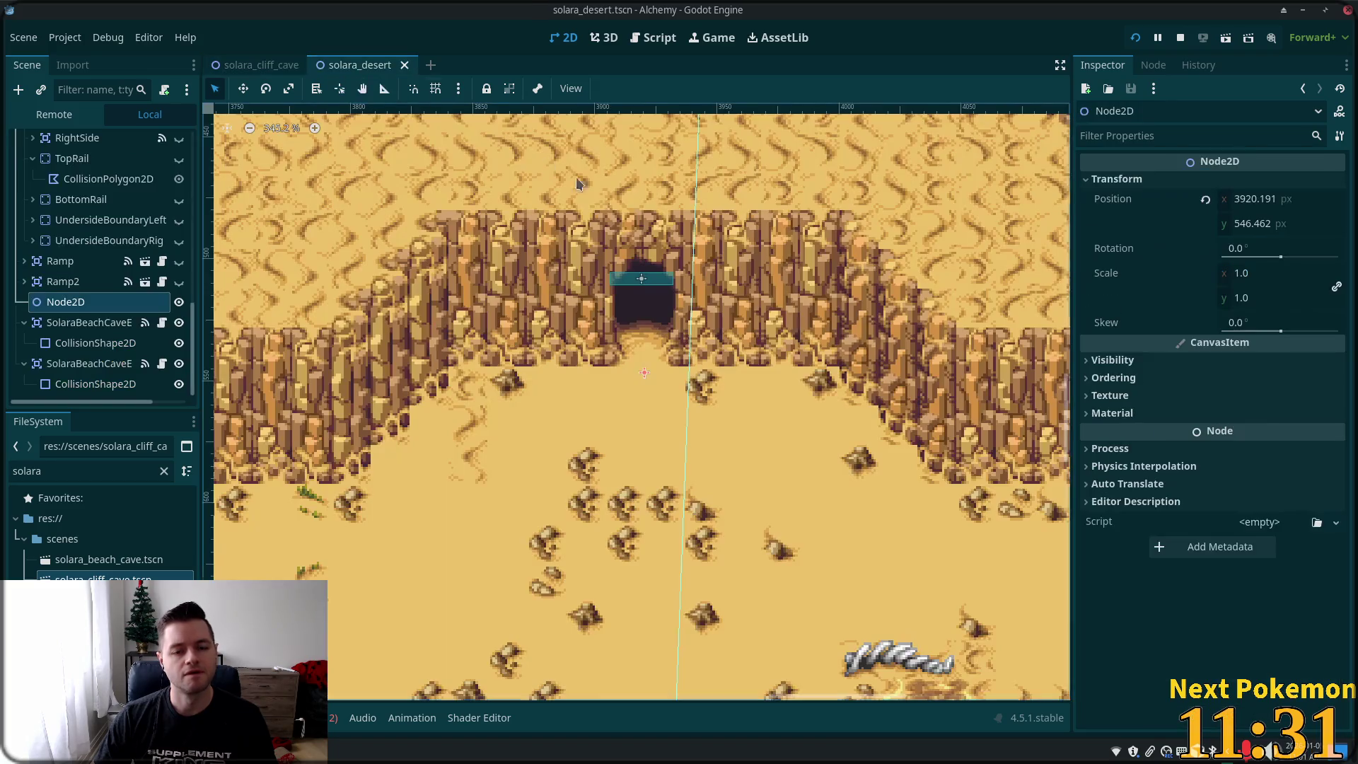
- Move the desert Node2D marker beside the diagonal ramp to about 3969, 152 and copy its Position
scroll(567, 387, "up", 3)
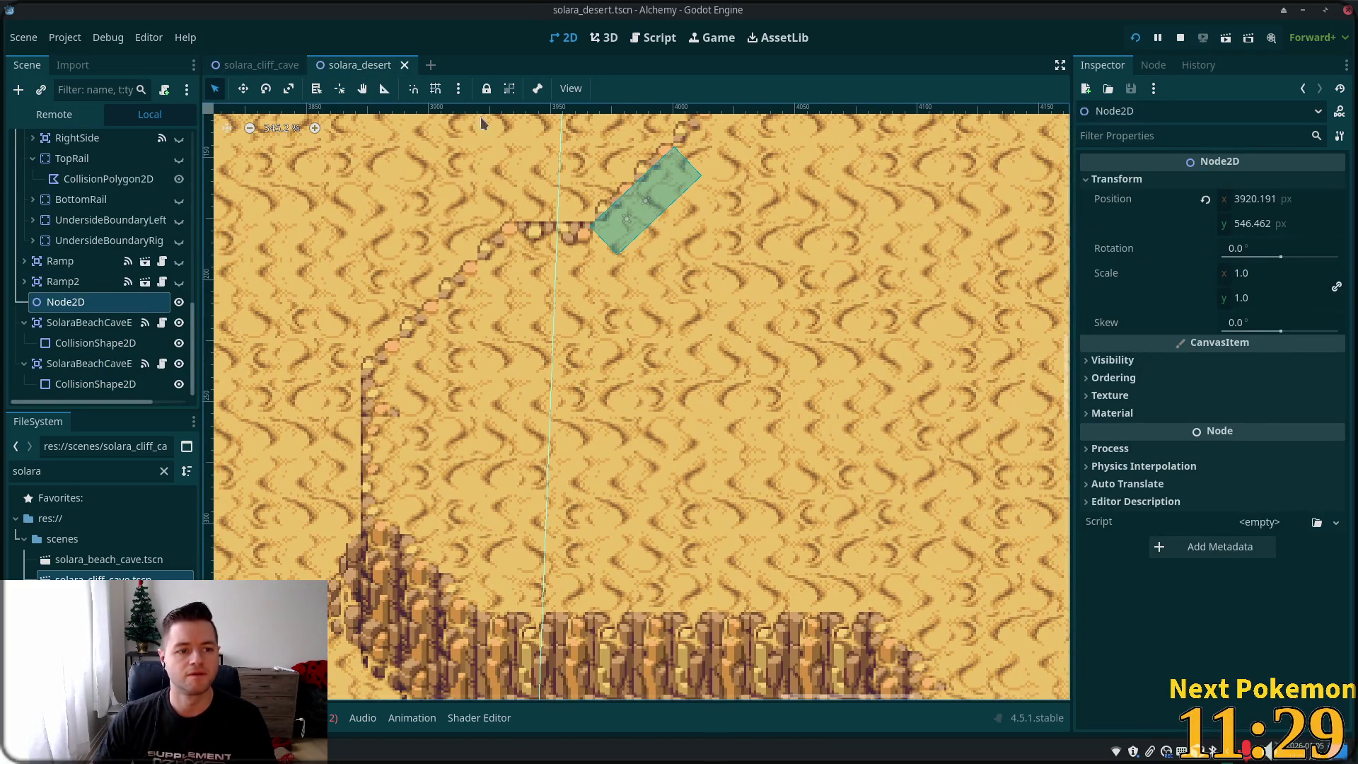
scroll(504, 324, "up", 5)
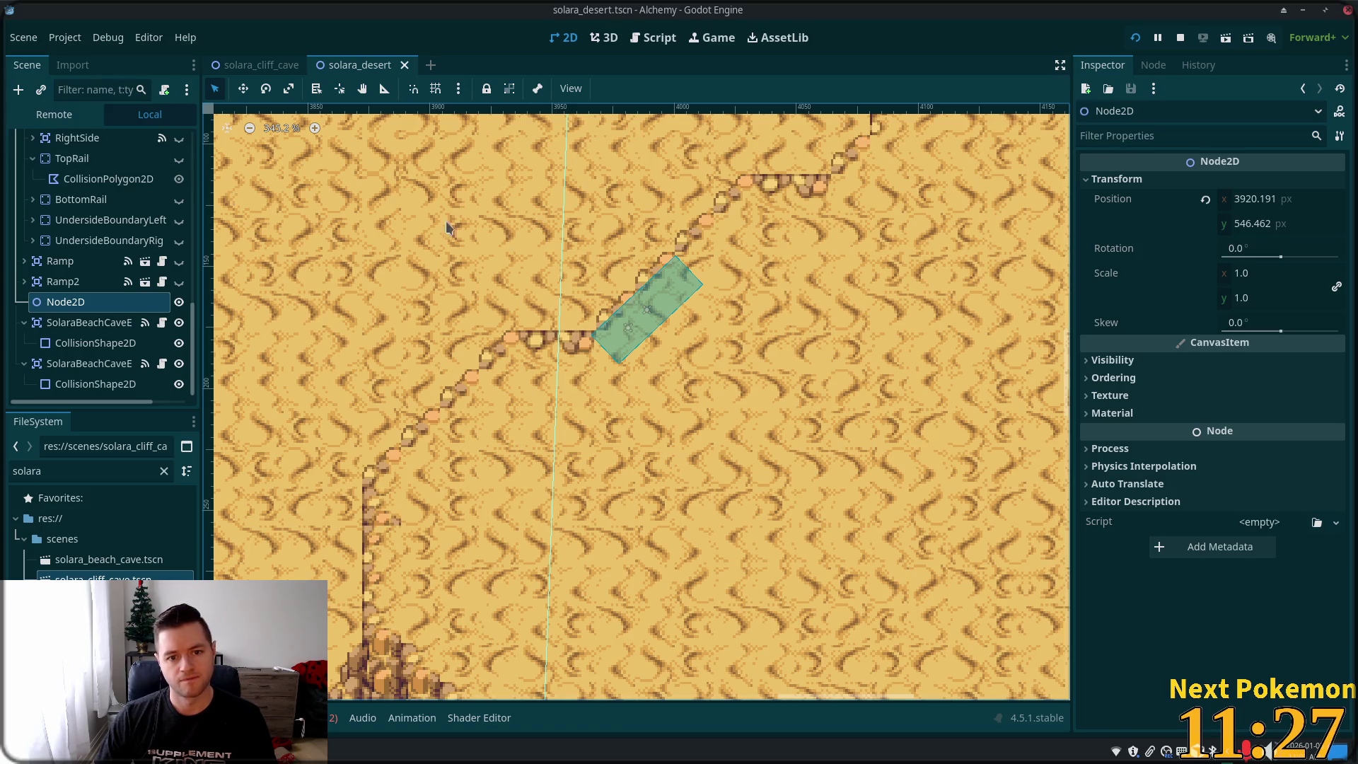
scroll(551, 377, "down", 5)
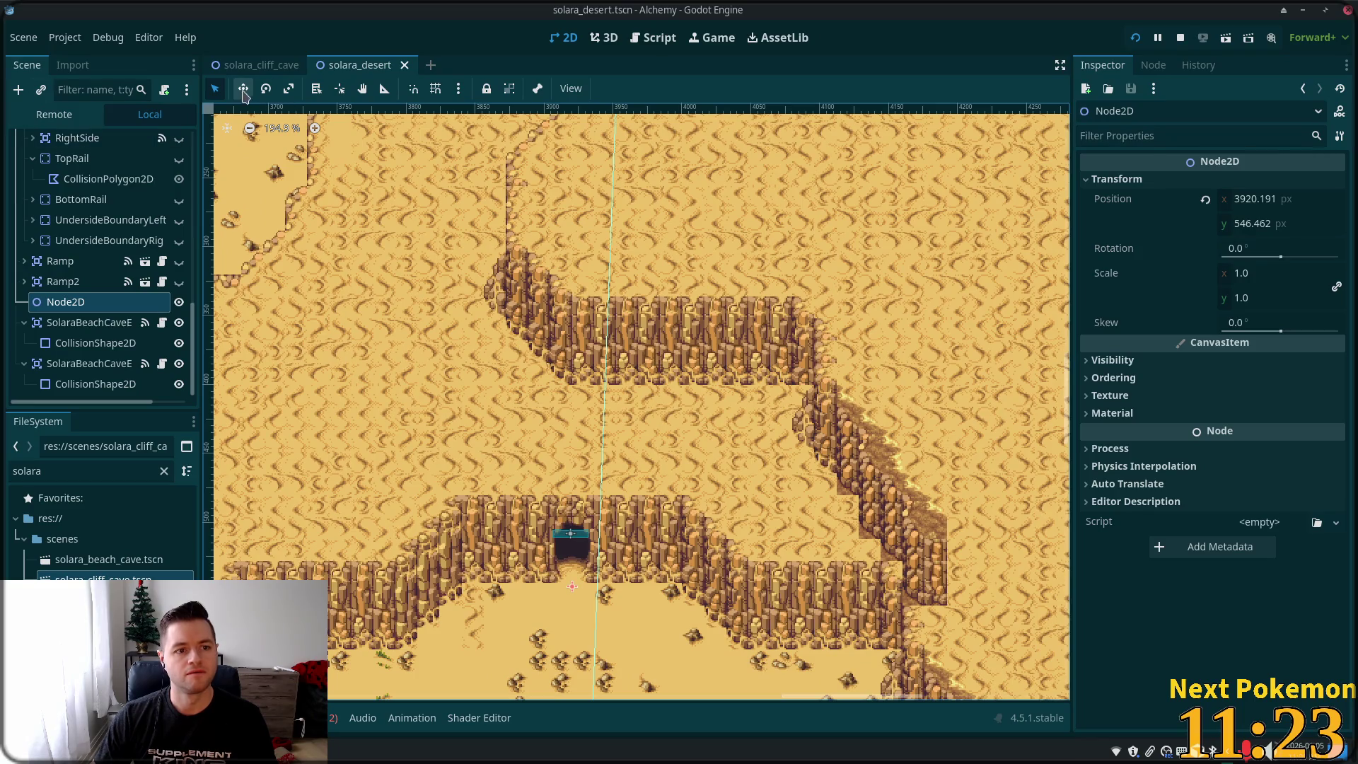
left_click(243, 90)
key("ctrl+z")
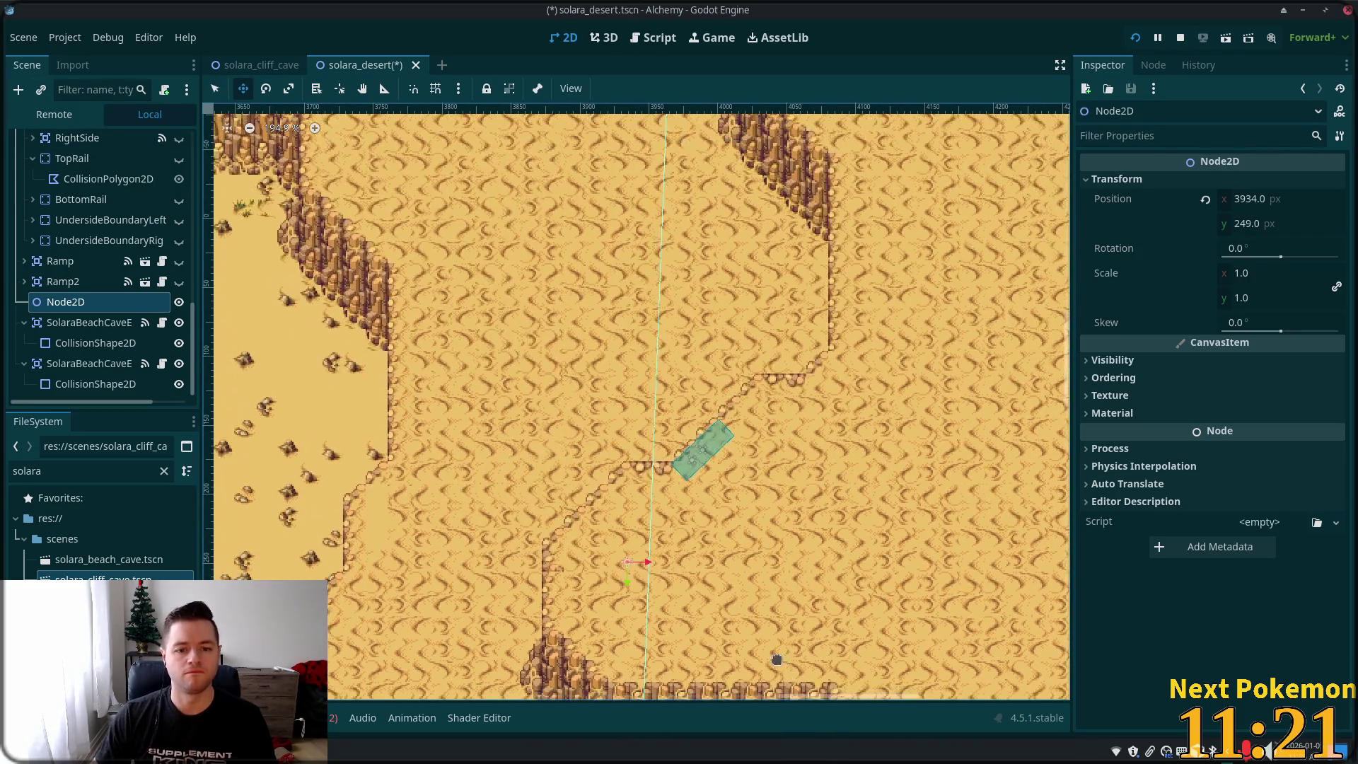
left_click_drag(741, 466, 752, 443)
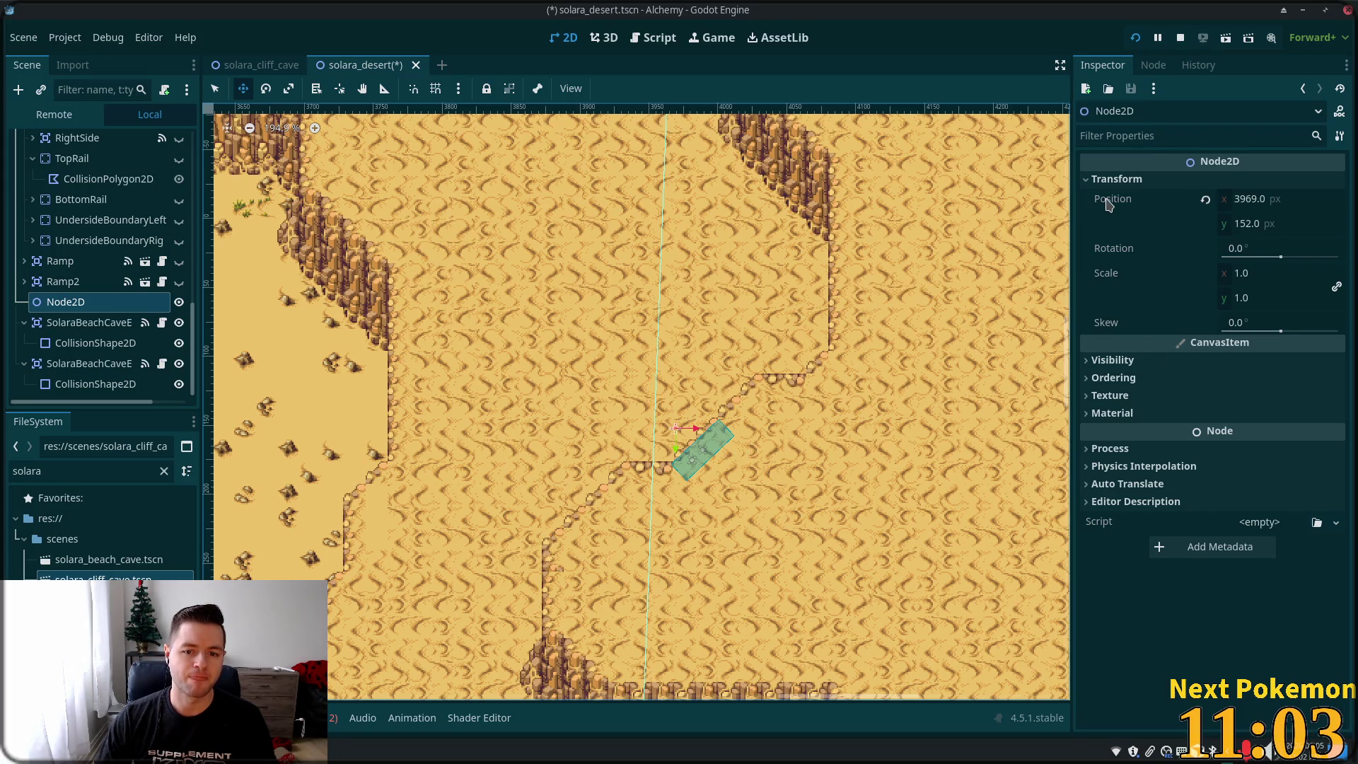
right_click(1108, 204)
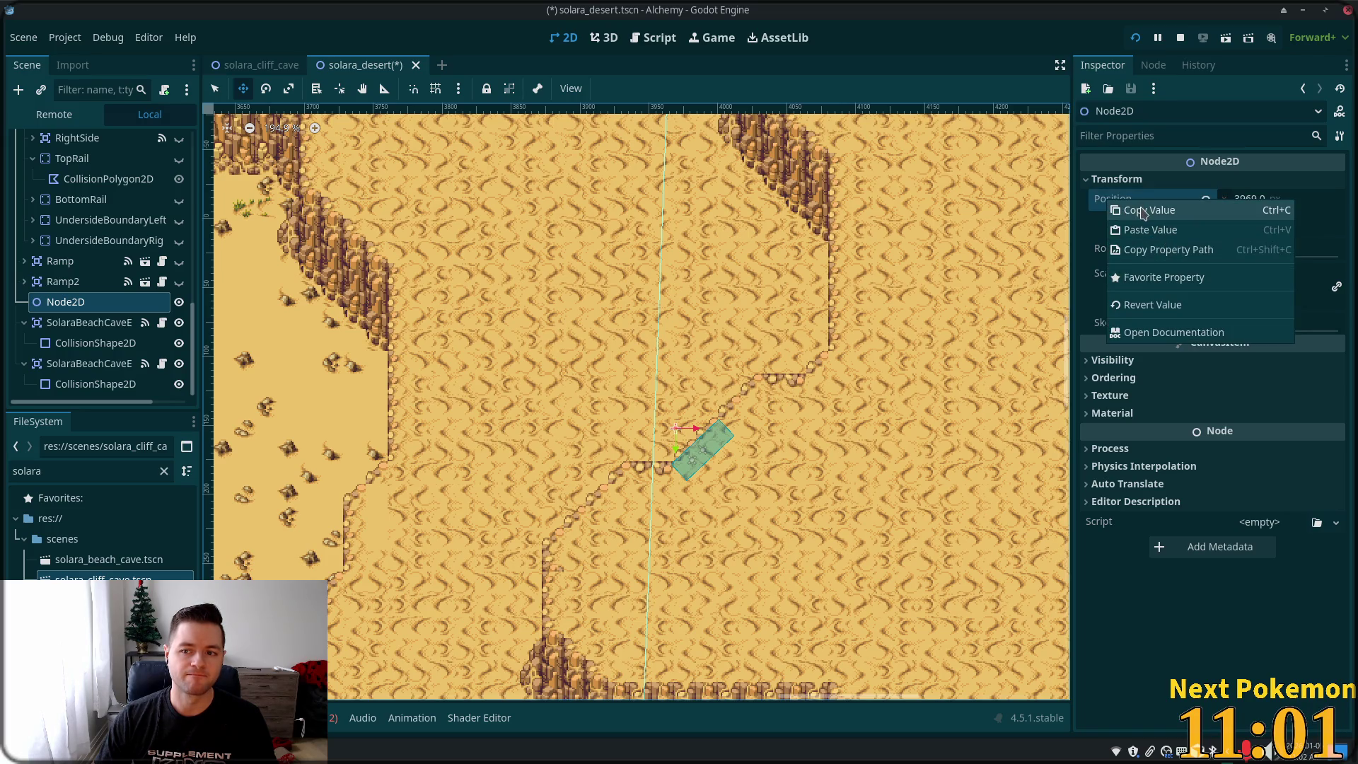
left_click(1151, 210)
left_click(260, 64)
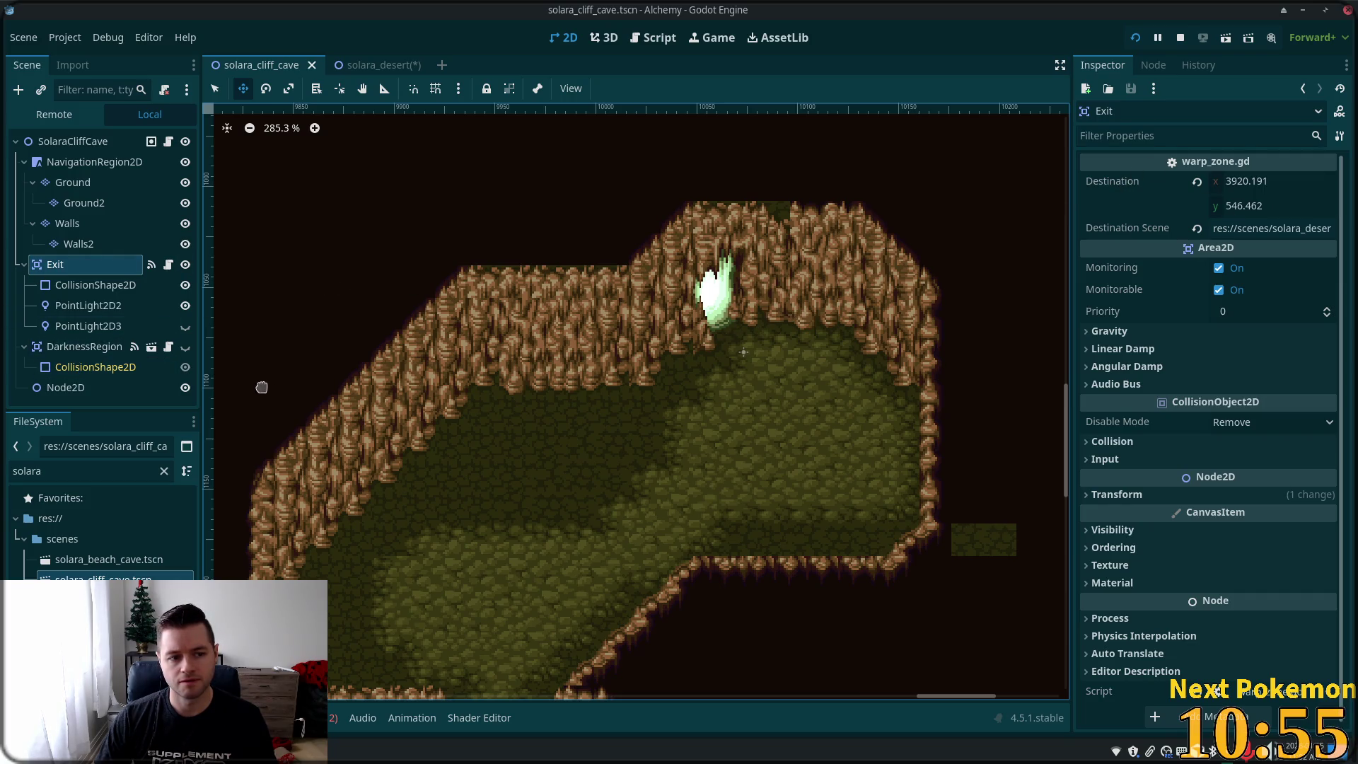
- Duplicate the Exit warp zone and rename the copy ExitNorth
scroll(383, 396, "down", 3)
scroll(388, 397, "down", 10)
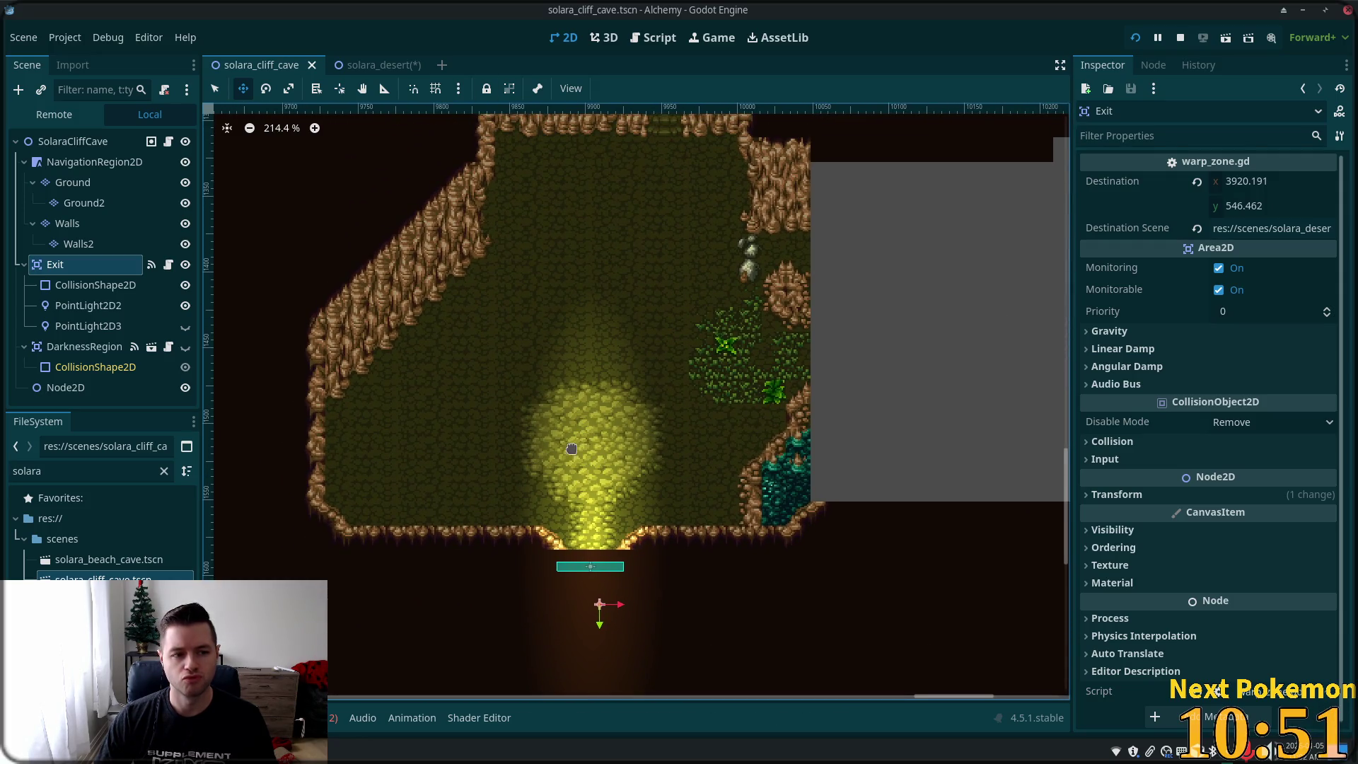
left_click(74, 227)
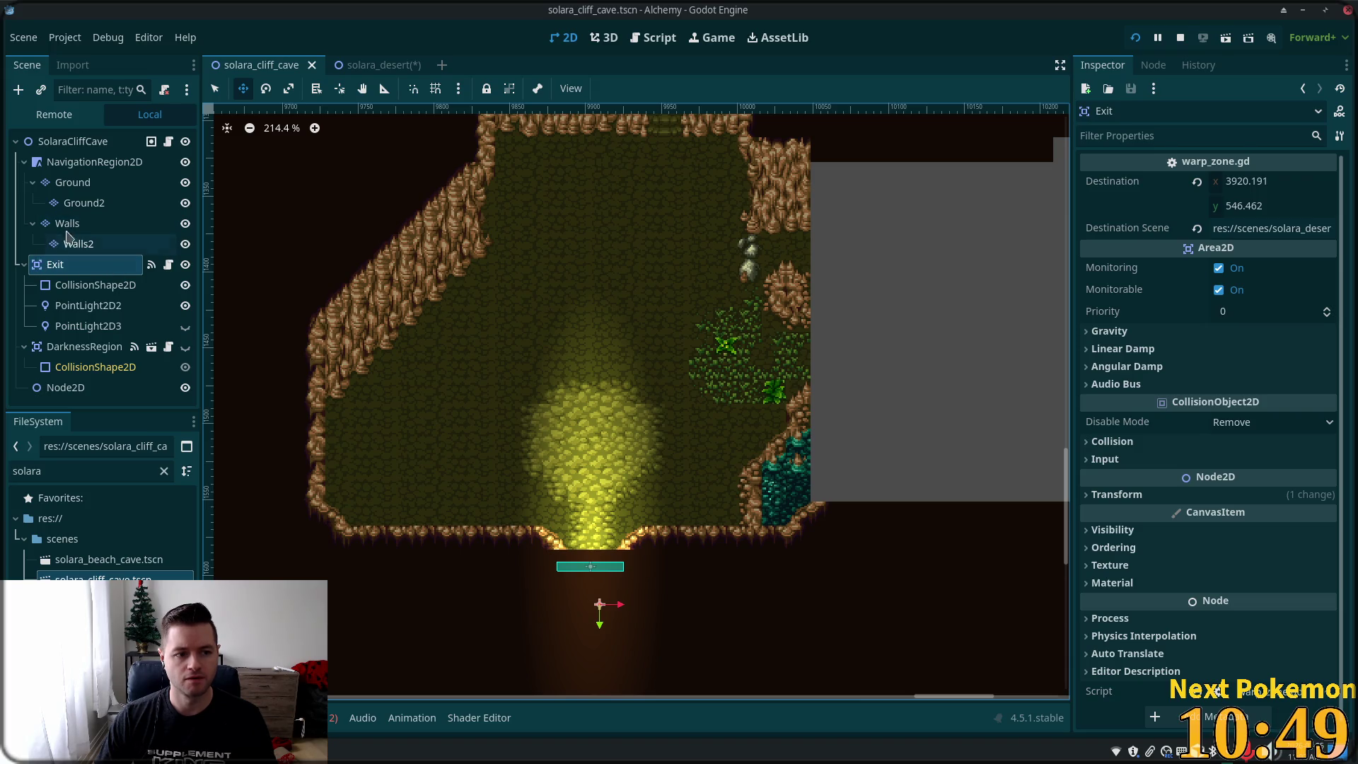
left_click(50, 266)
key("ctrl+d")
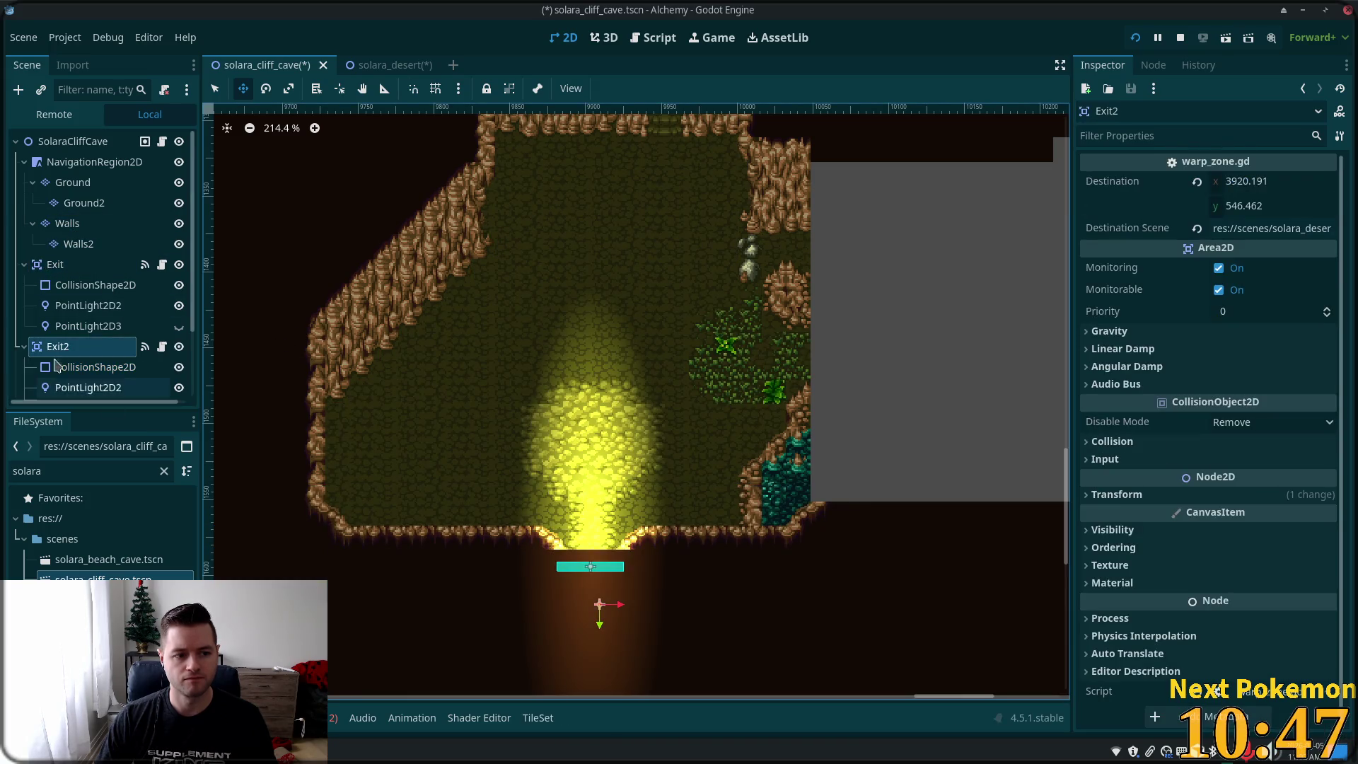
double_click(80, 352)
type("North")
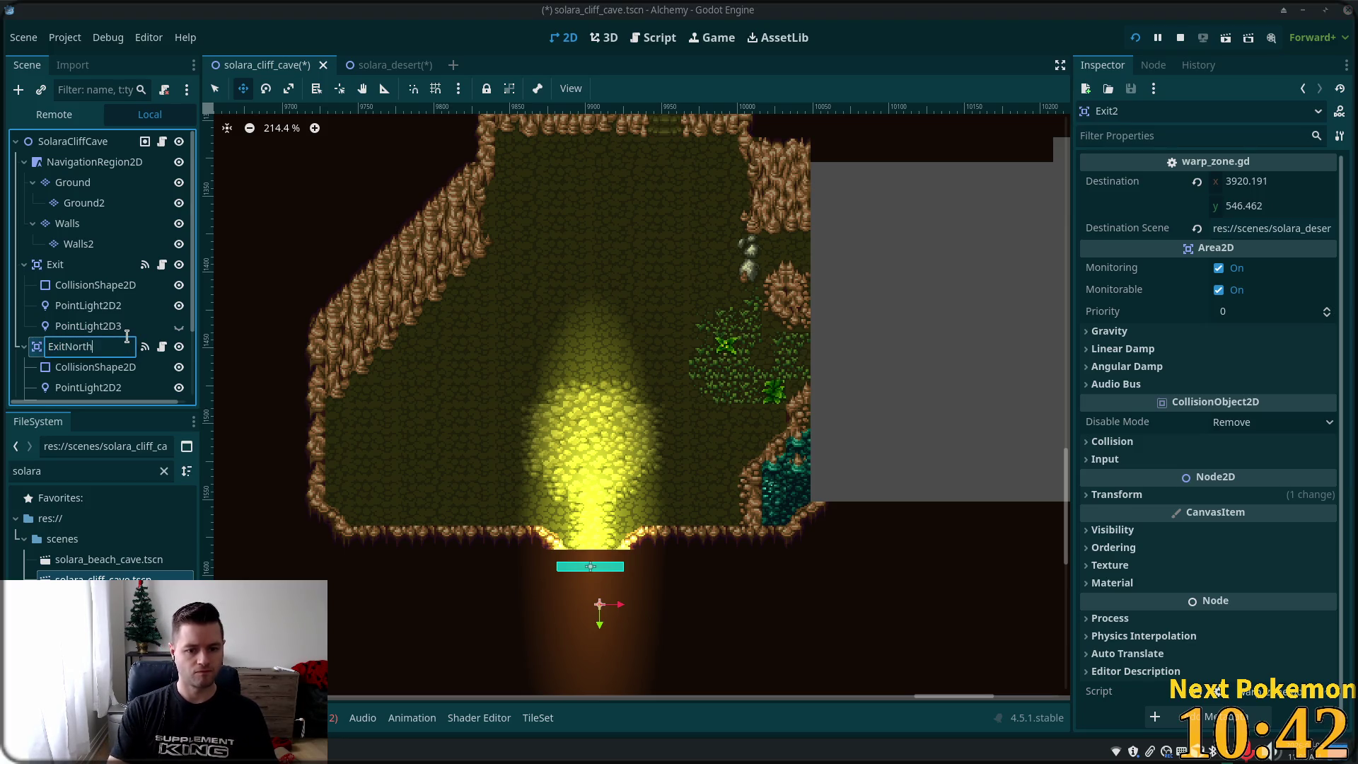
key("Return")
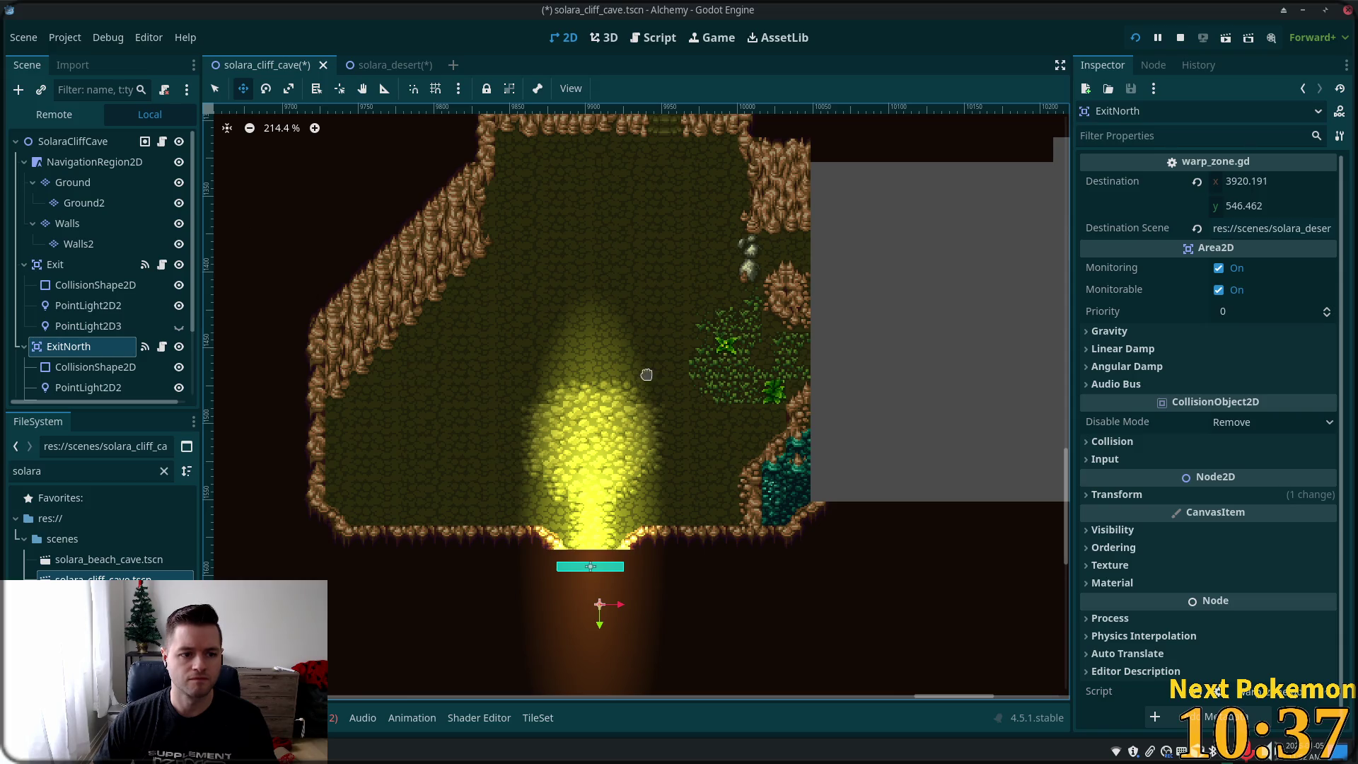
- Move ExitNorth to the cave's north opening, rotating it to the angle and shrinking it
left_click_drag(858, 316, 676, 387)
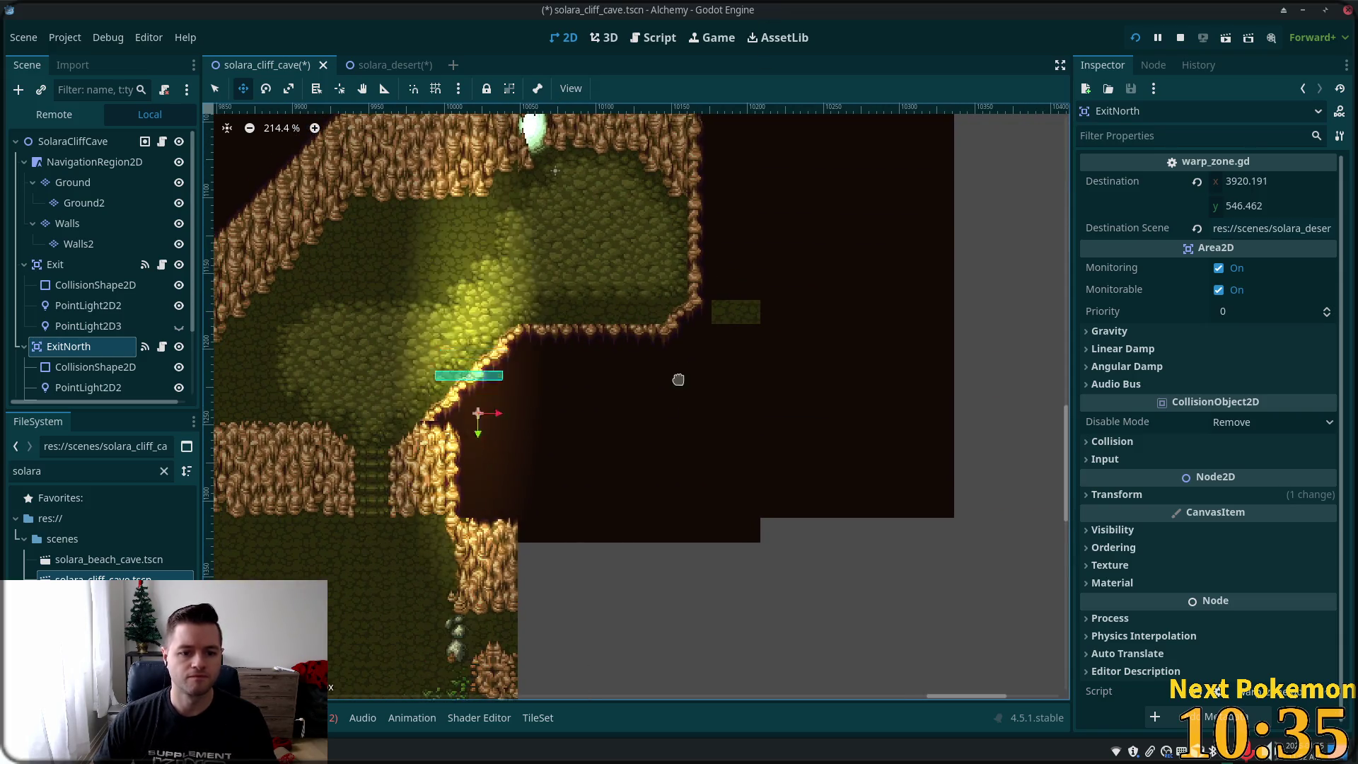
key("ctrl+z")
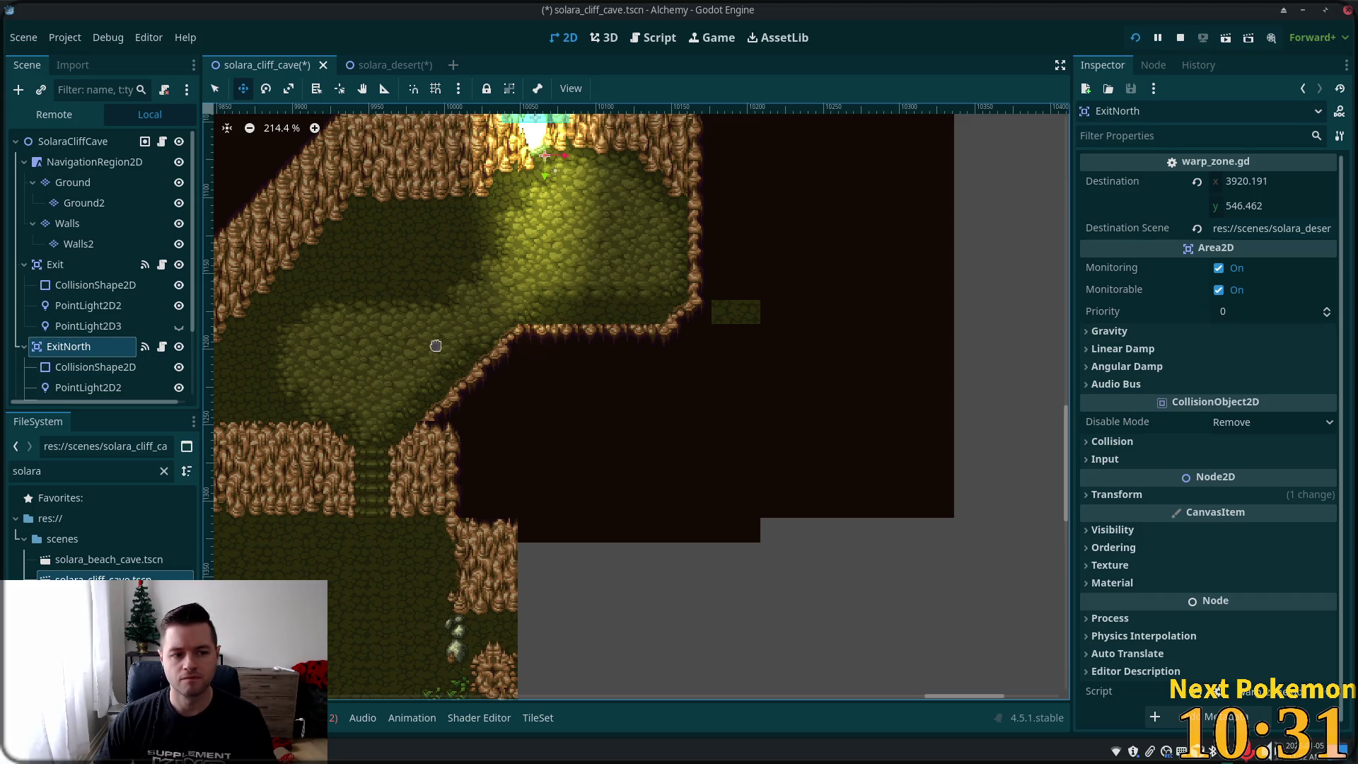
left_click_drag(882, 282, 884, 390)
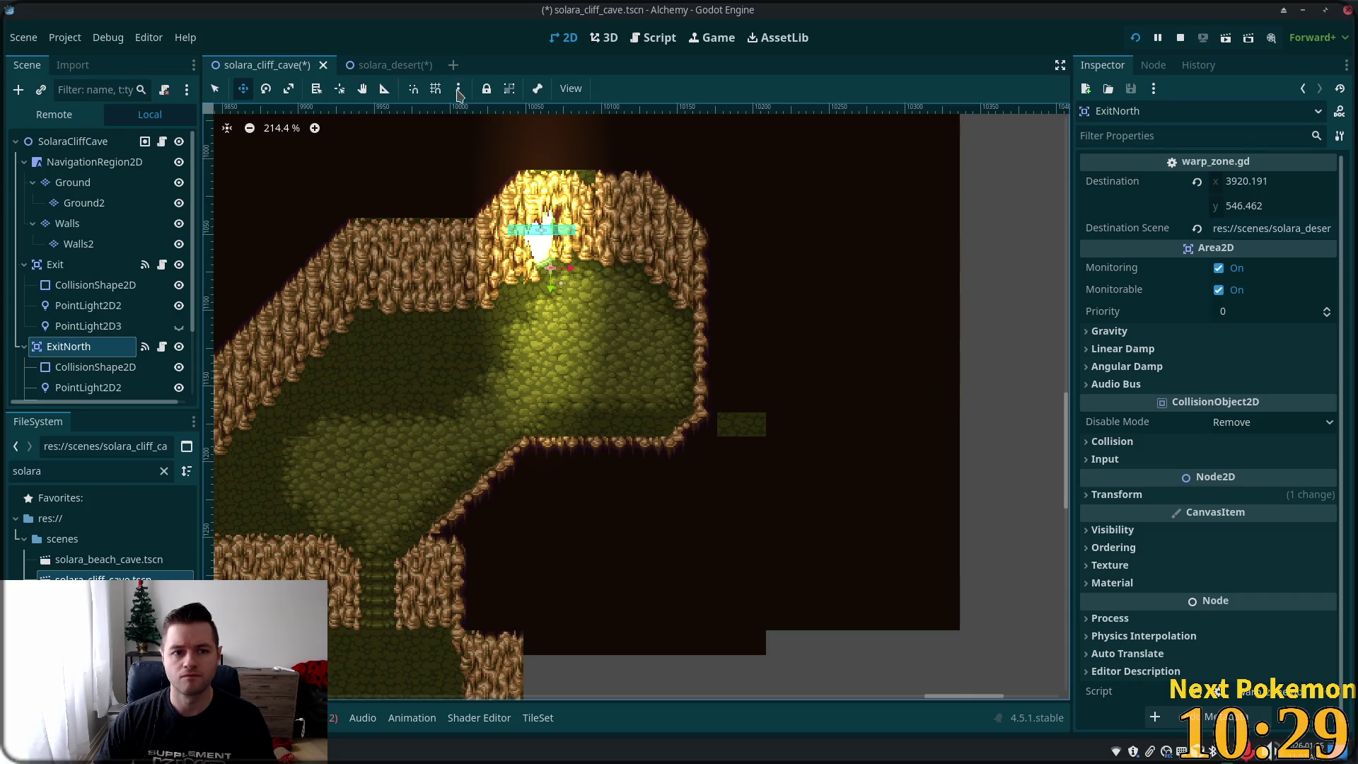
left_click(266, 88)
mouse_move(376, 149)
left_mouse_down()
mouse_move(336, 270)
mouse_move(341, 299)
left_mouse_up()
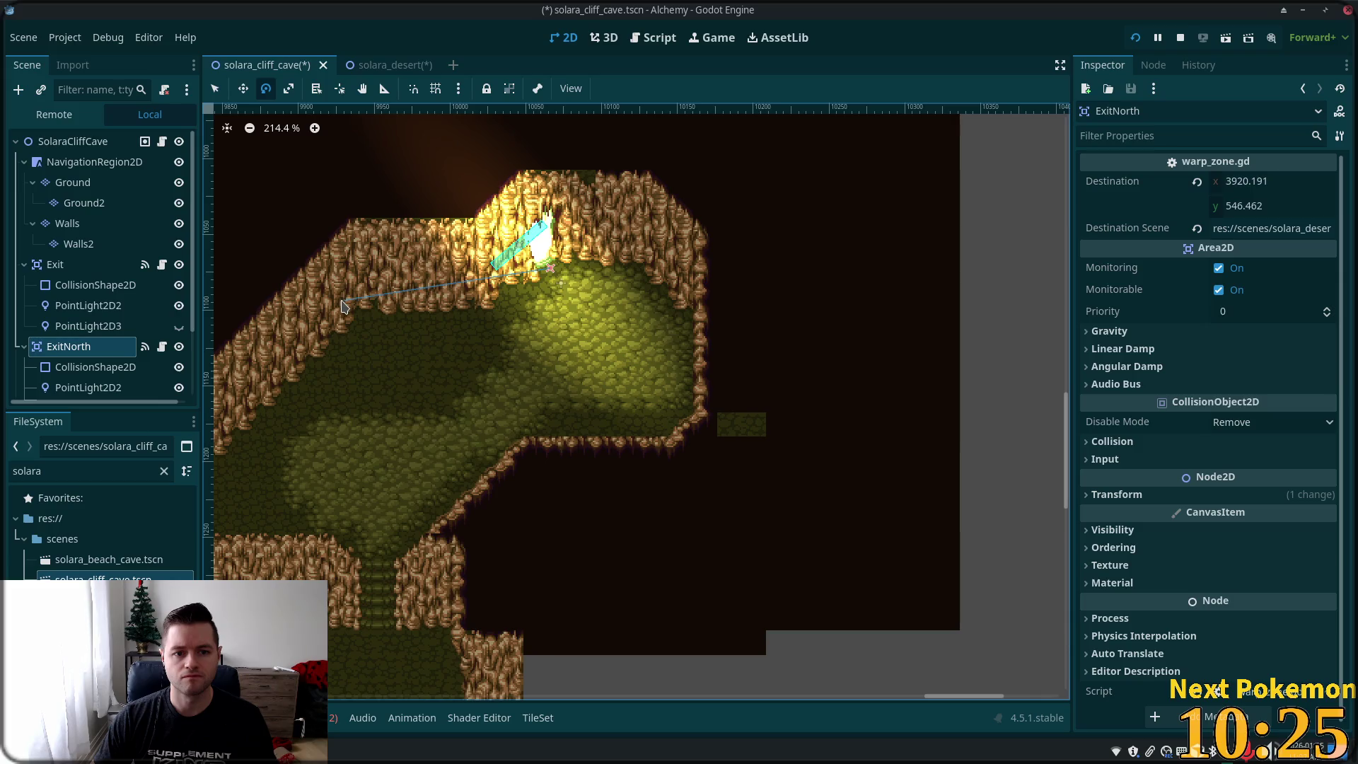
left_click(288, 89)
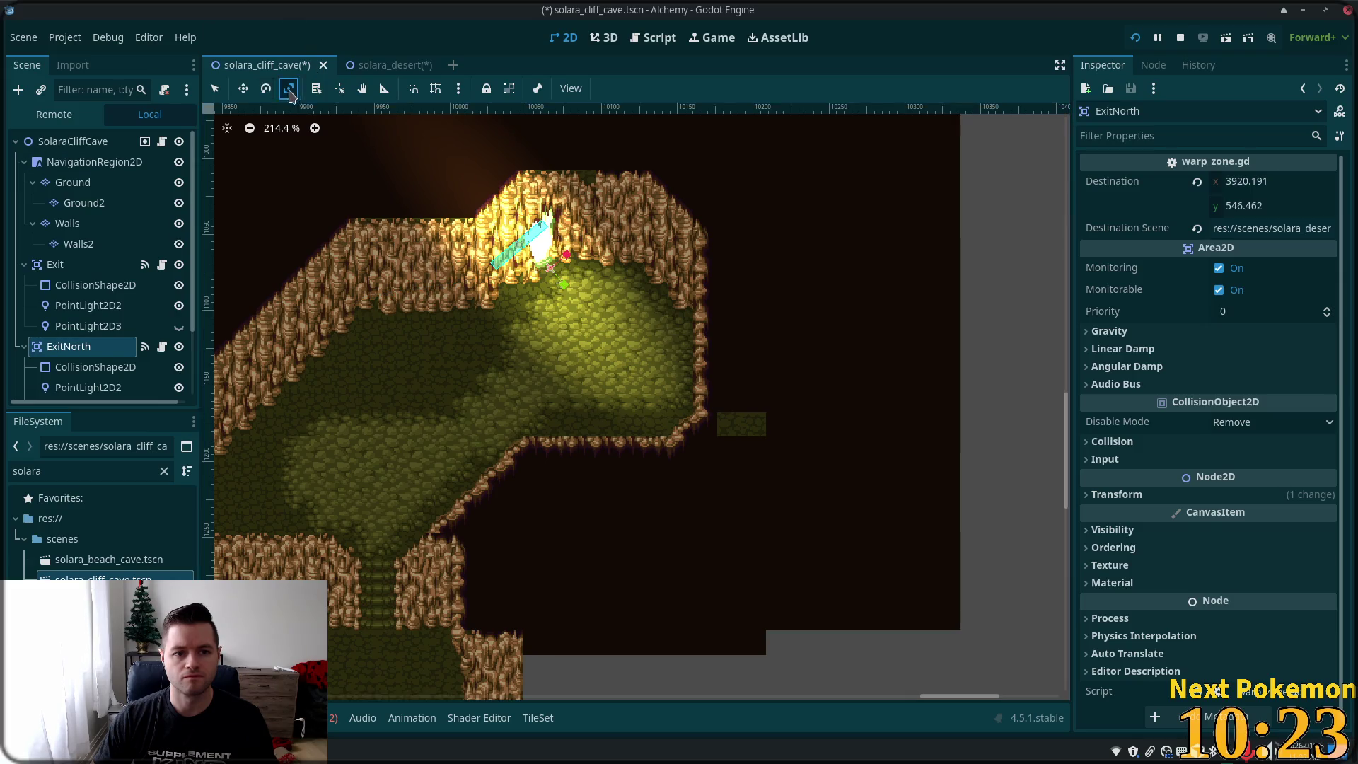
left_click_drag(403, 206, 428, 222)
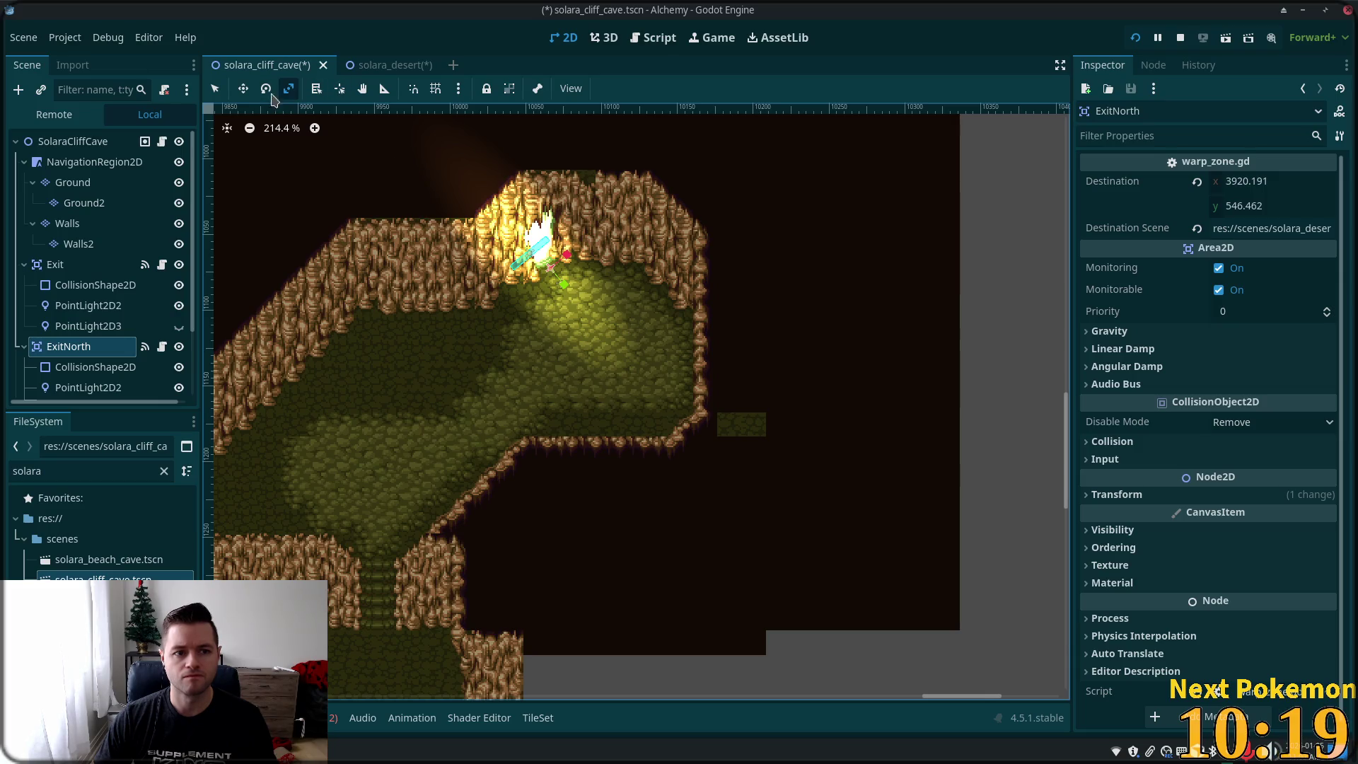
left_click_drag(350, 206, 374, 215)
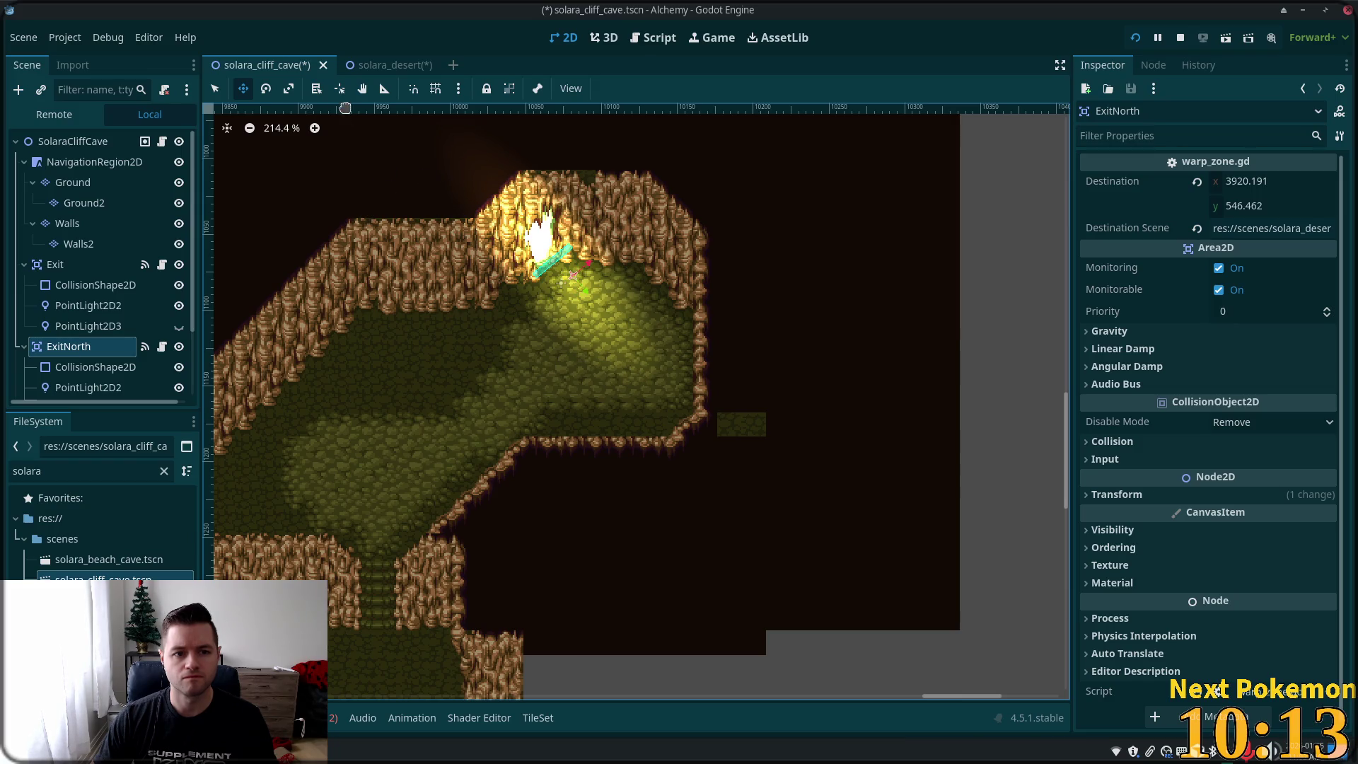
- Fine-tune ExitNorth's rotation and position to fit the northern opening
left_click(269, 94)
mouse_move(421, 194)
left_mouse_down()
mouse_move(427, 160)
mouse_move(447, 156)
left_mouse_up()
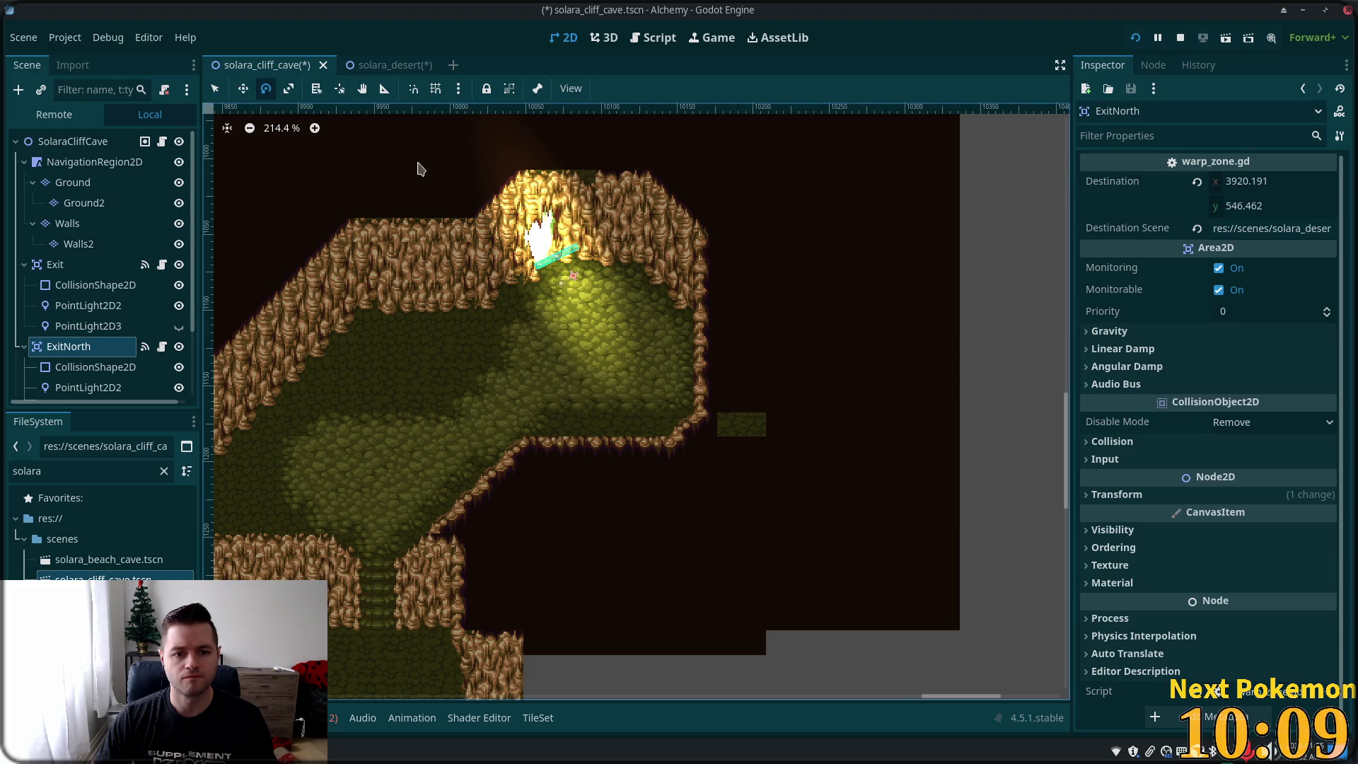
key("w")
left_click_drag(313, 176, 327, 165)
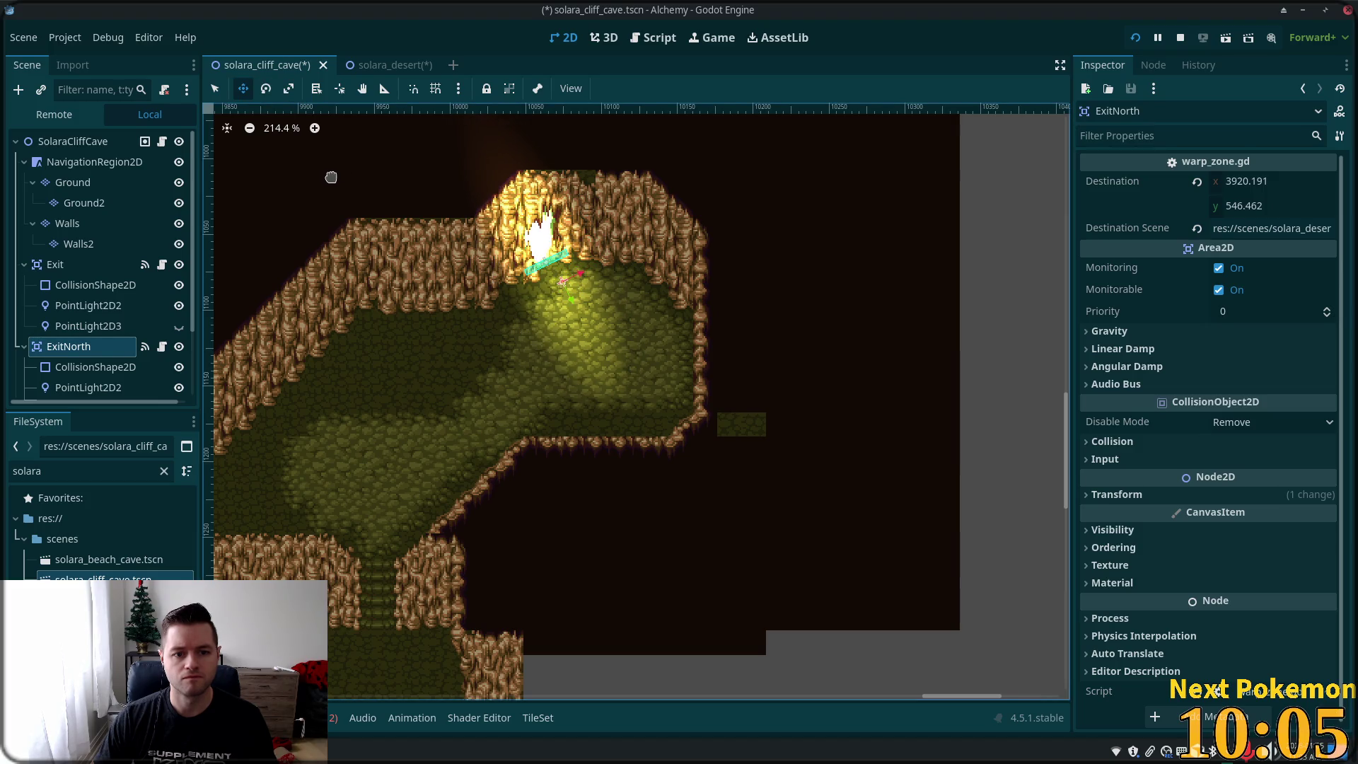
left_click_drag(577, 193, 577, 195)
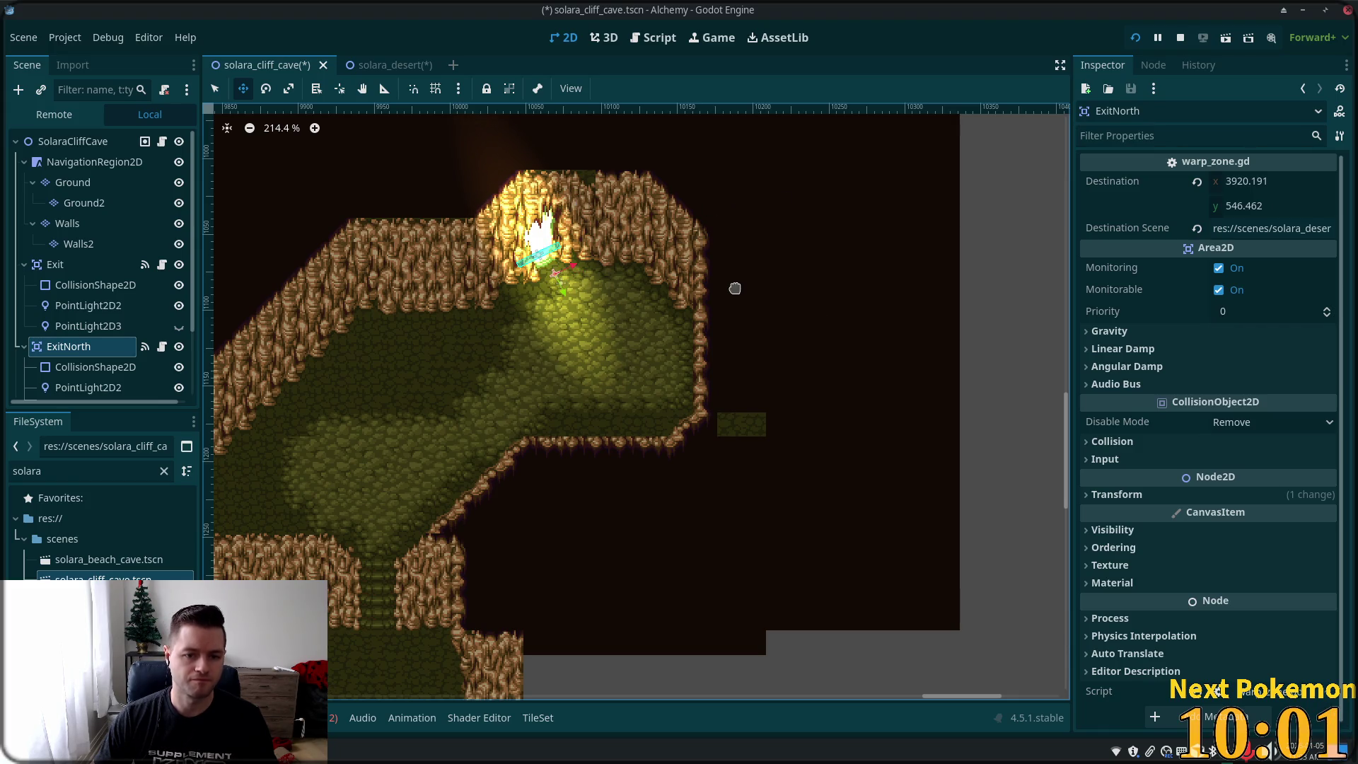
left_click_drag(711, 266, 715, 264)
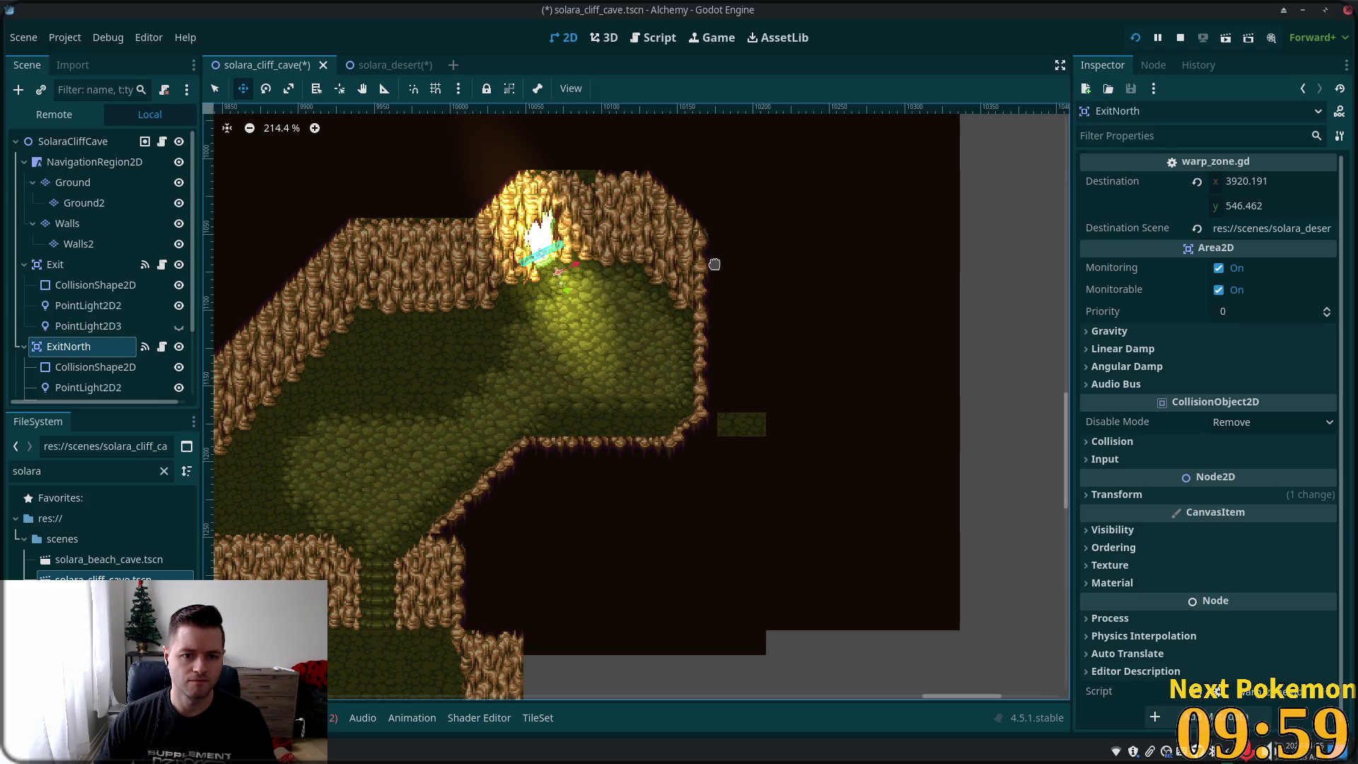
left_click_drag(737, 316, 744, 313)
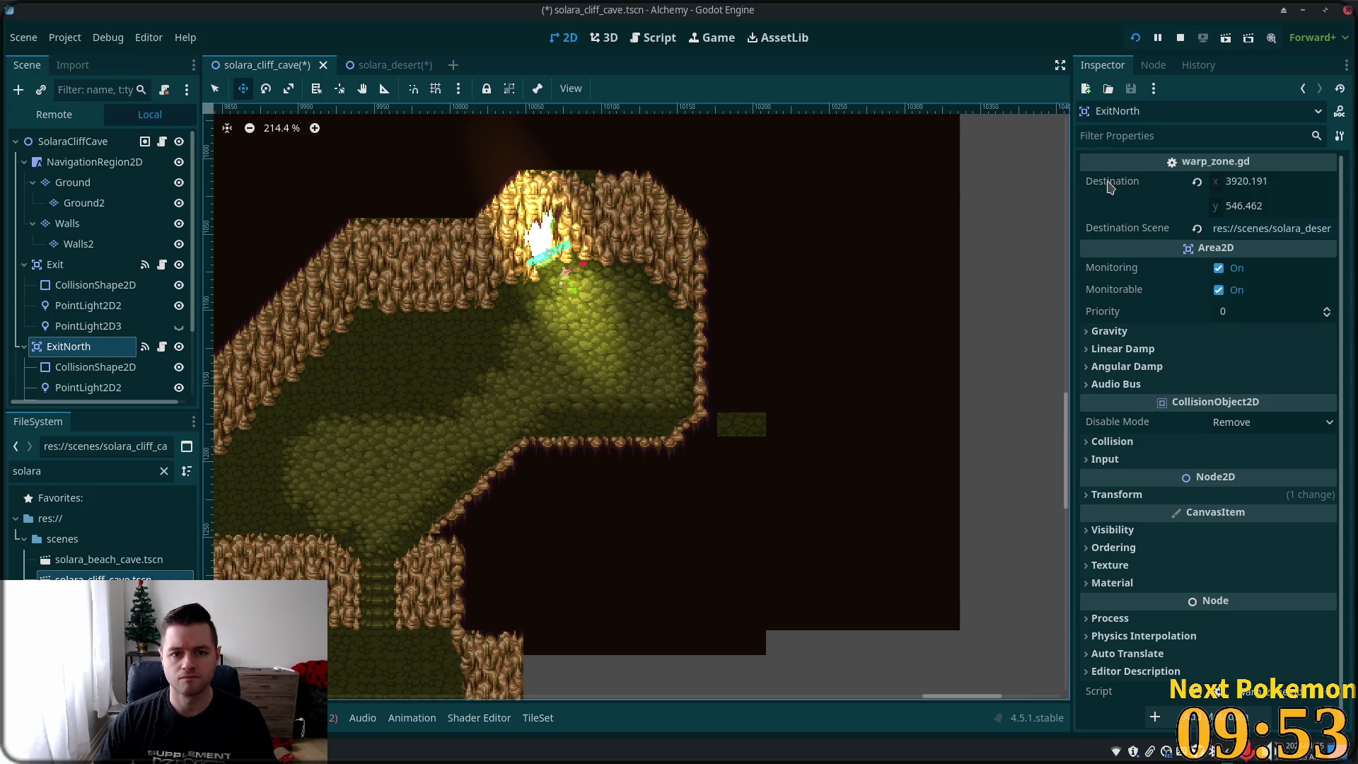
- Paste the desert marker's 3969, 152 position into ExitNorth's Destination and save solara_cliff_cave
left_click(378, 64)
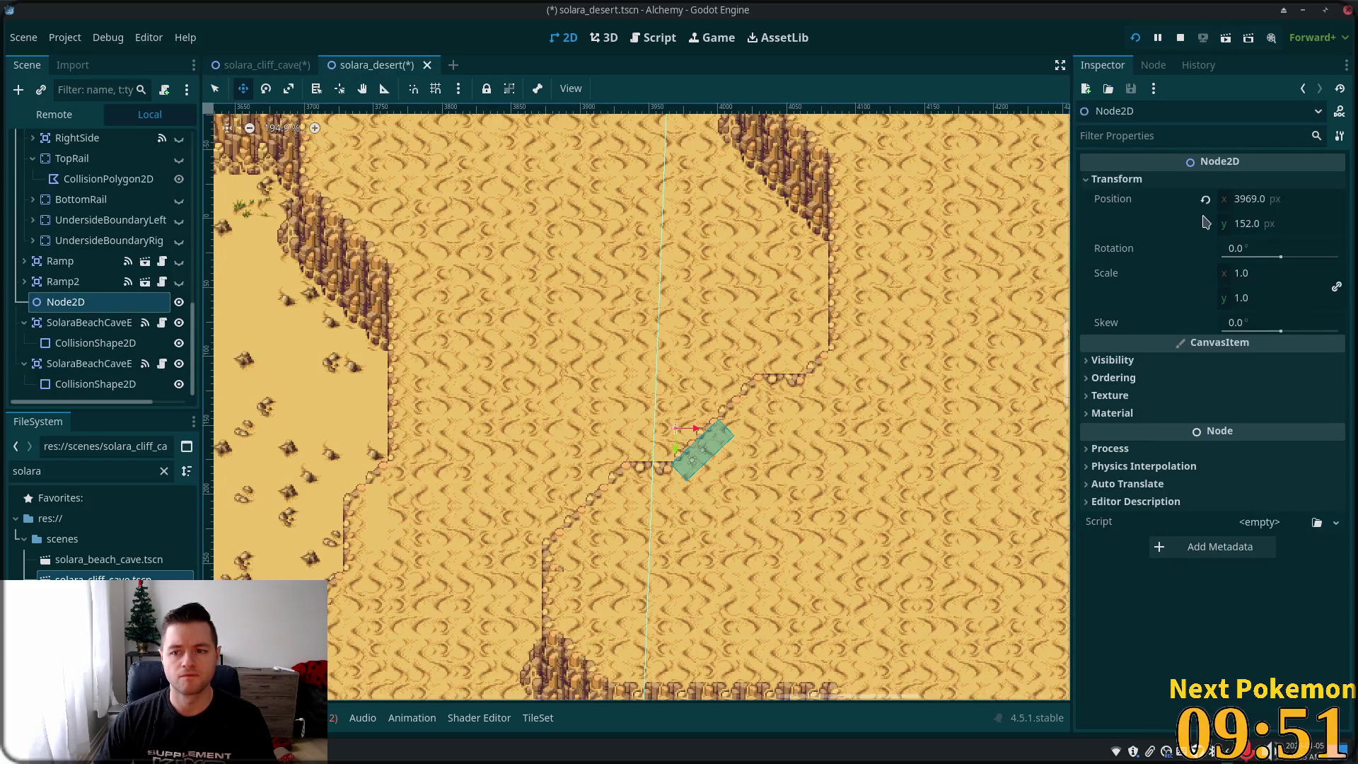
right_click(1098, 206)
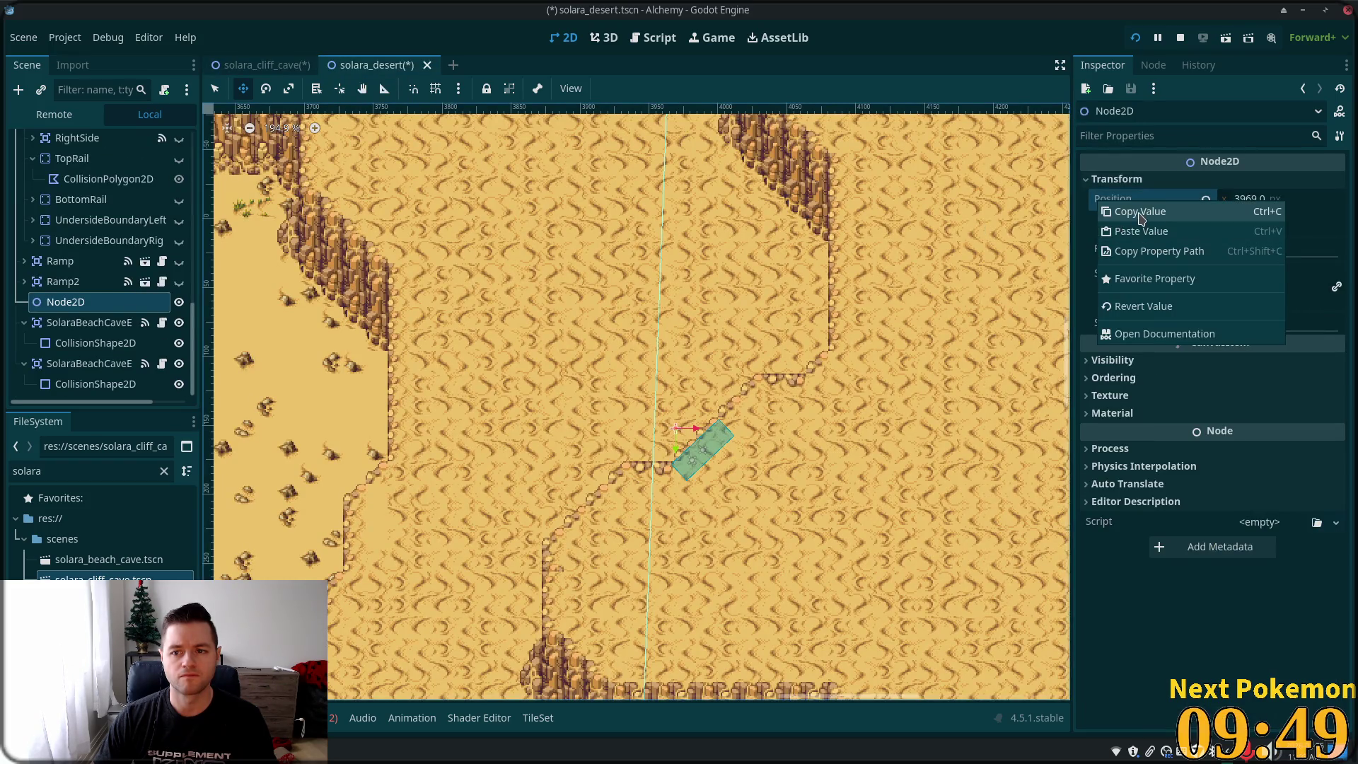
left_click(1140, 213)
left_click(261, 64)
mouse_move(554, 461)
left_mouse_down()
mouse_move(764, 643)
mouse_move(796, 568)
mouse_move(603, 364)
mouse_move(667, 447)
left_mouse_up()
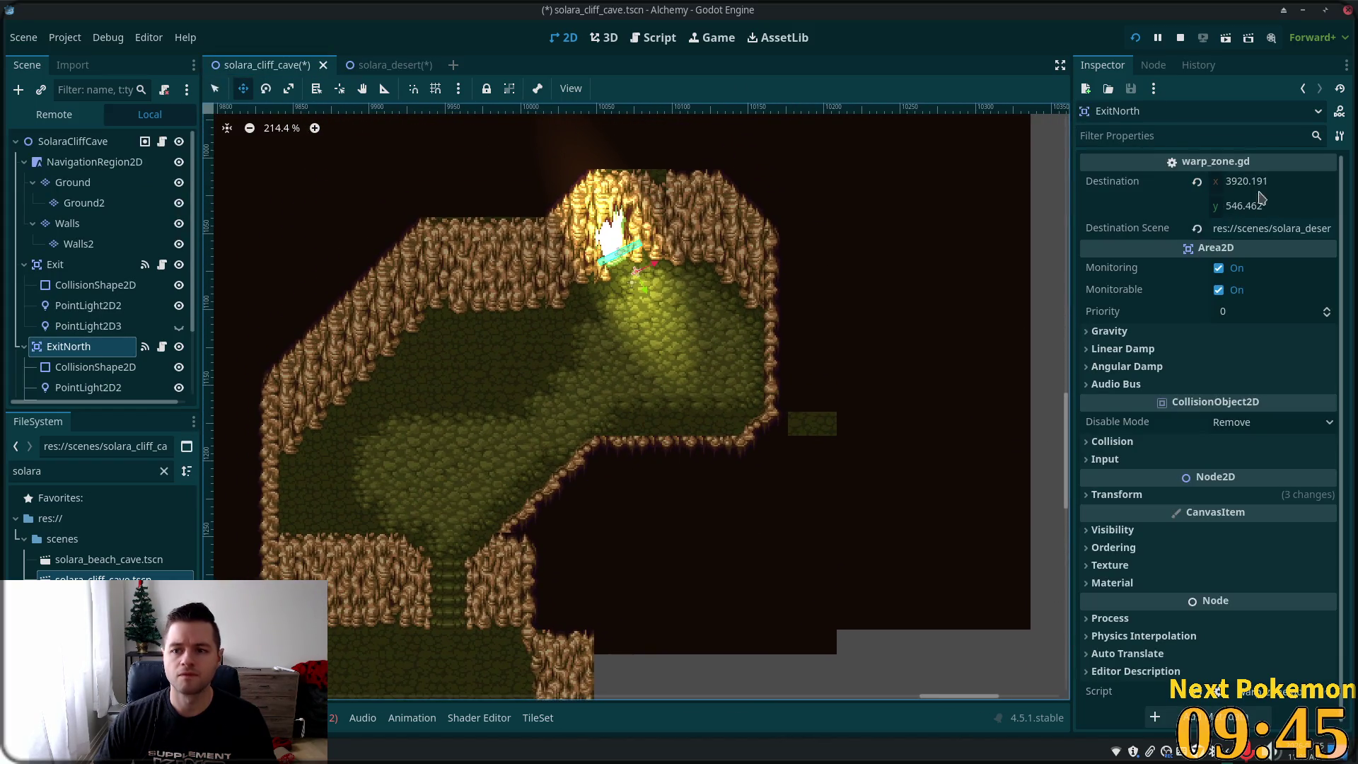
right_click(1117, 184)
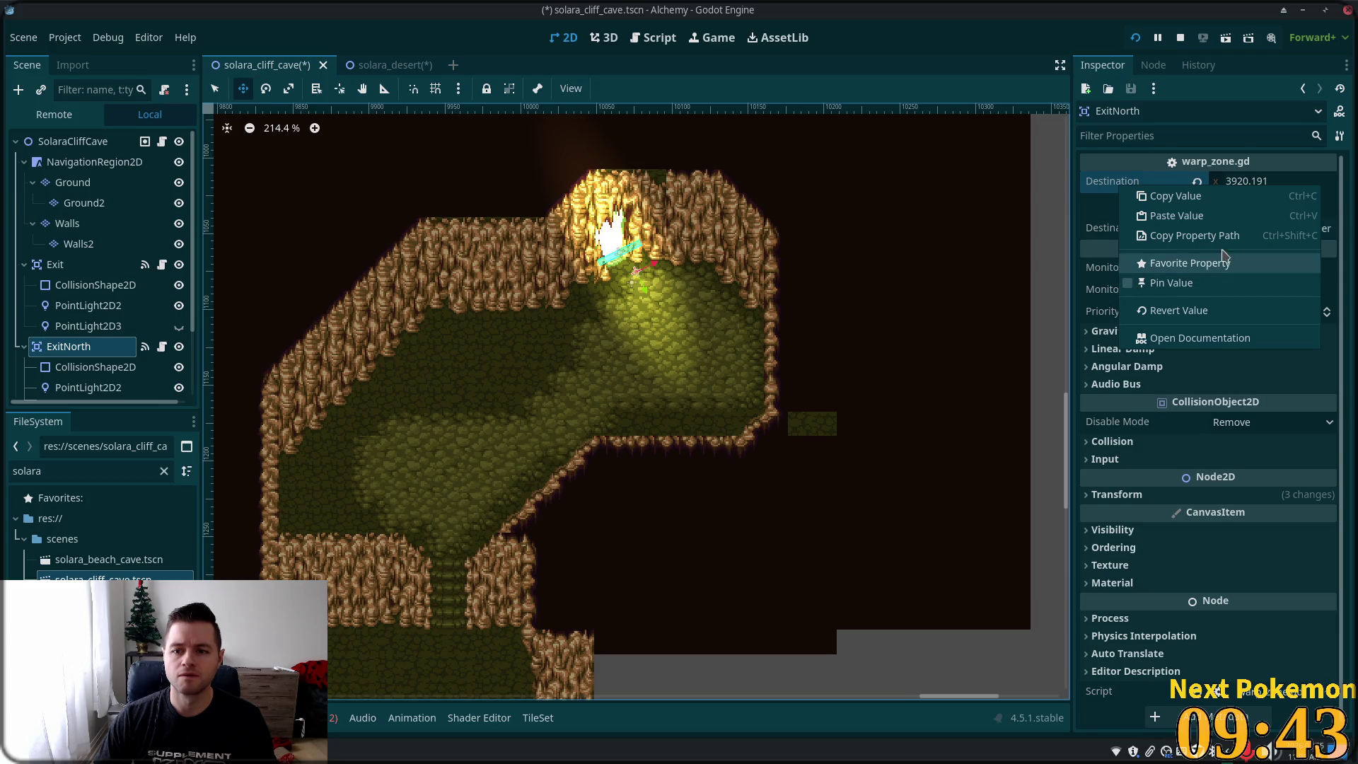
left_click(1194, 219)
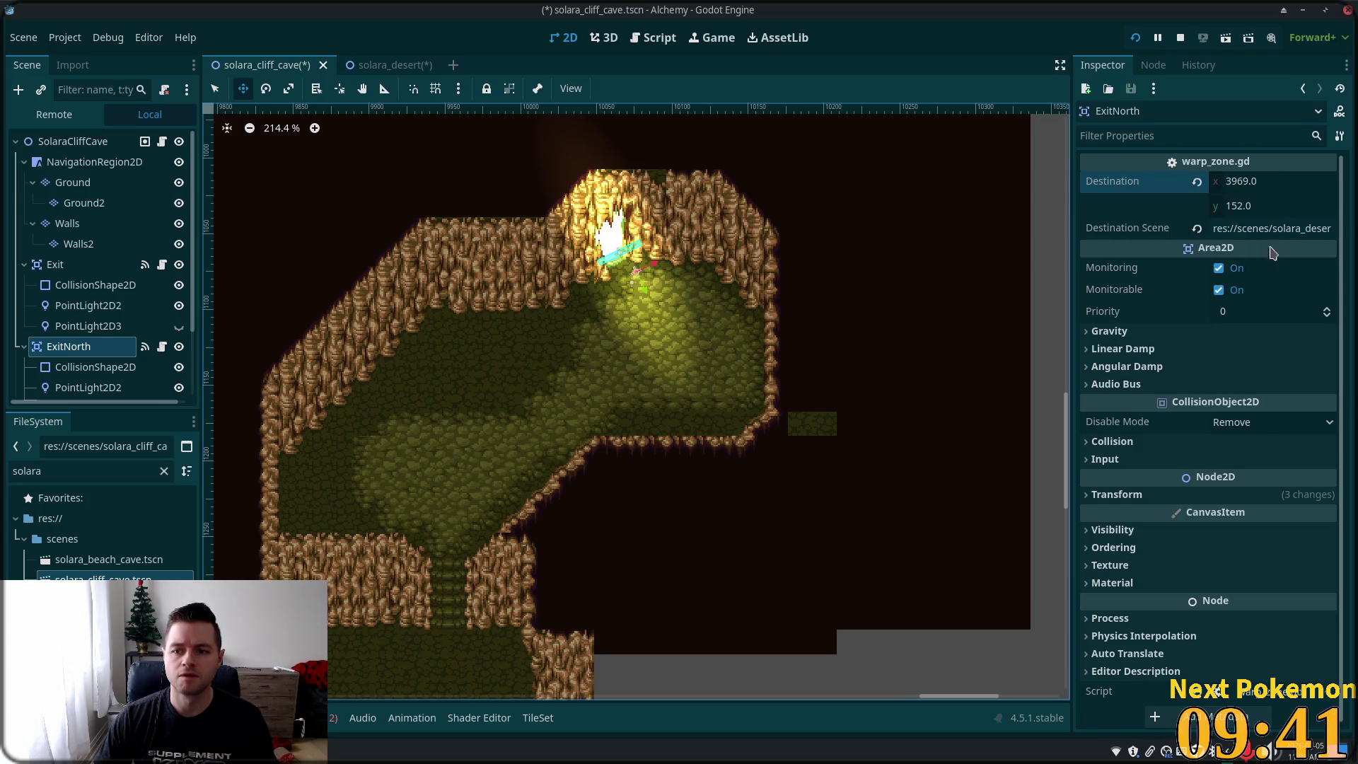
key("ctrl+s")
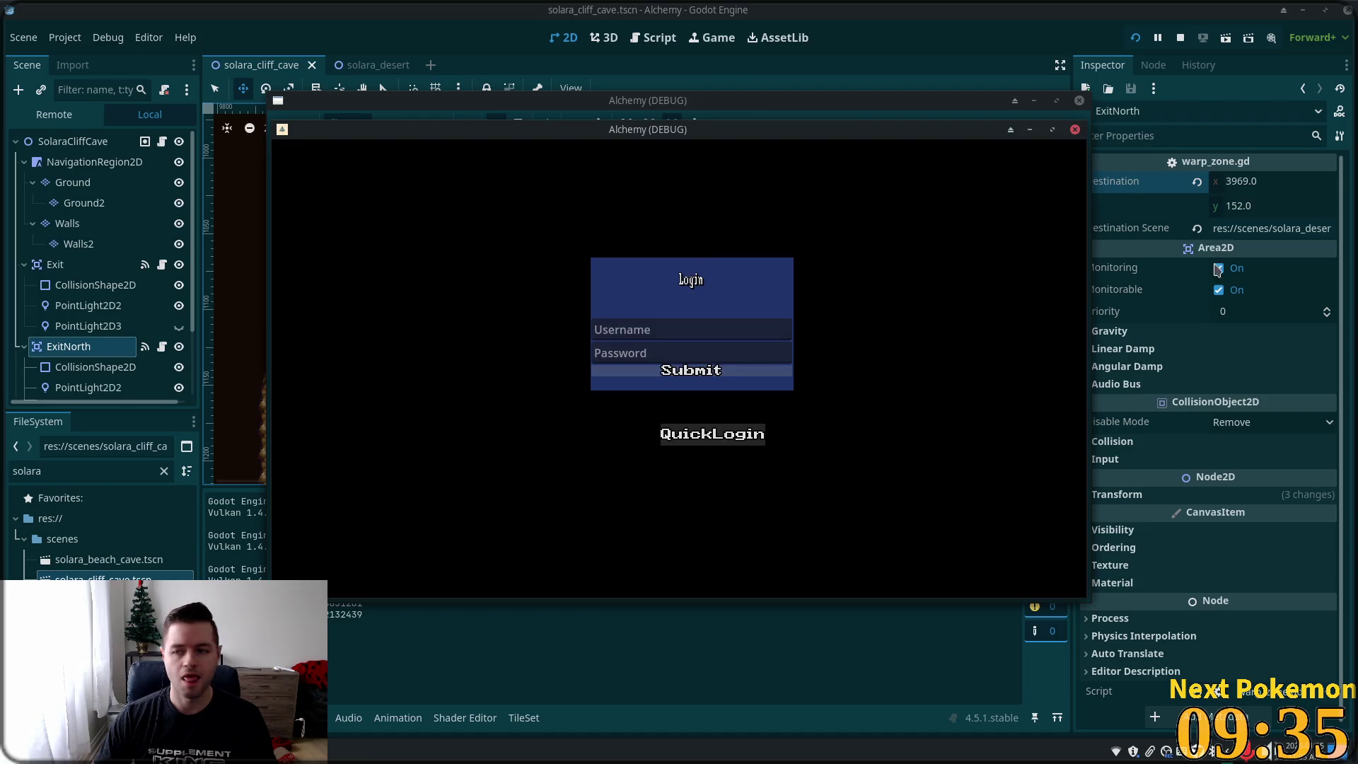
- Place the two Alchemy debug windows side by side and walk the left player north toward the cave entrance
mouse_move(582, 134)
left_mouse_down()
mouse_move(460, 152)
mouse_move(329, 248)
left_mouse_up()
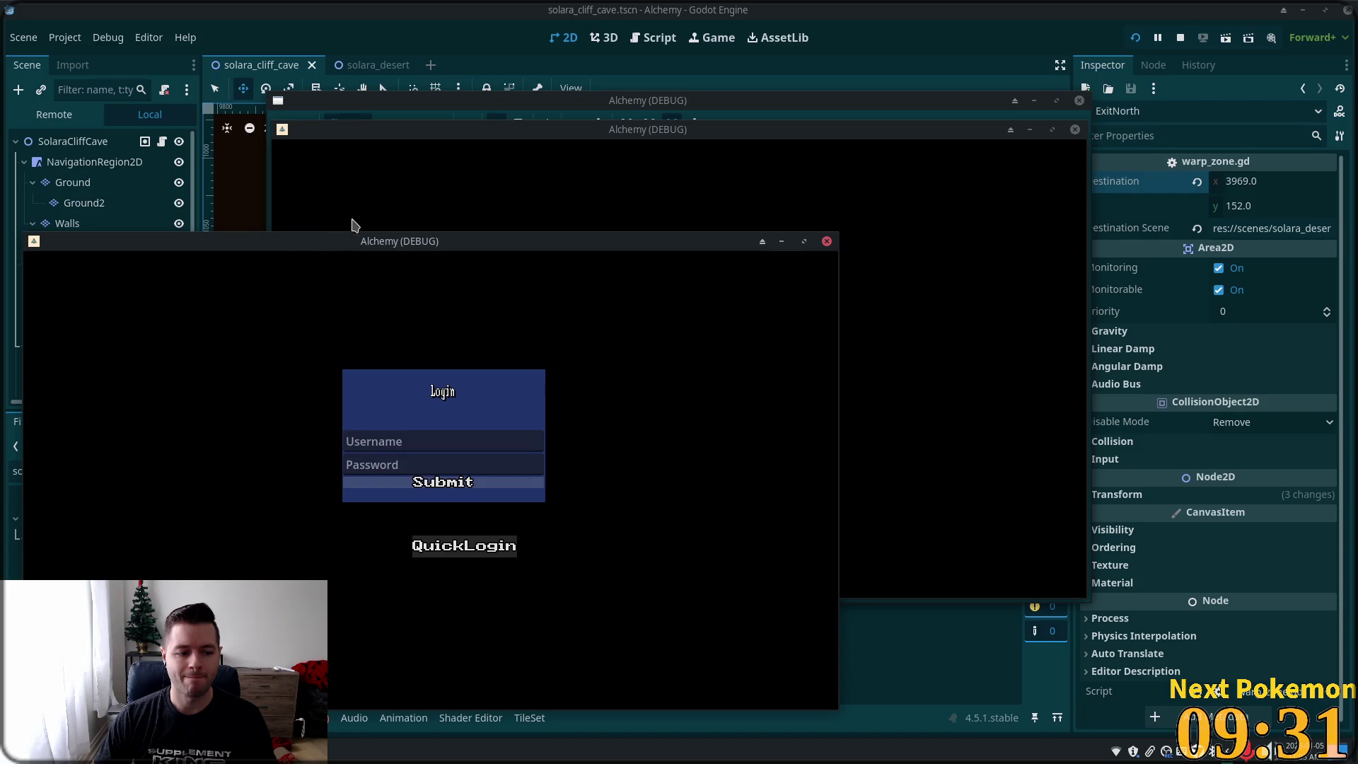
mouse_move(487, 138)
left_mouse_down()
mouse_move(771, 212)
mouse_move(710, 249)
left_mouse_up()
left_click(545, 353)
key("Up")
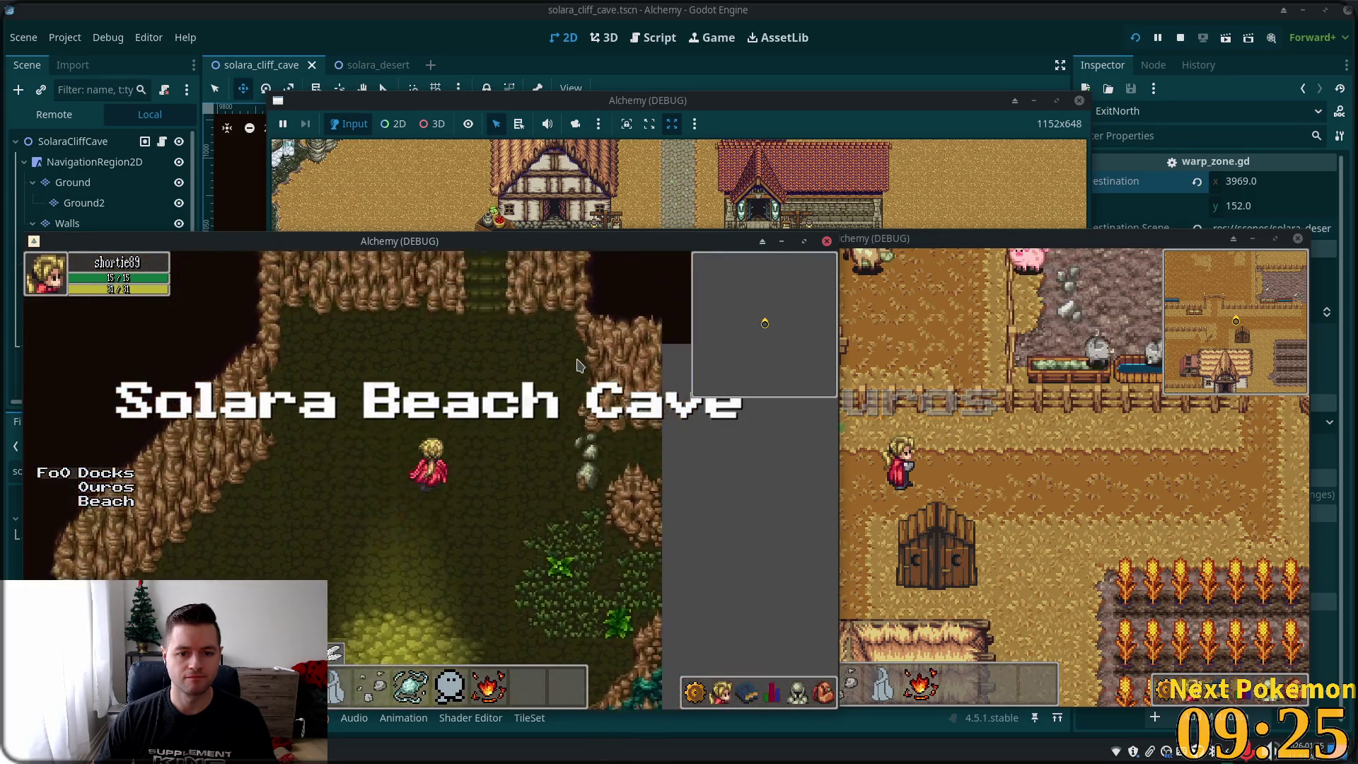
- Walk the player through Solara Beach Cave and out its glowing exit into Solara Desert
key("Up")
key("Down")
key("Right")
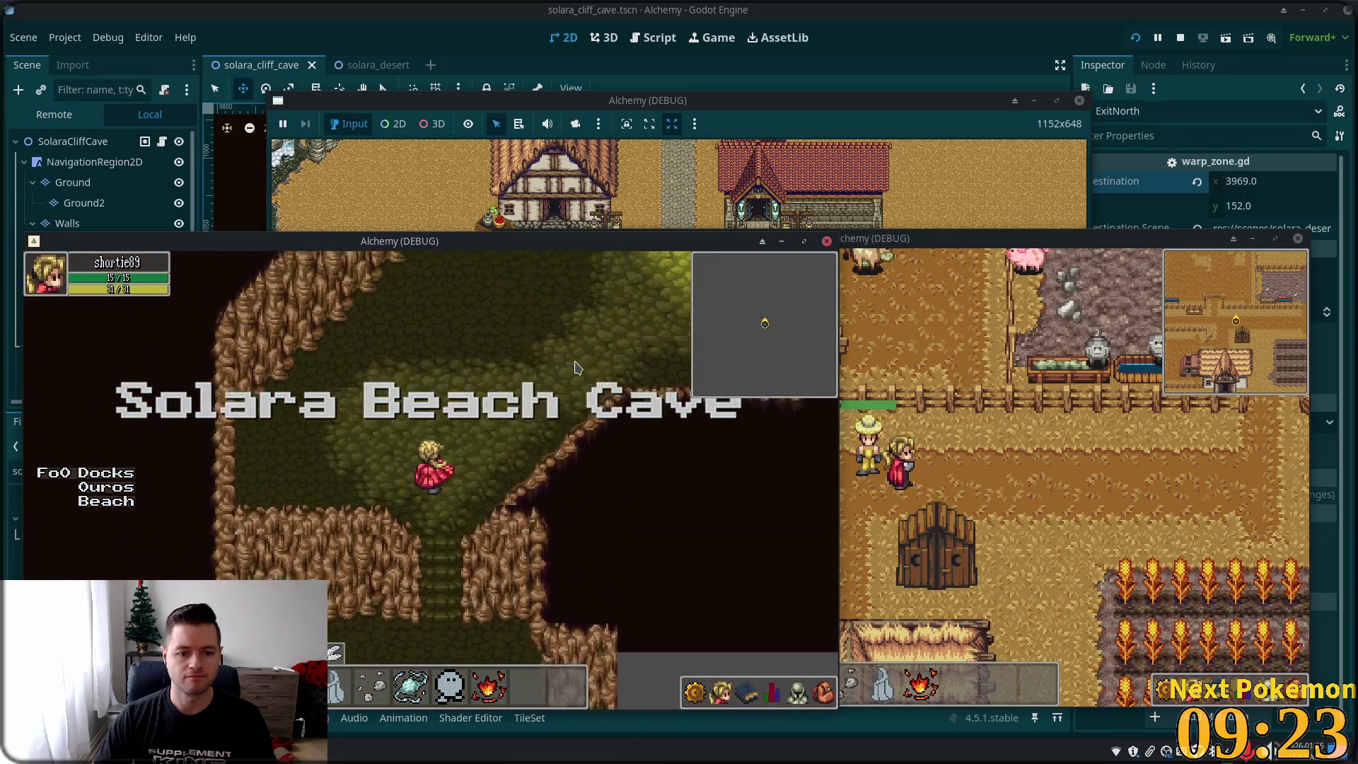
key("Left")
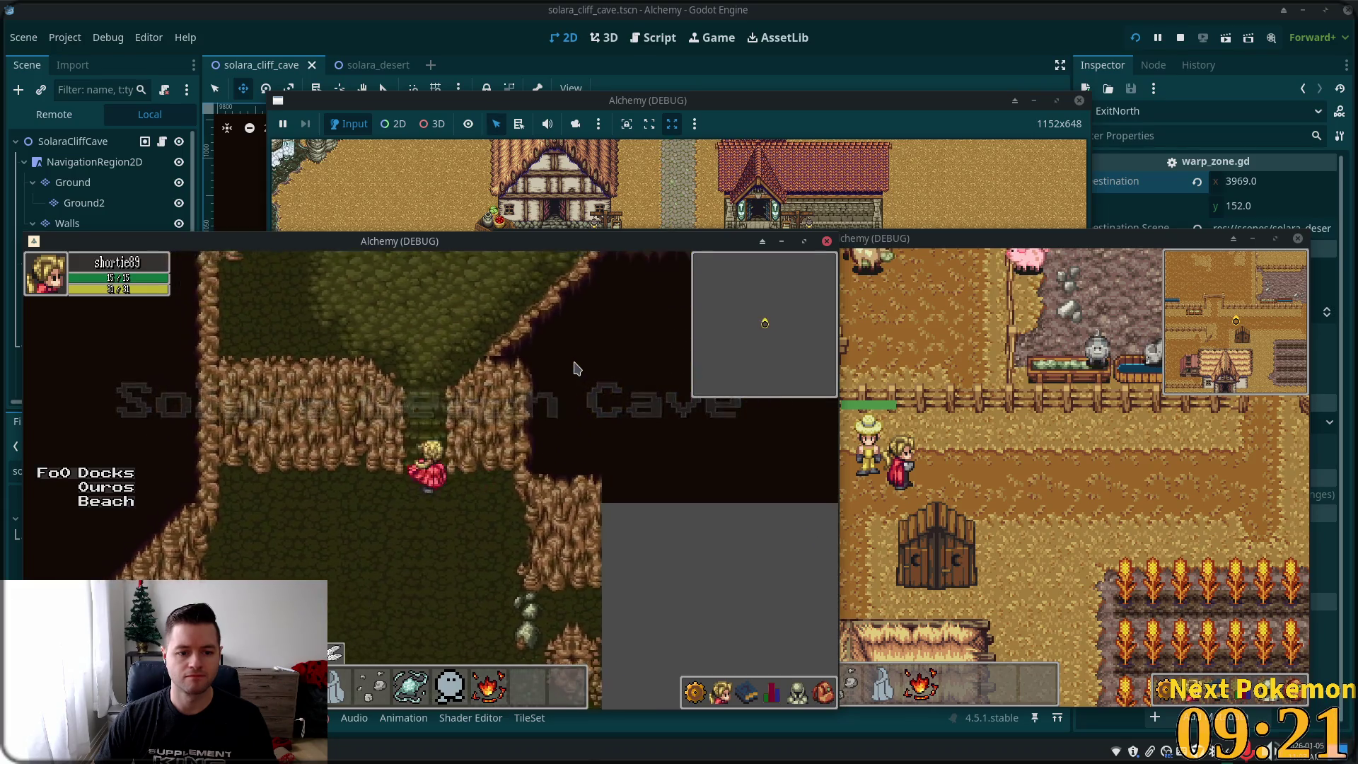
key("Up")
key("Up")
key("Right")
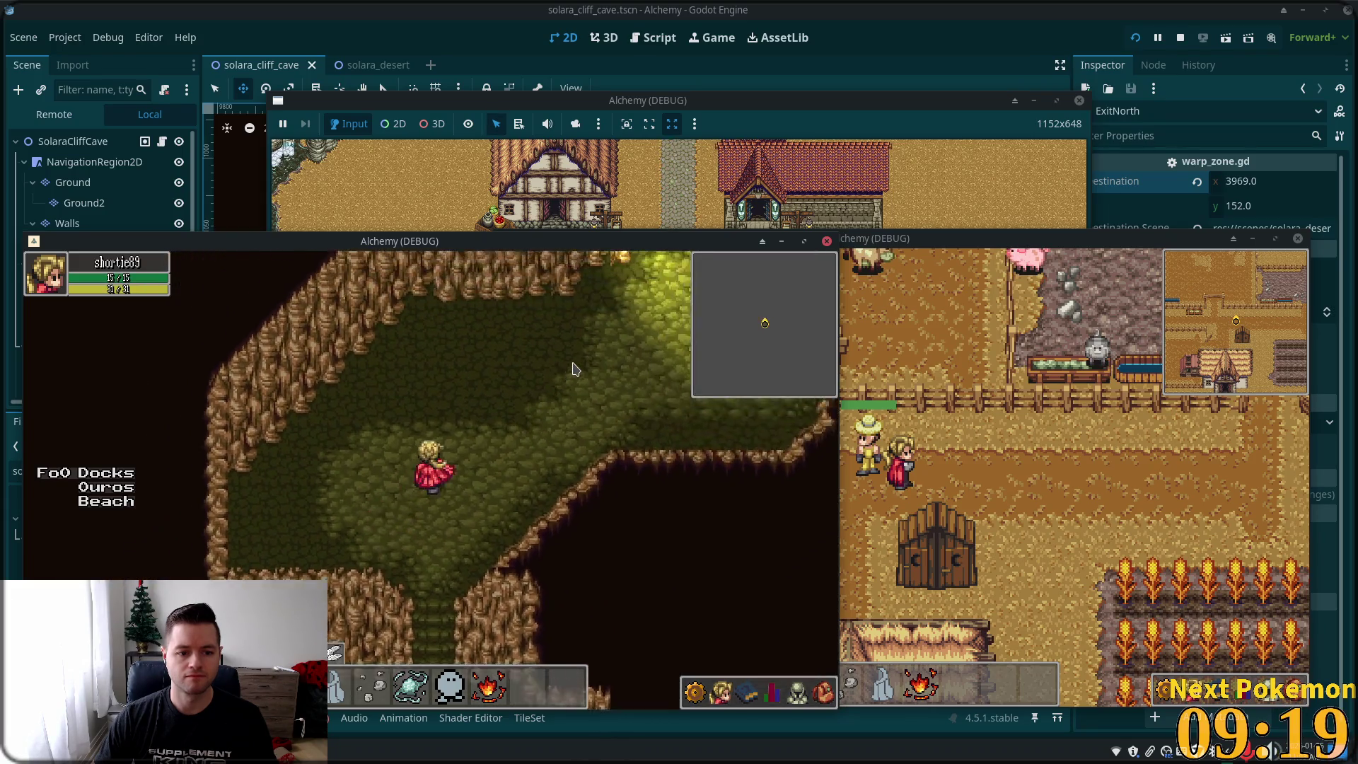
key("Up")
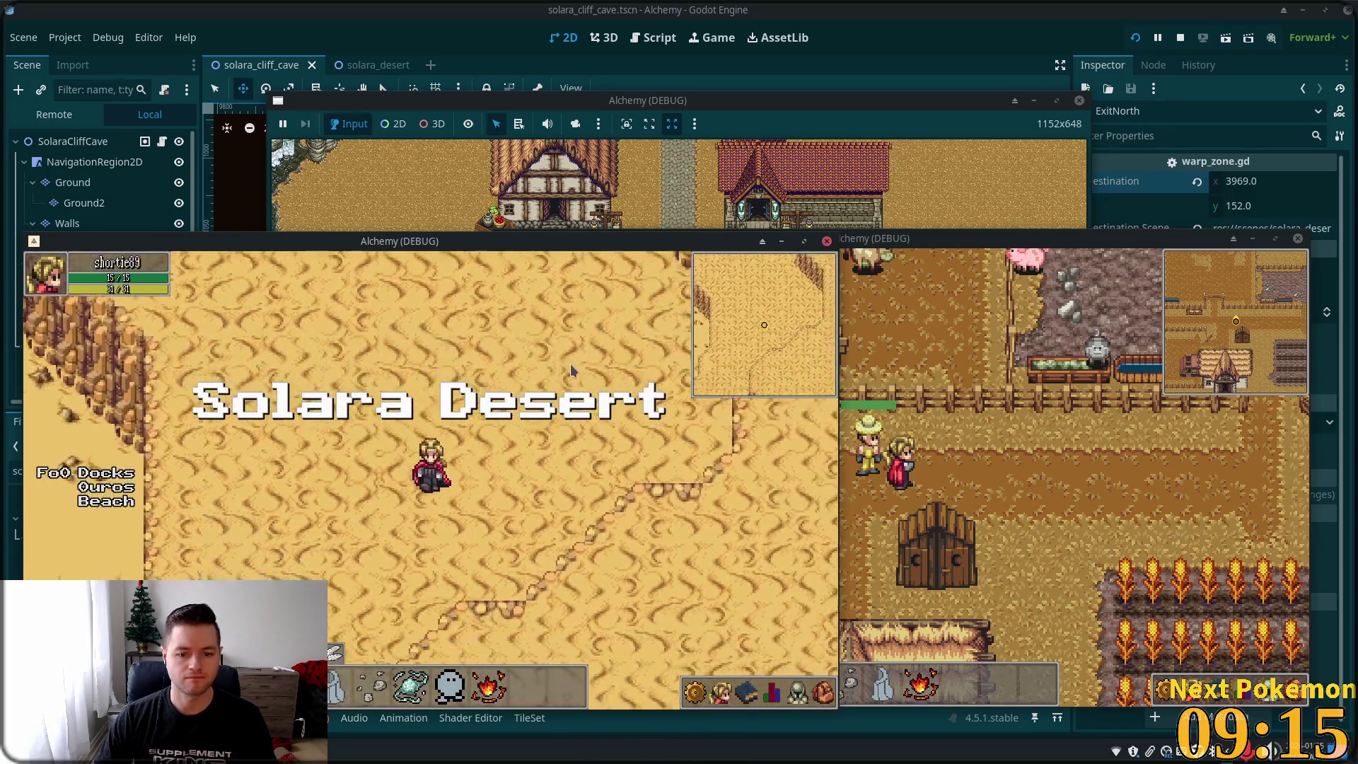
key("Down")
key("Up")
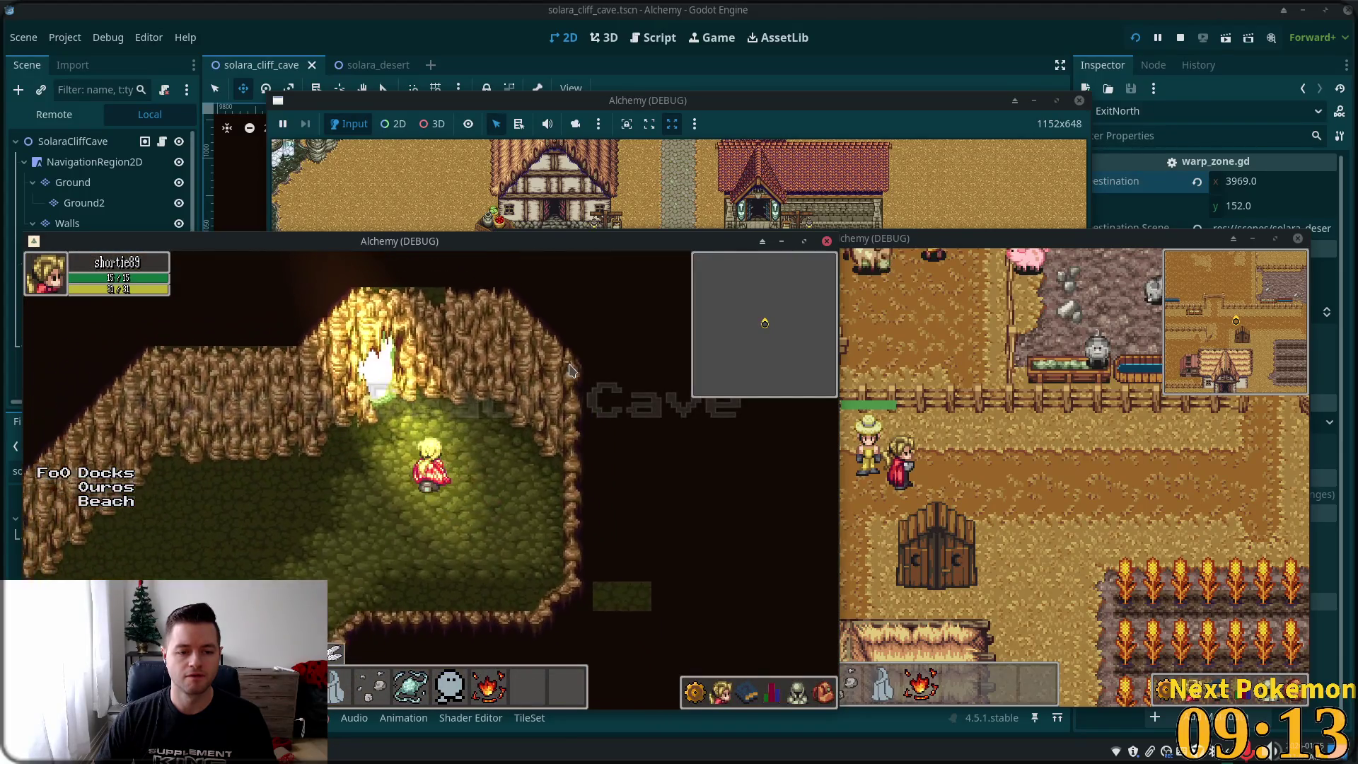
- Walk across the desert along the cliffs and back into the desert cave entrance
key("Right")
key("Up")
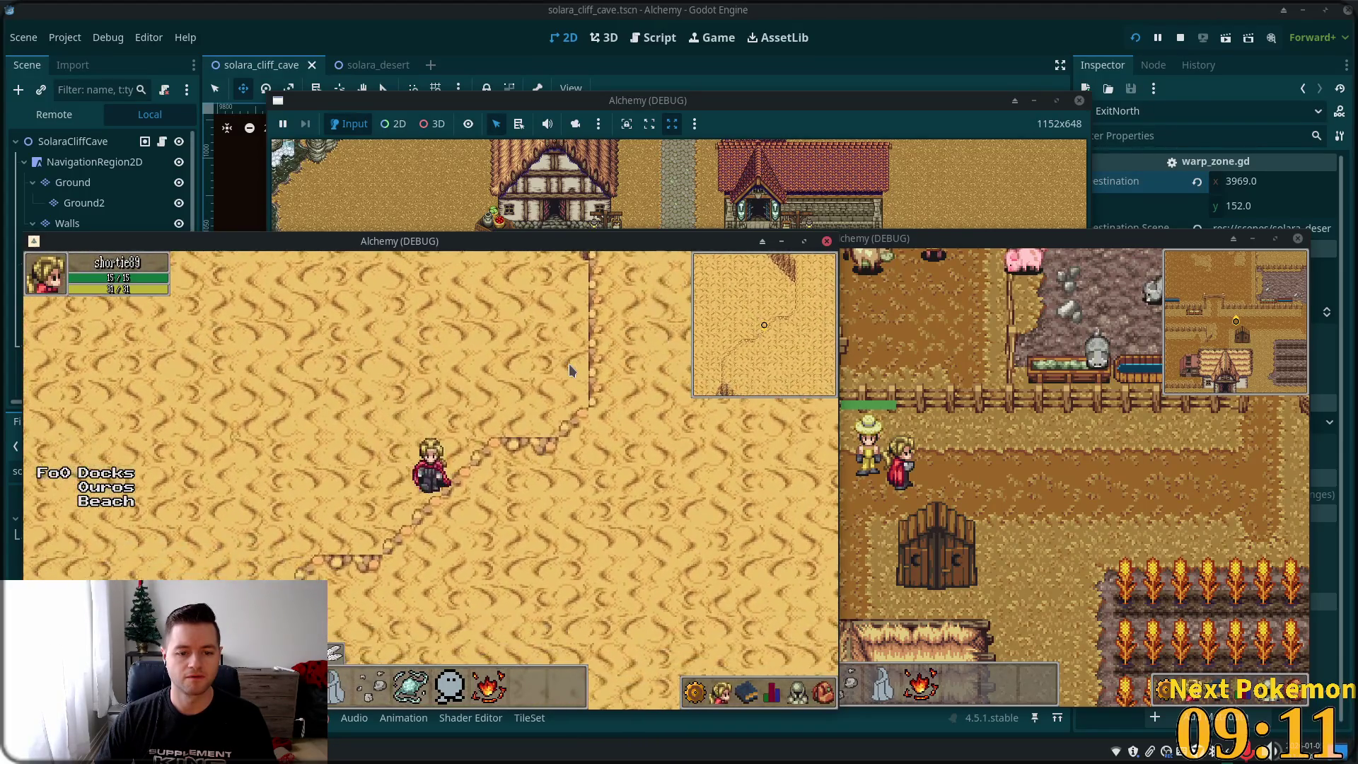
key("Down")
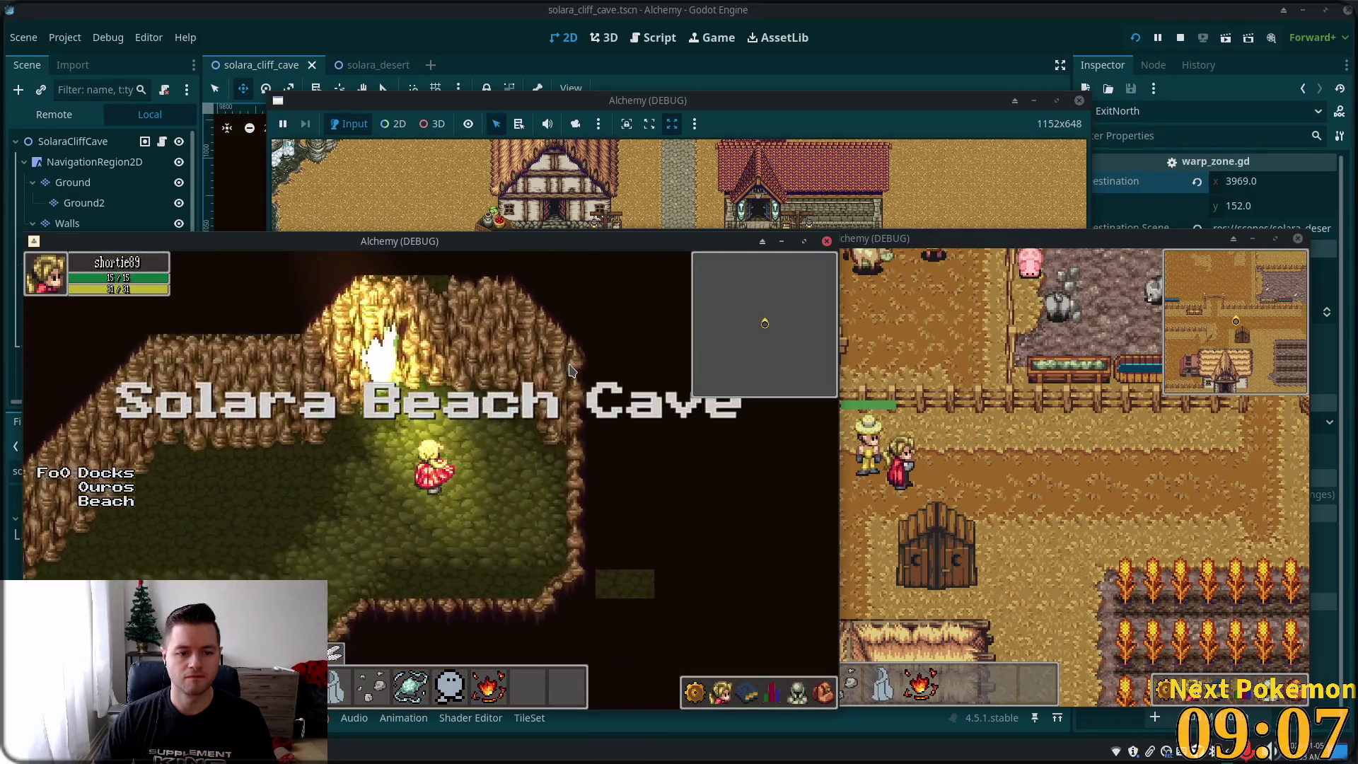
key("Up")
key("Up")
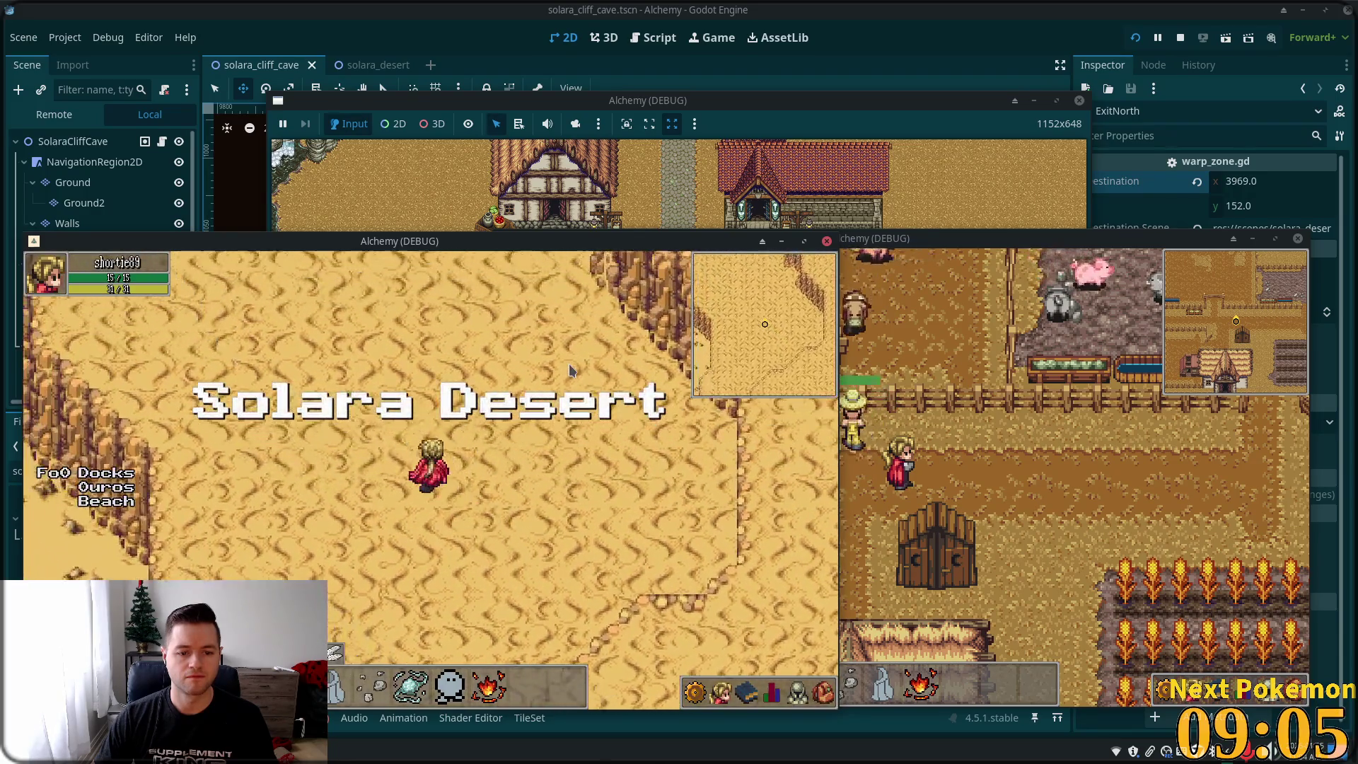
key("Right")
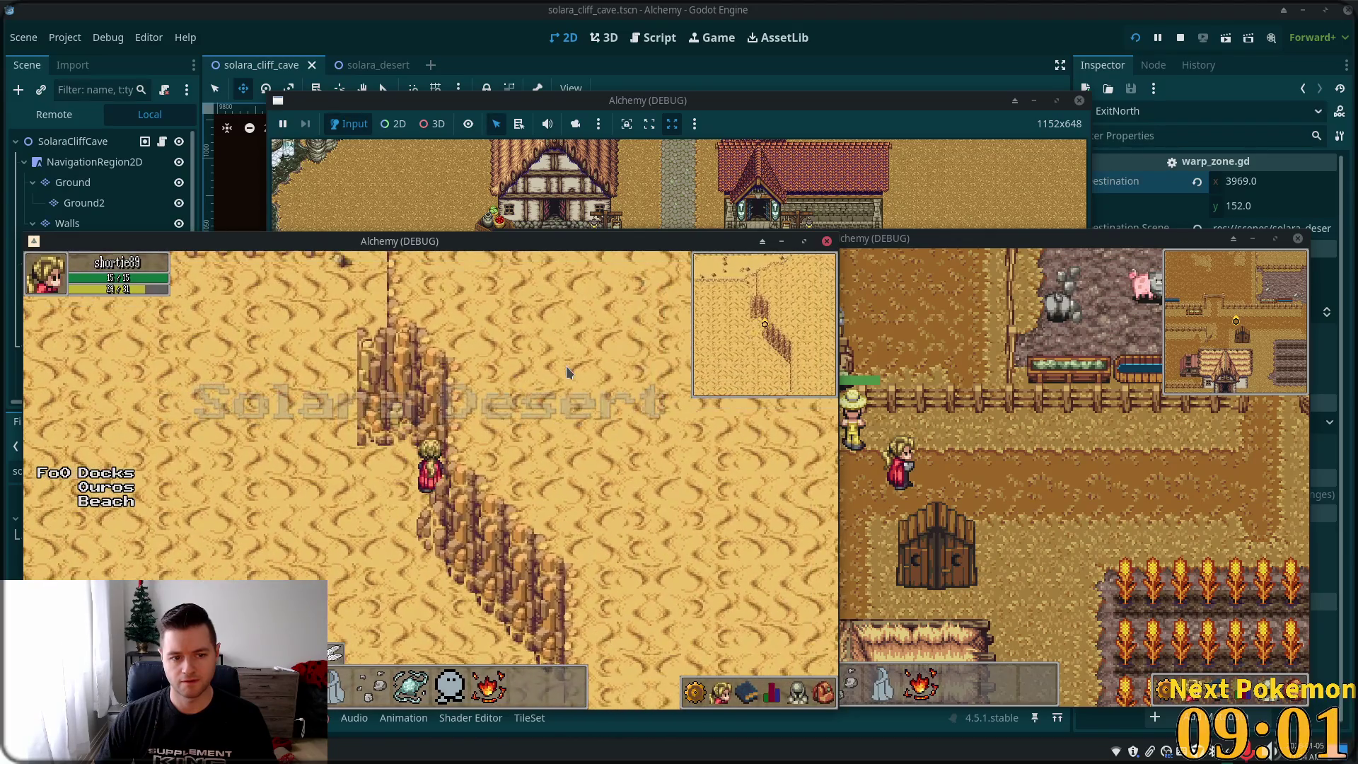
key("Up")
key("Down")
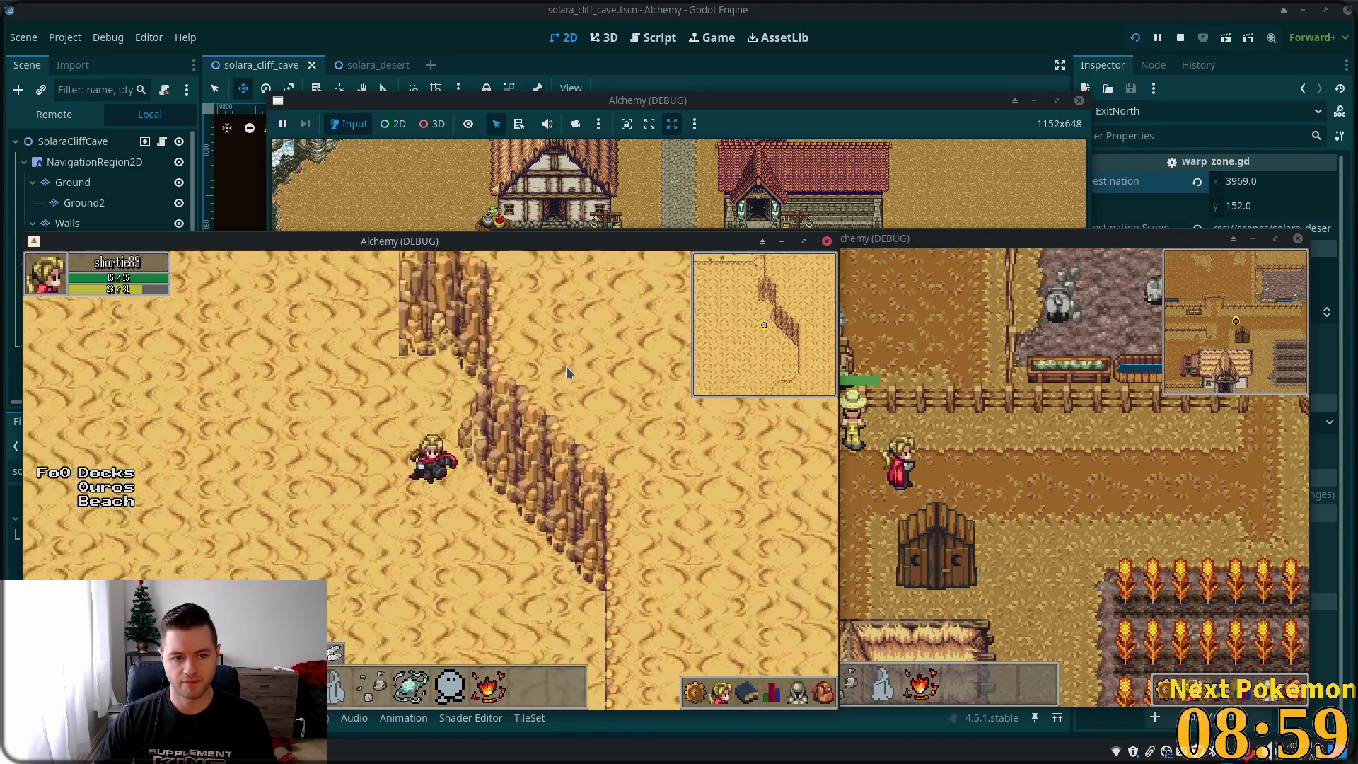
key("Left")
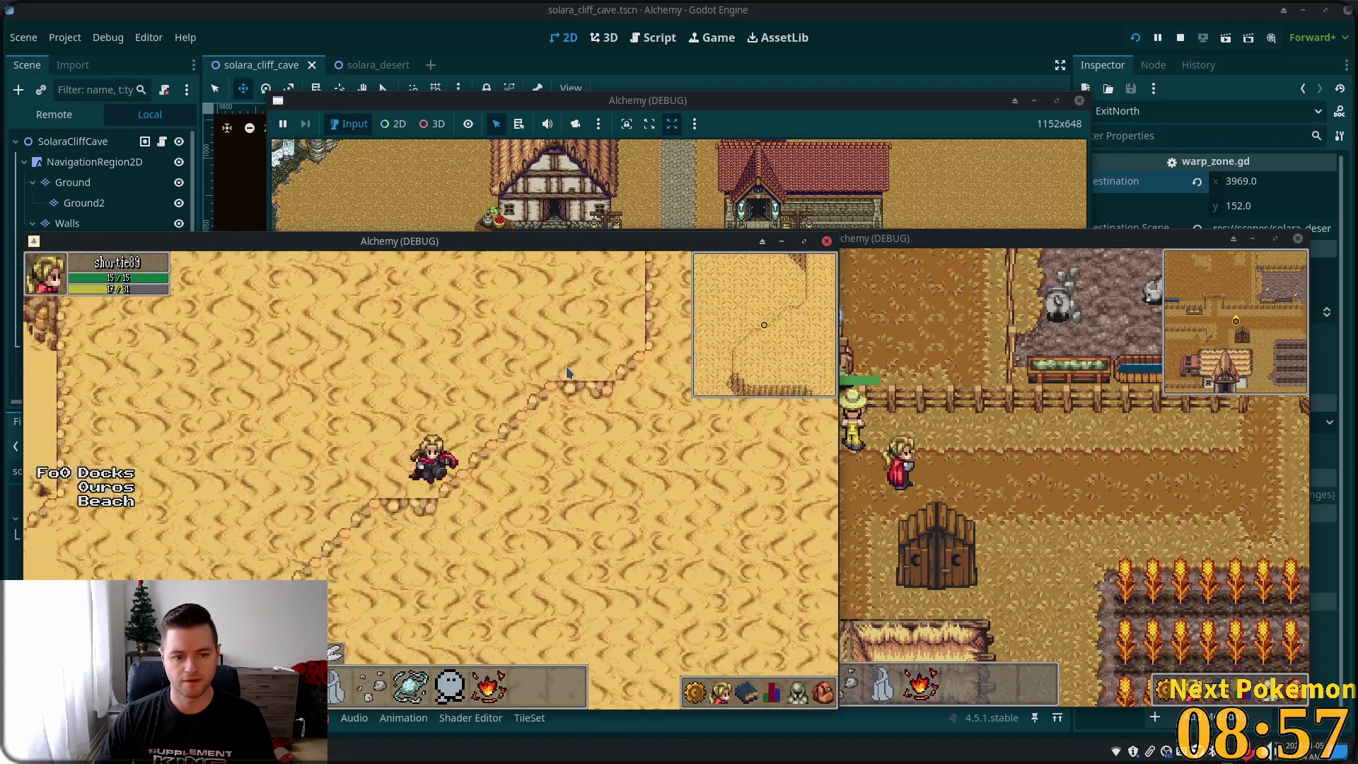
key("Down")
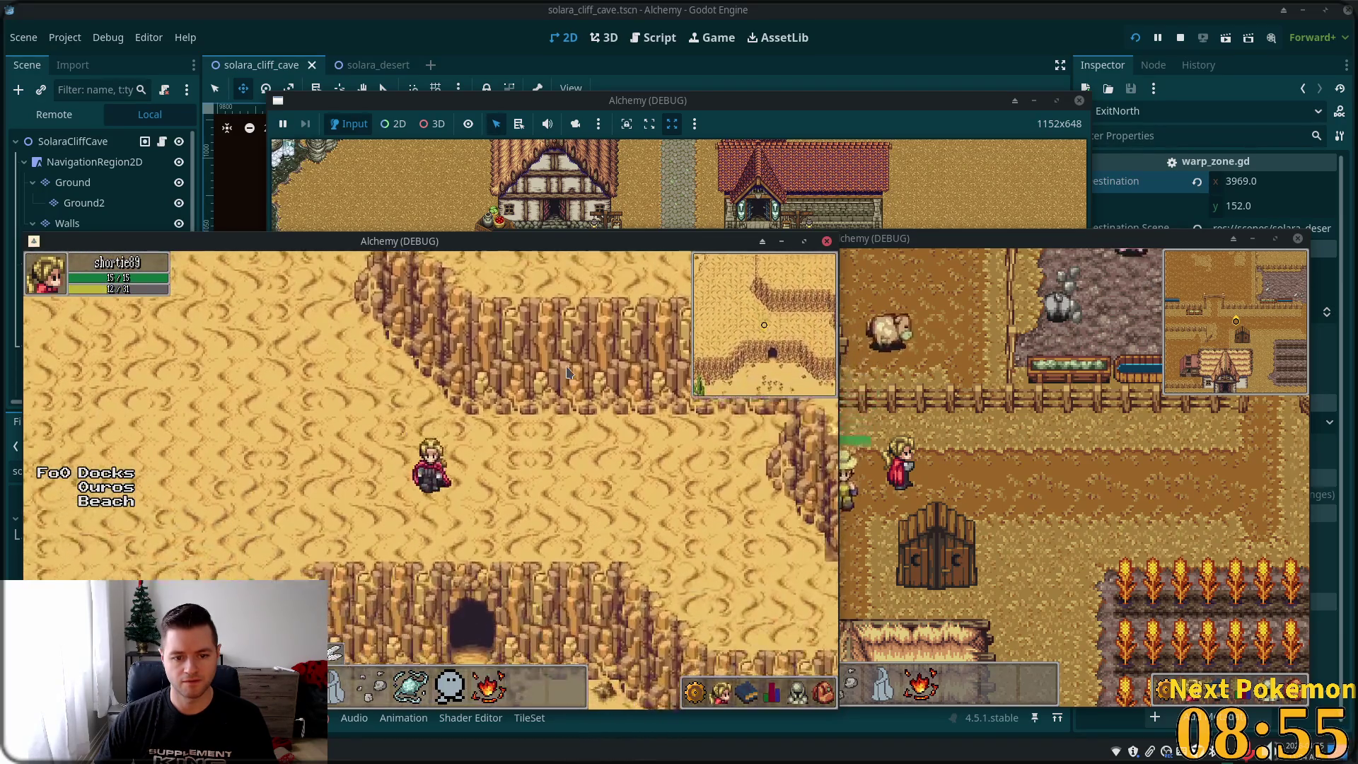
key("Down")
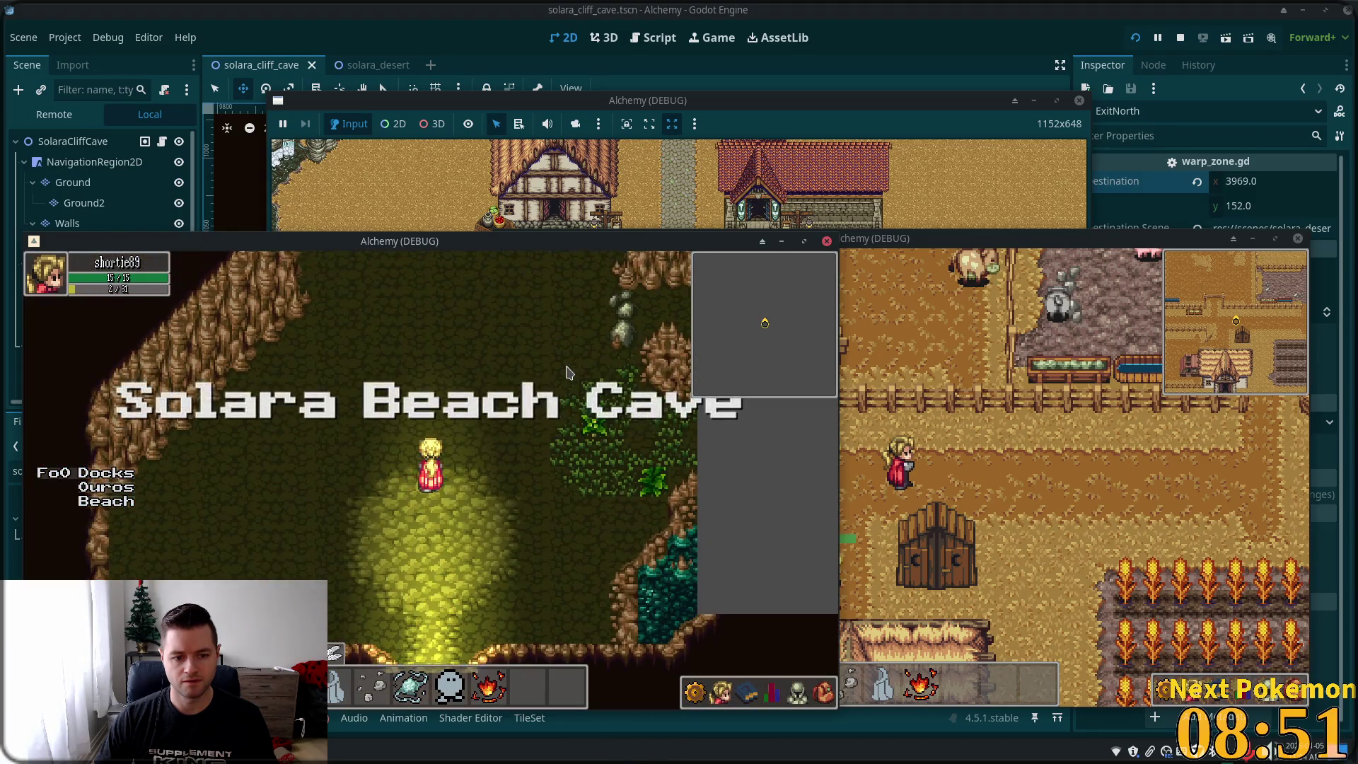
- Cross the cave again, warp back to the desert and head up along the cliffs
key("Up")
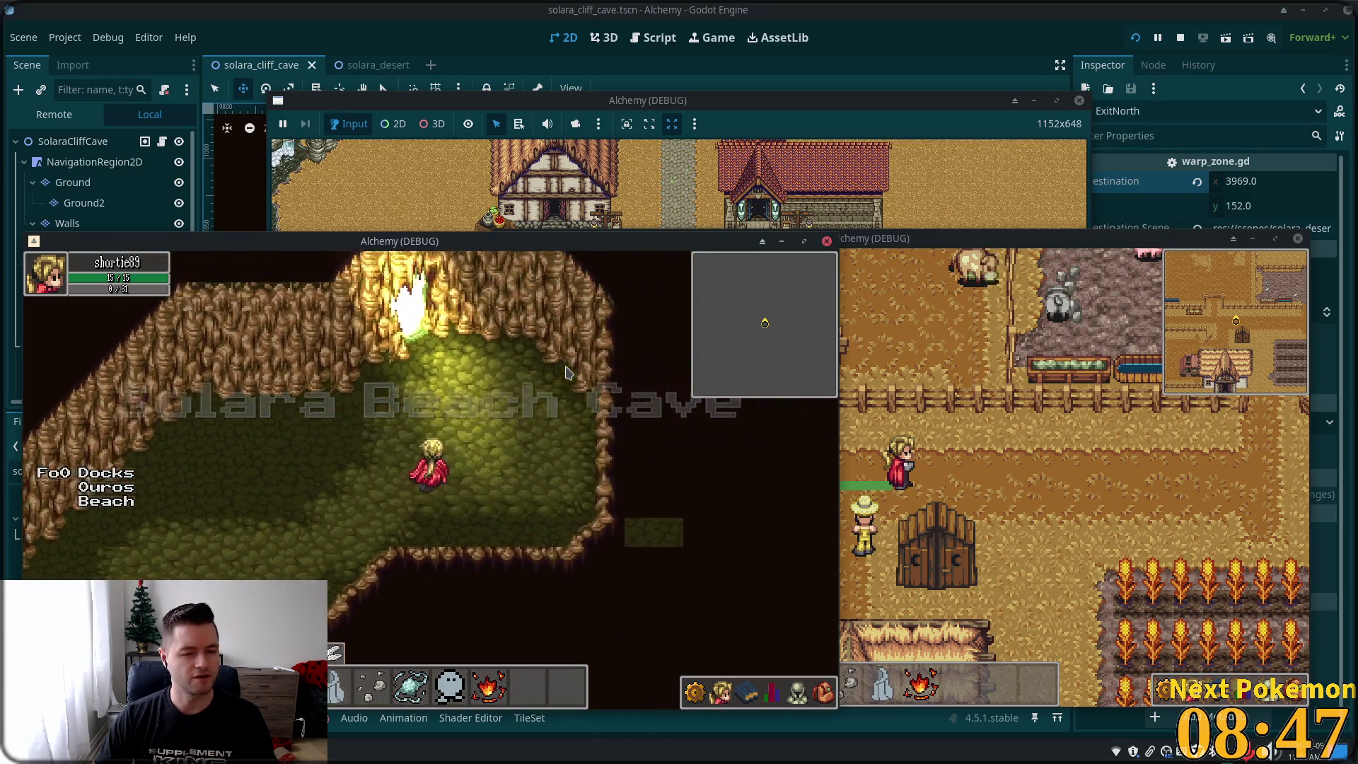
key("Left")
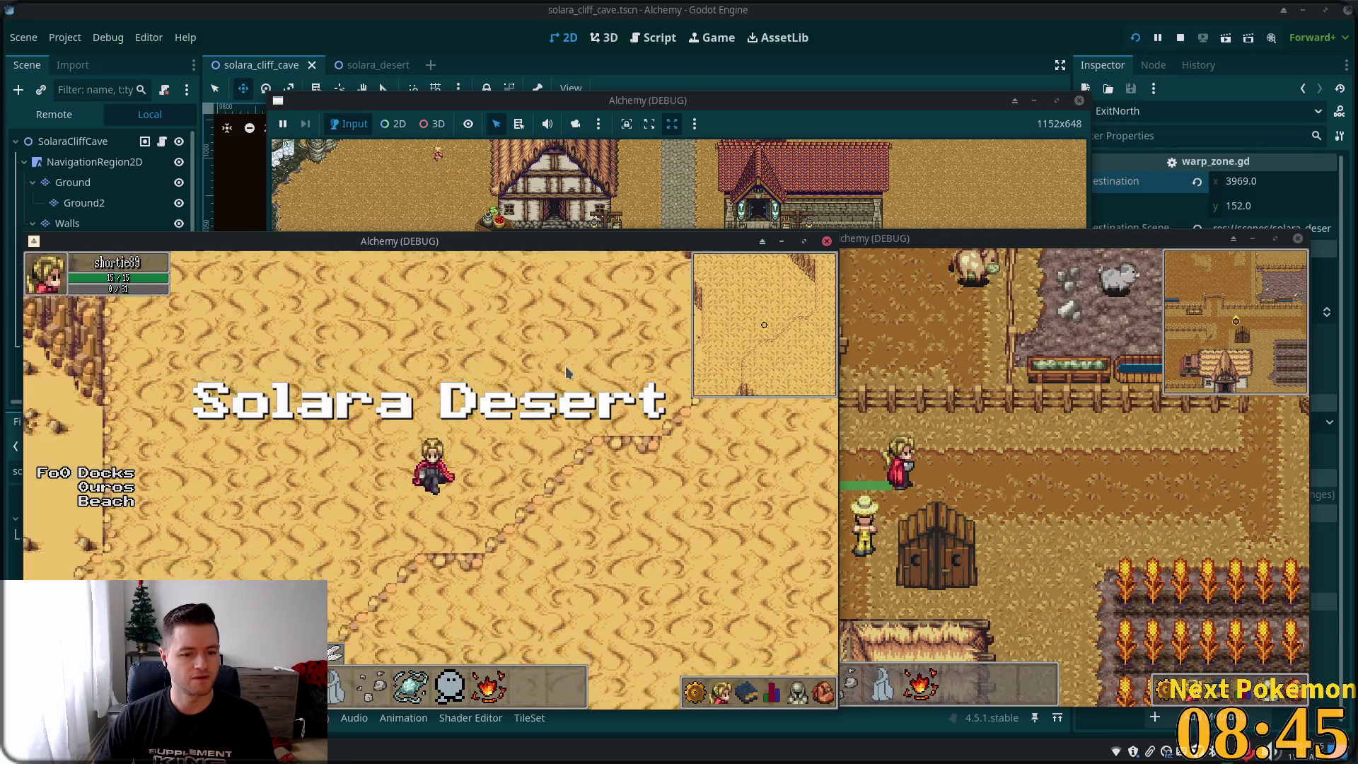
key("Down")
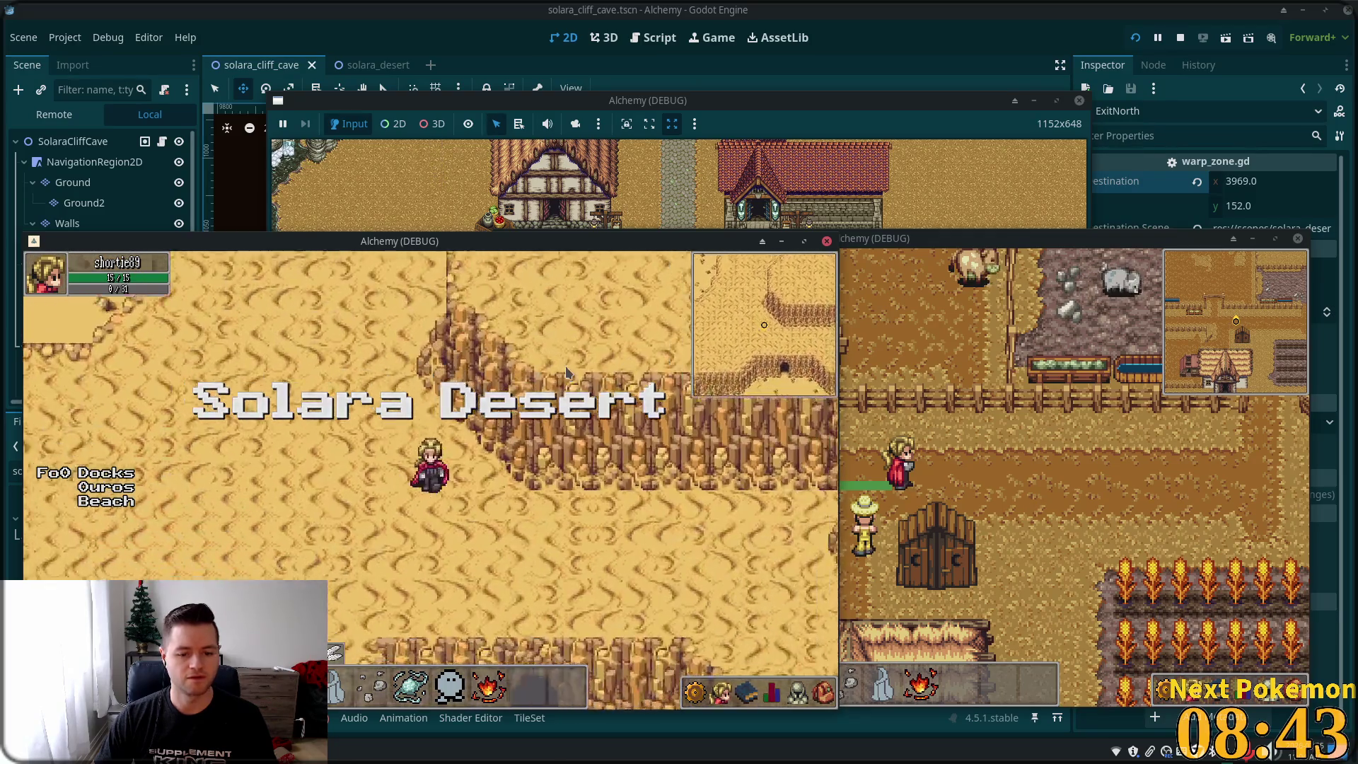
key("Up")
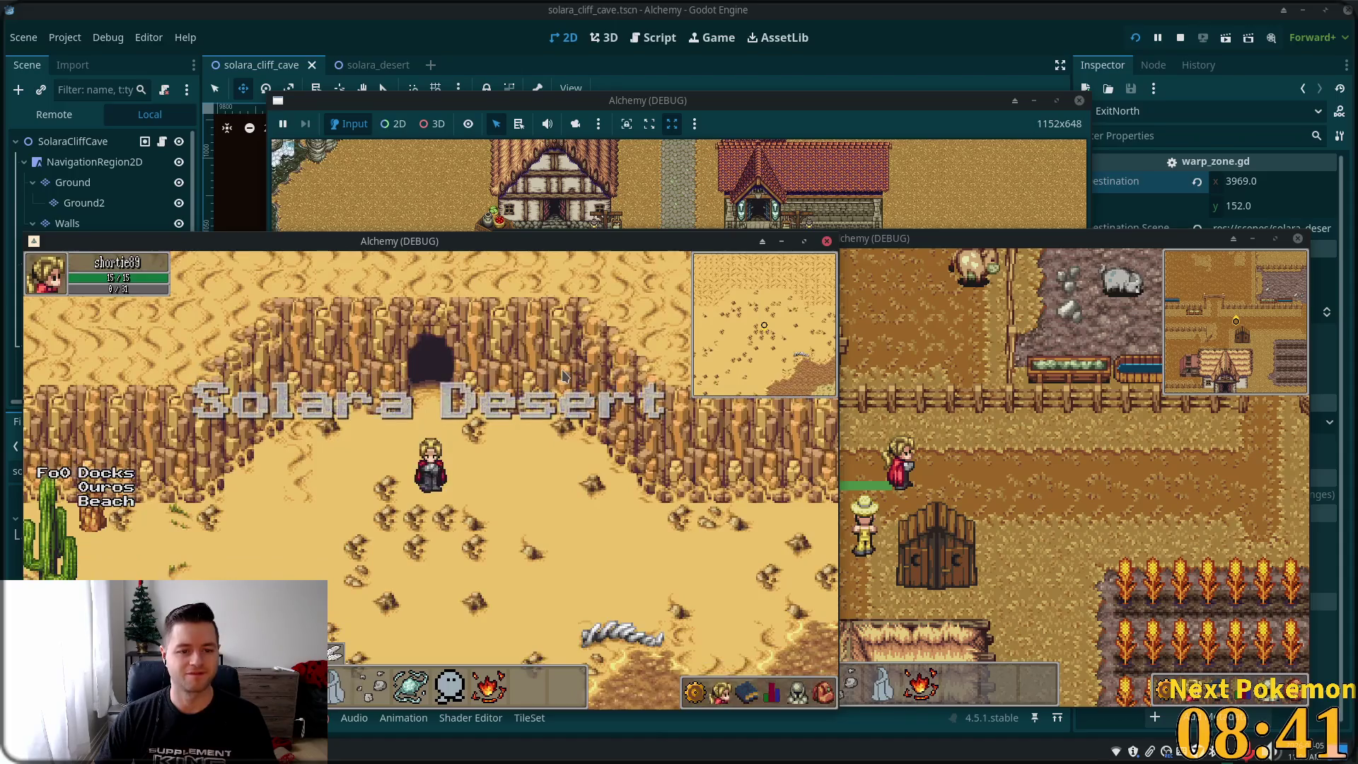
key("Down")
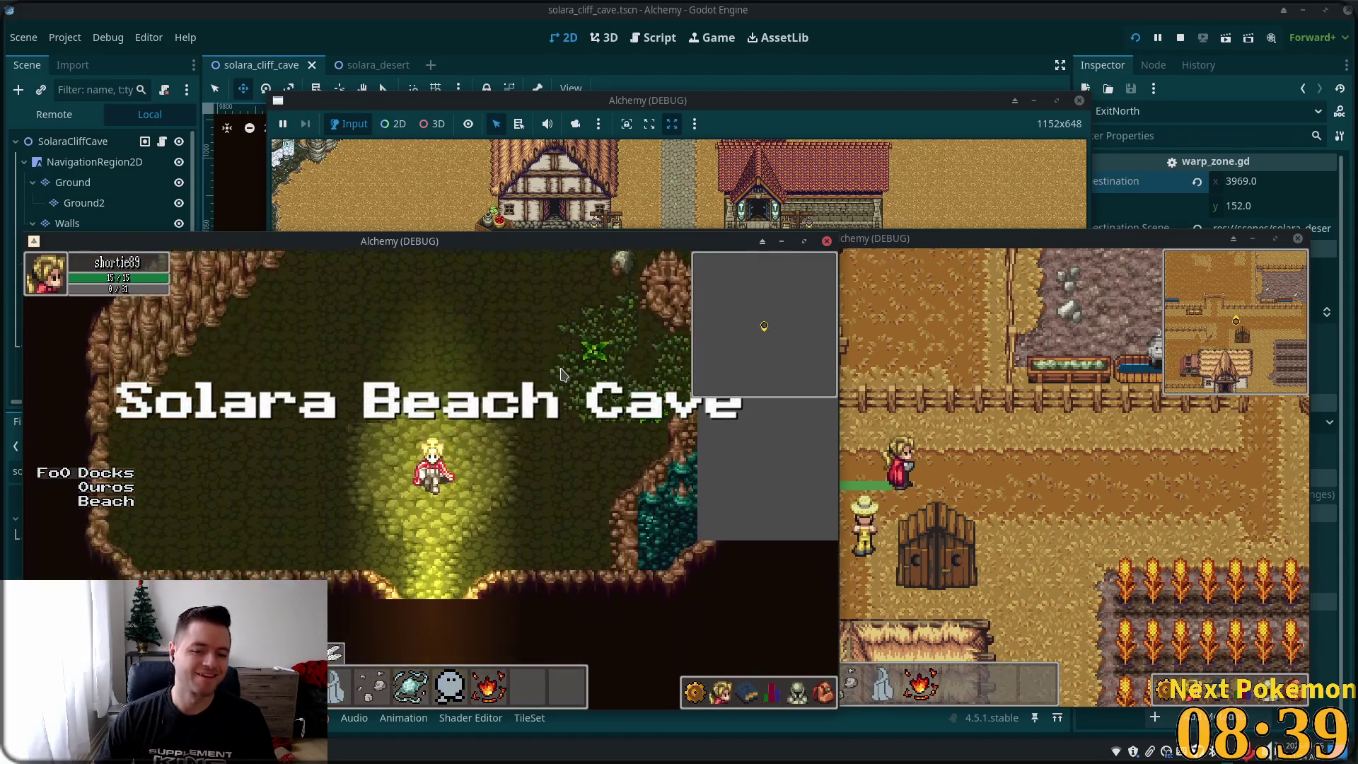
key("Up")
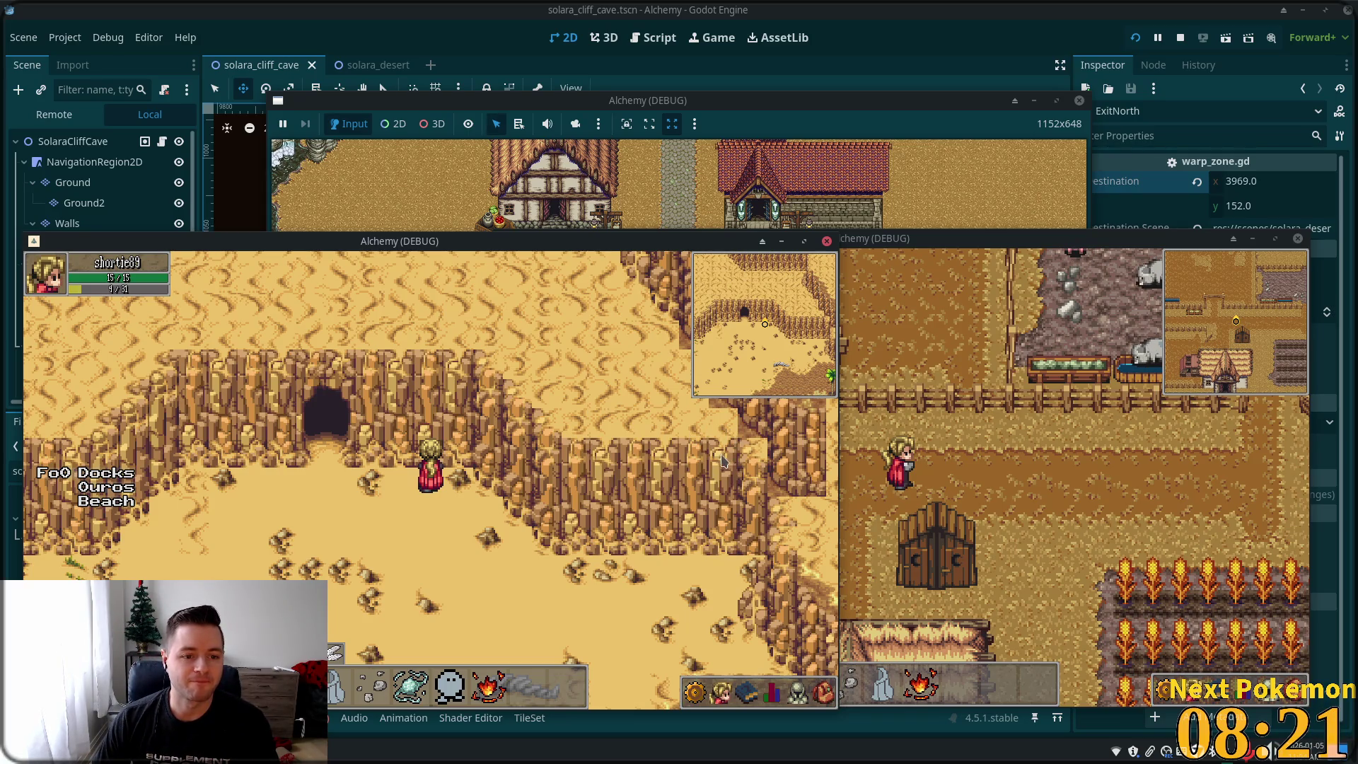
- Walk the player up through the cave and out the glowing exit into the desert
key("Left")
key("Up")
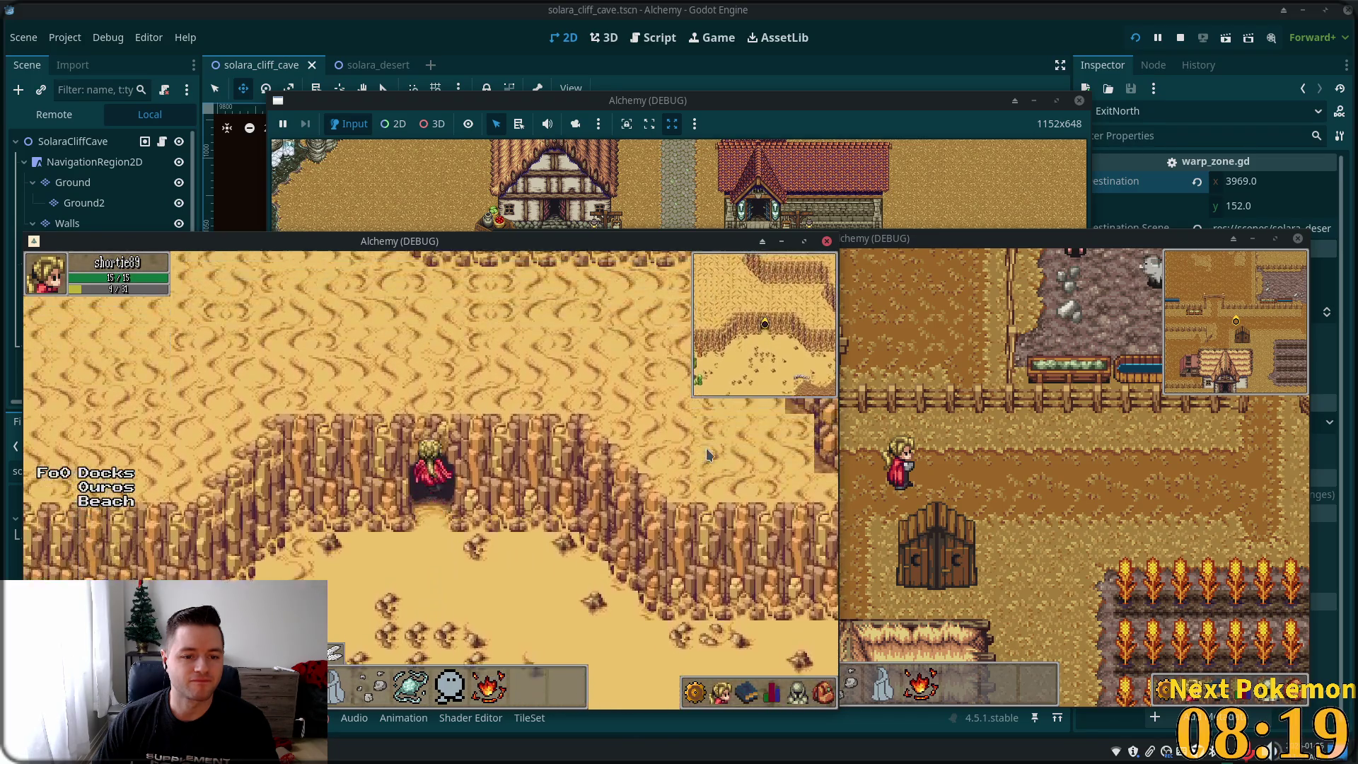
key("Up")
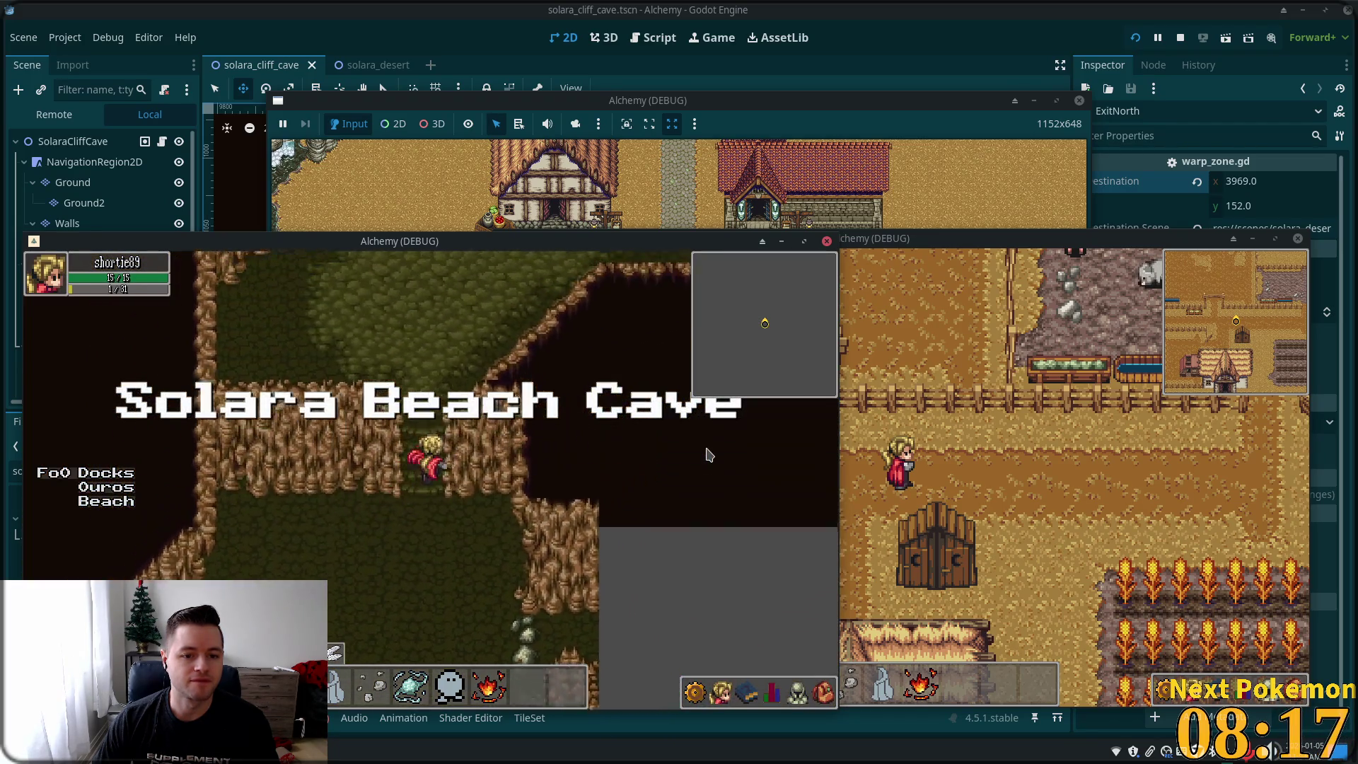
key("Up")
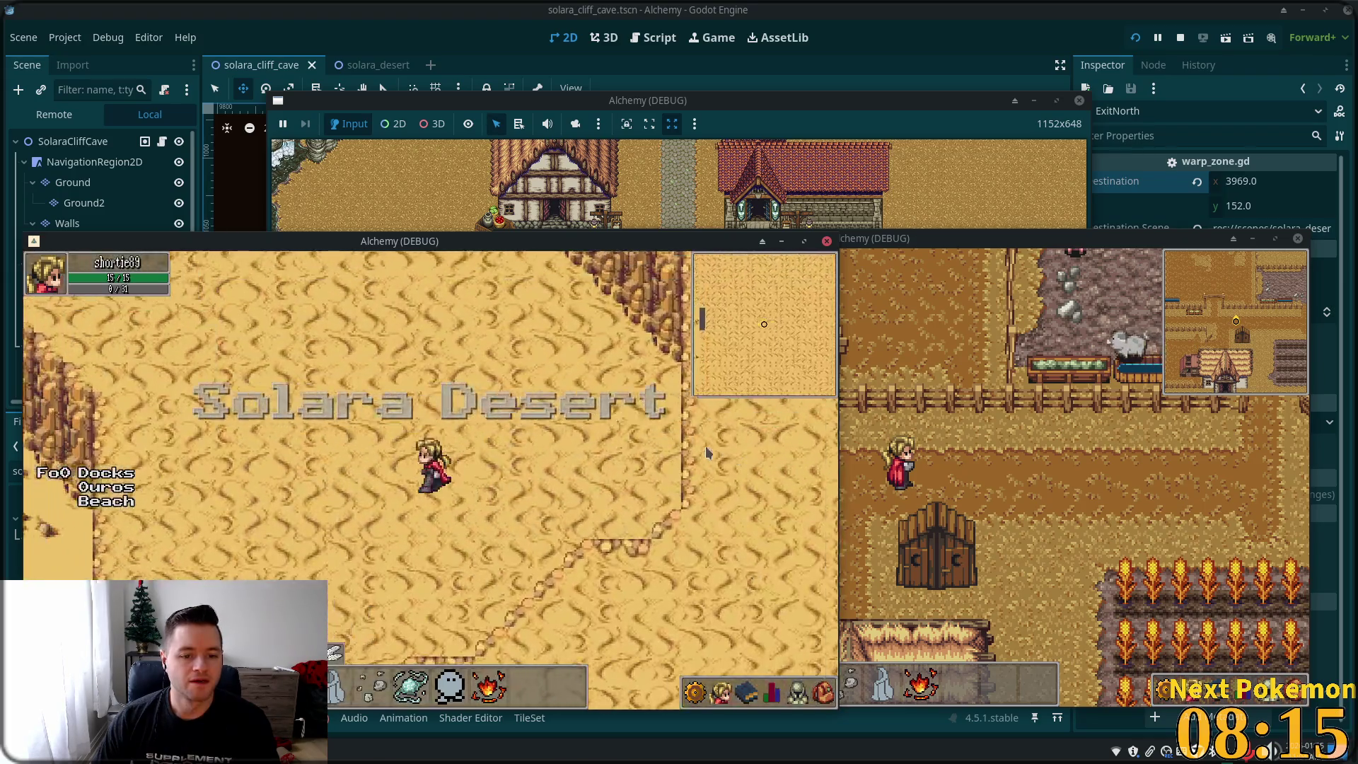
key("Down")
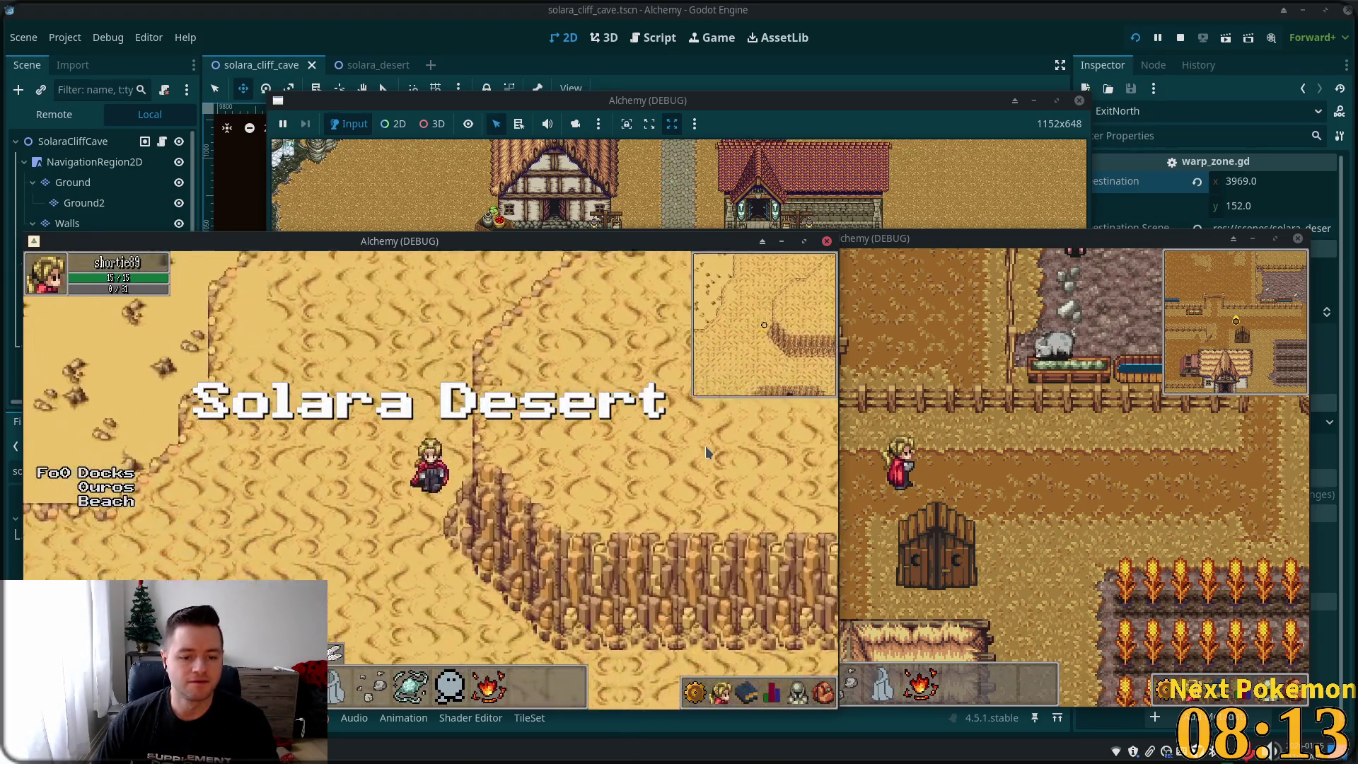
key("Down")
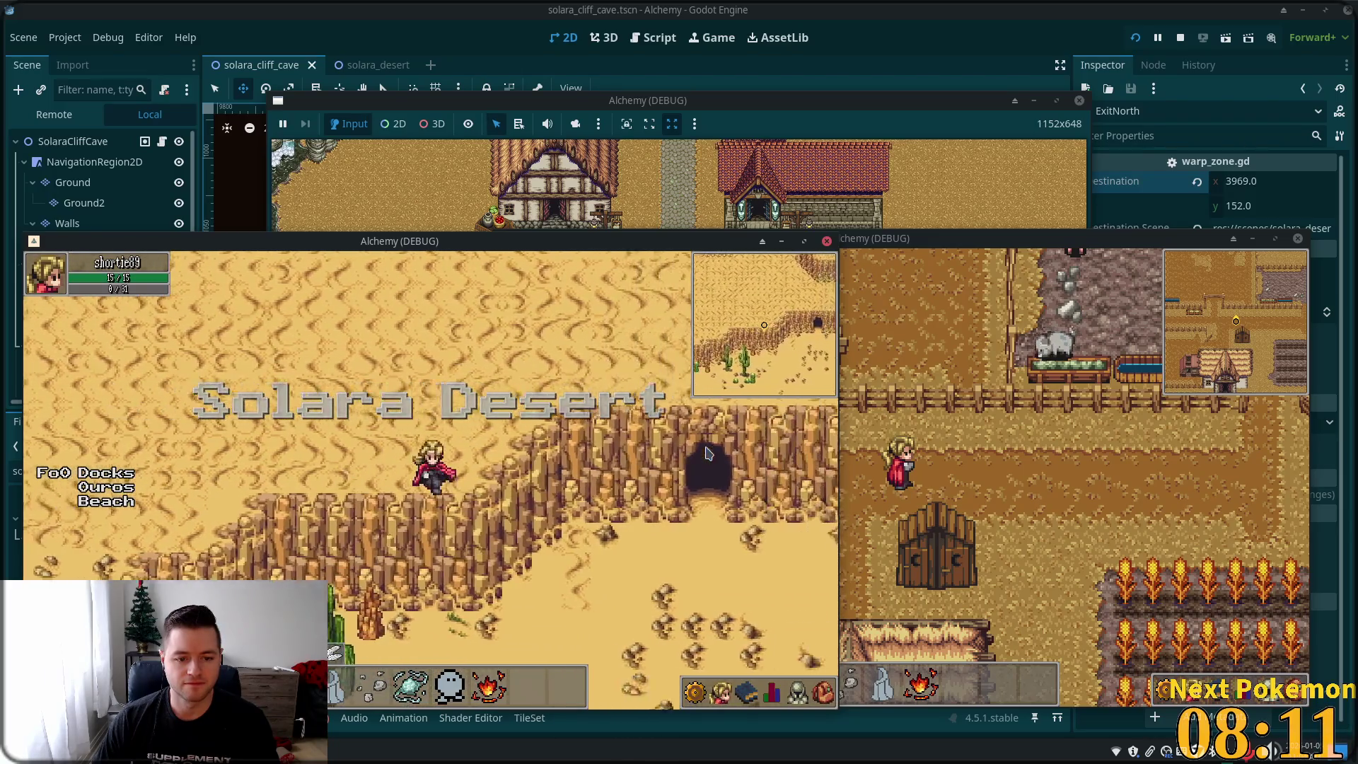
- Circle above the desert cave, warp in and back out, then return to the editor
key("Up")
key("Right")
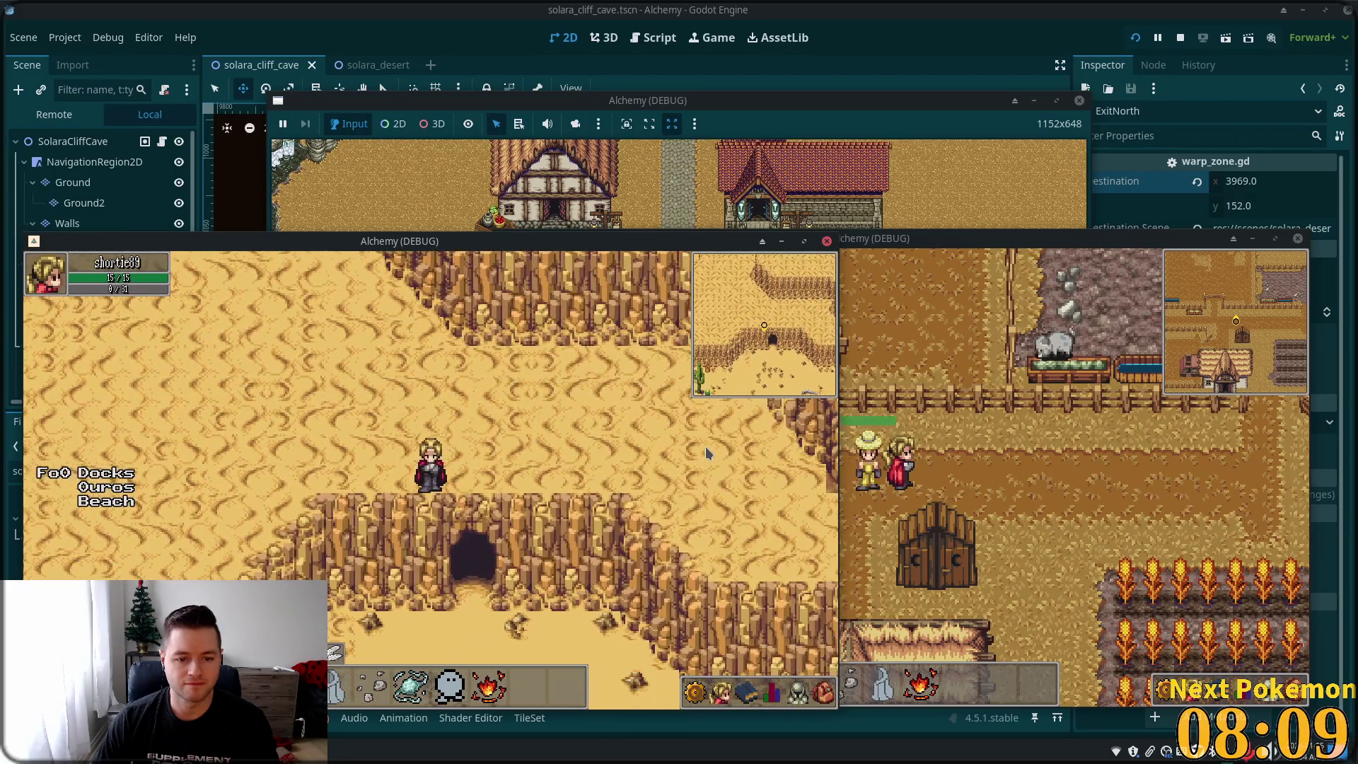
key("Left")
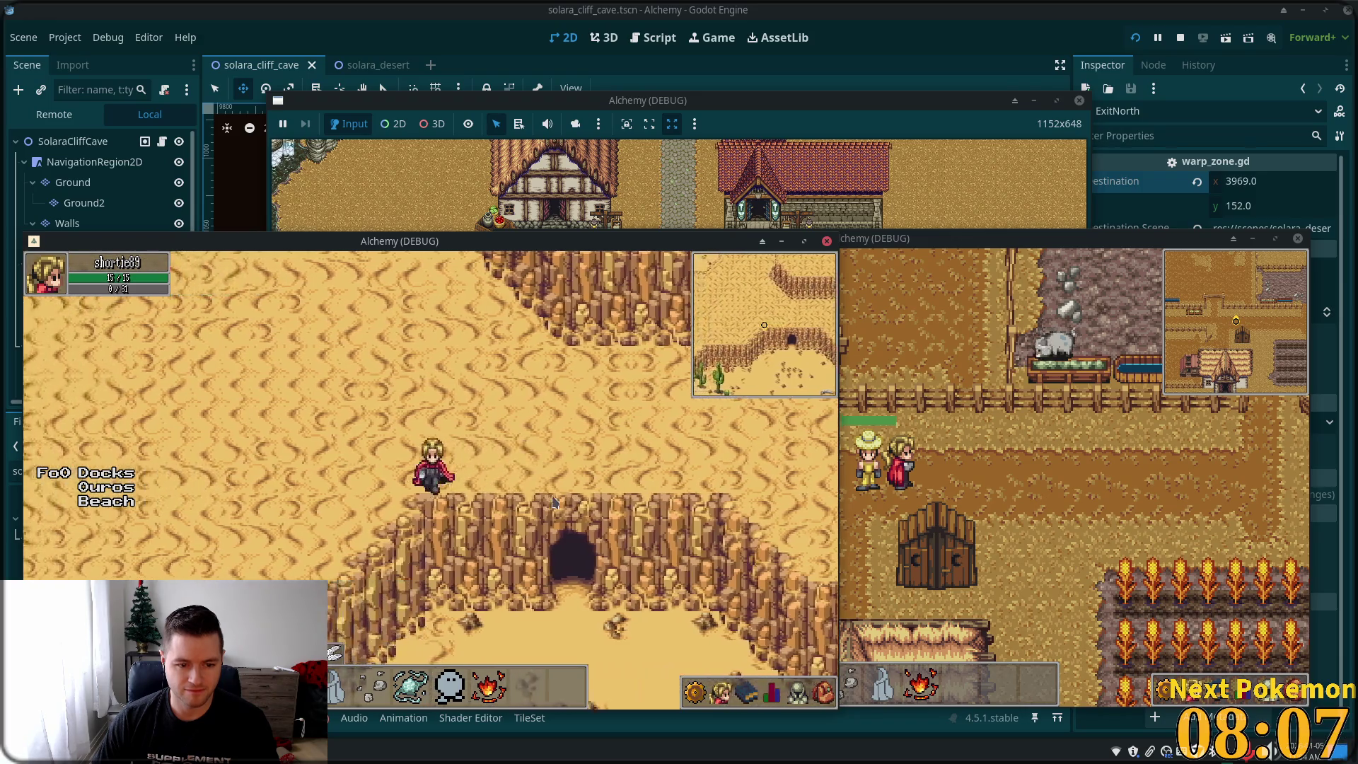
key("Right")
key("Up")
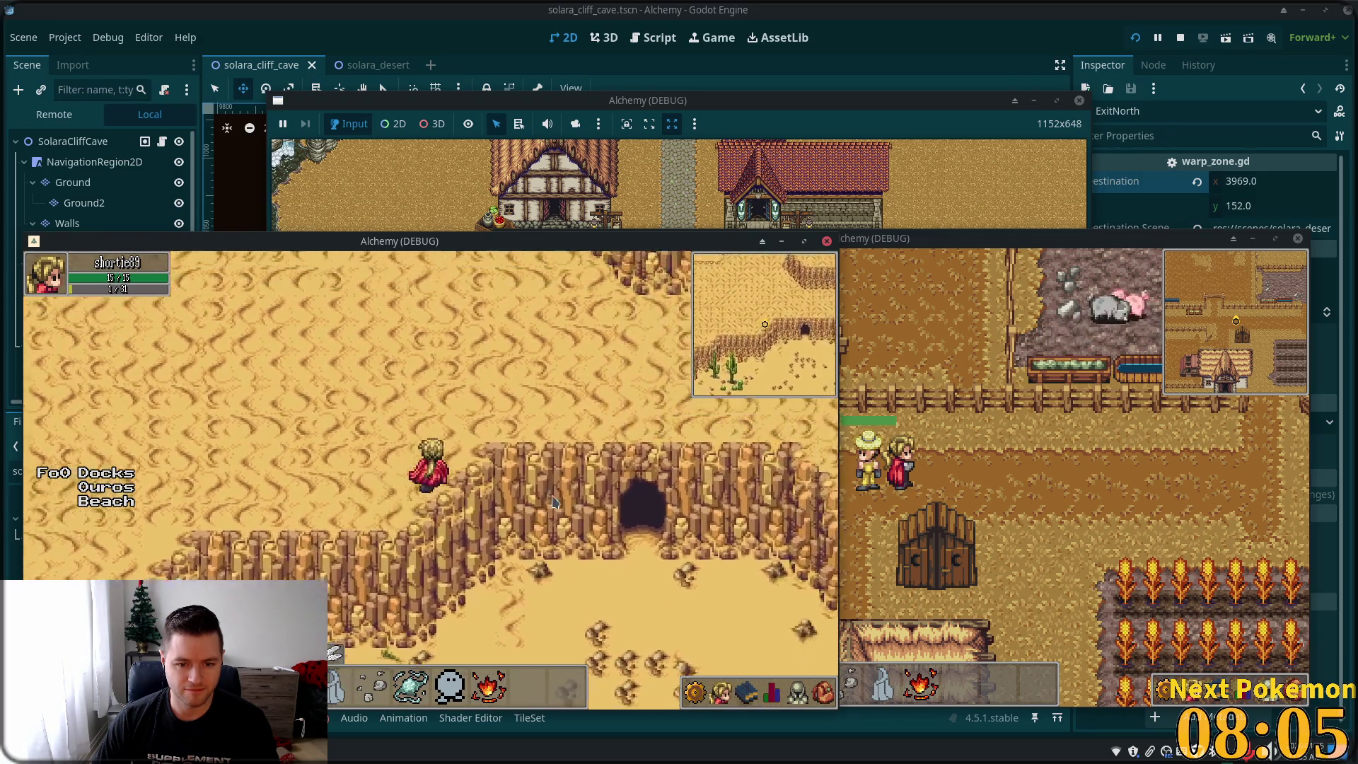
key("Down")
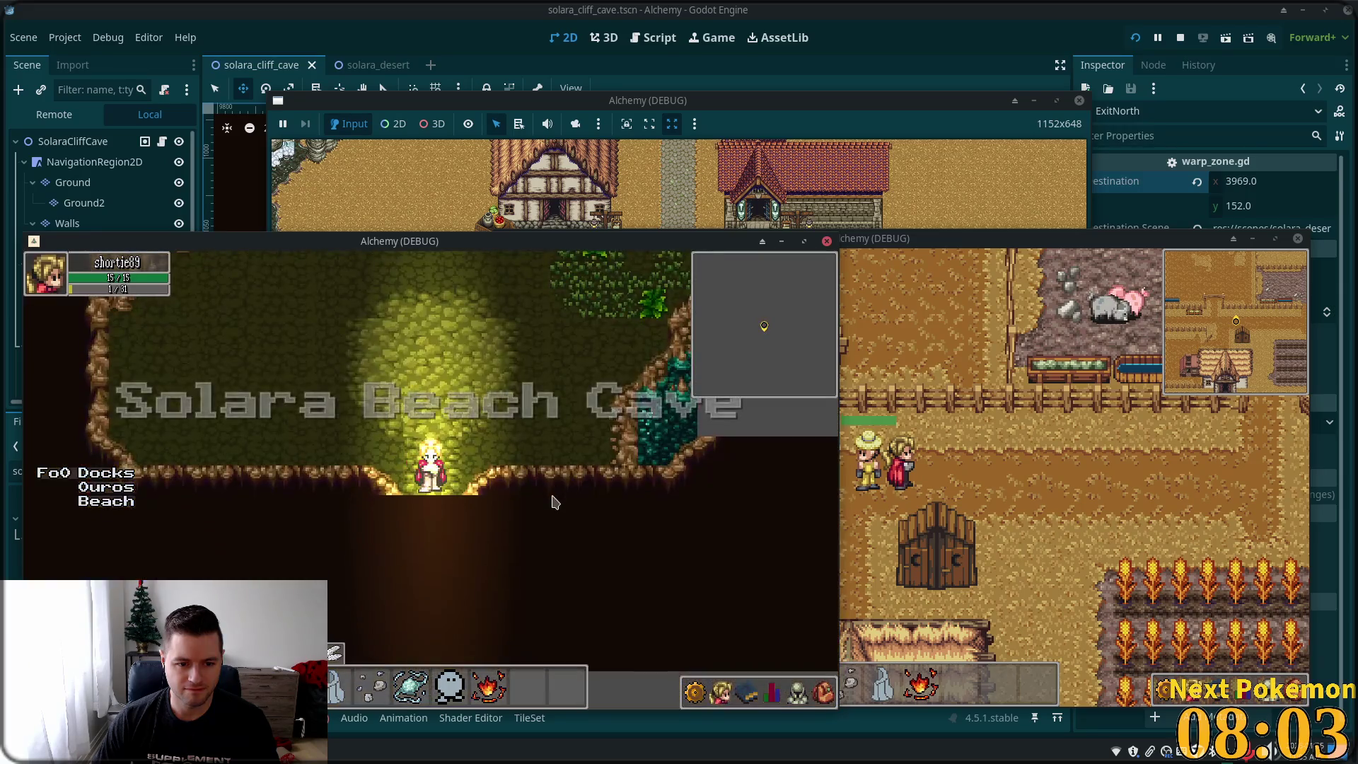
key("Down")
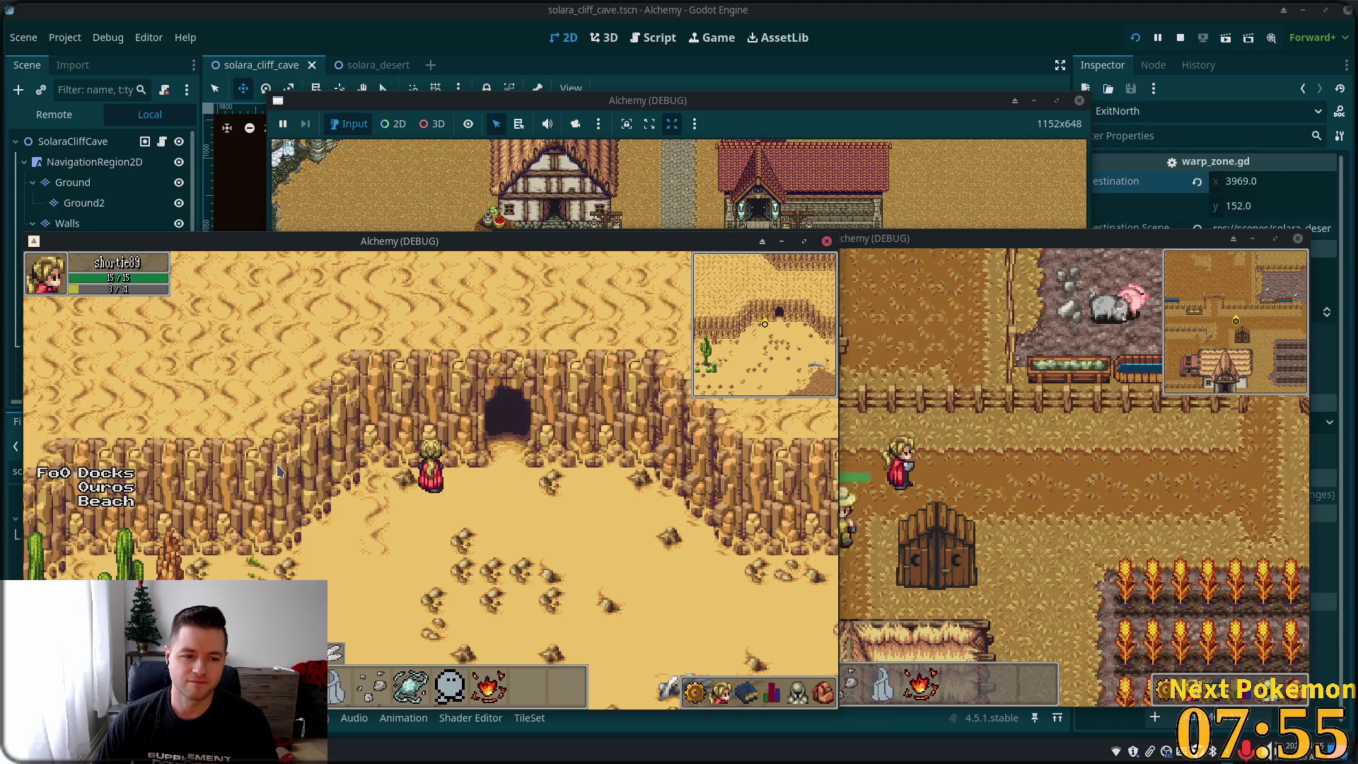
left_click(944, 37)
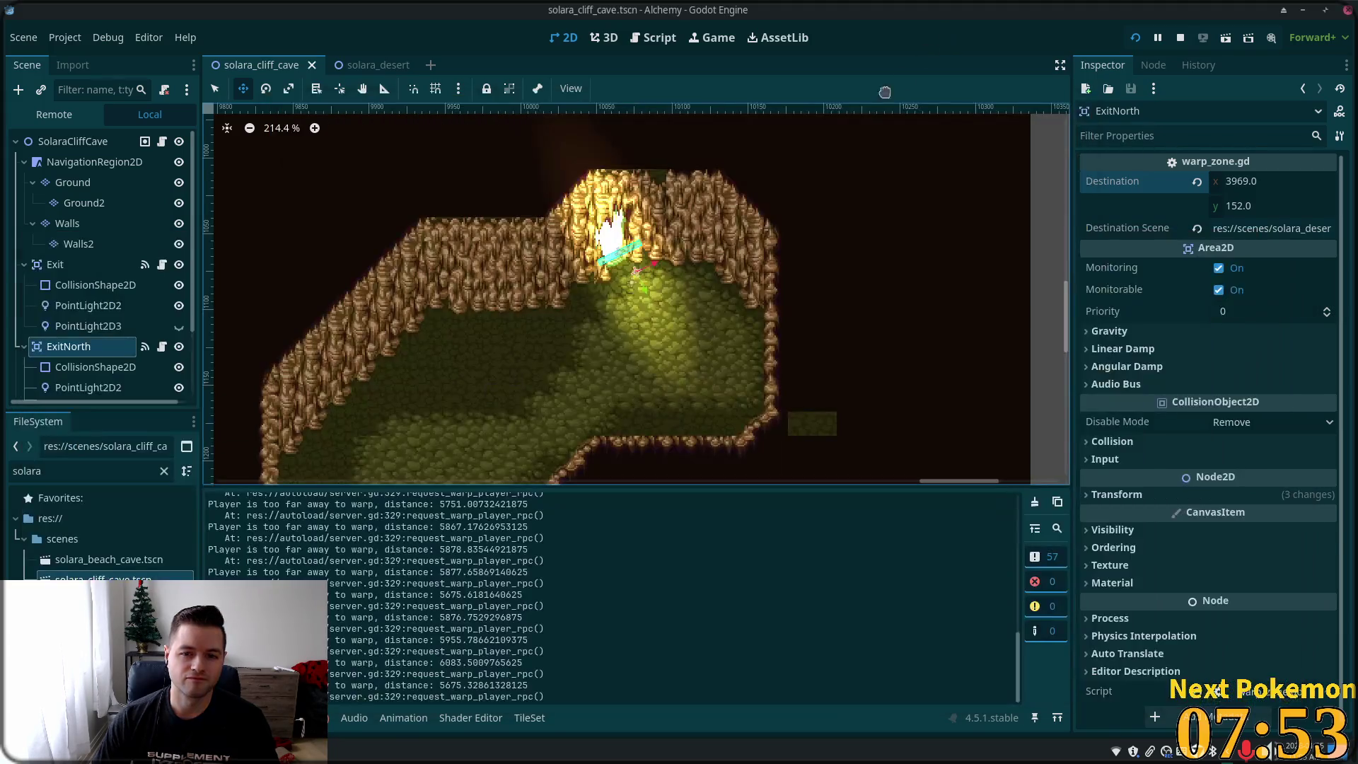
- Switch to the solara_desert scene and select its Cliffs tile layer
left_click(361, 64)
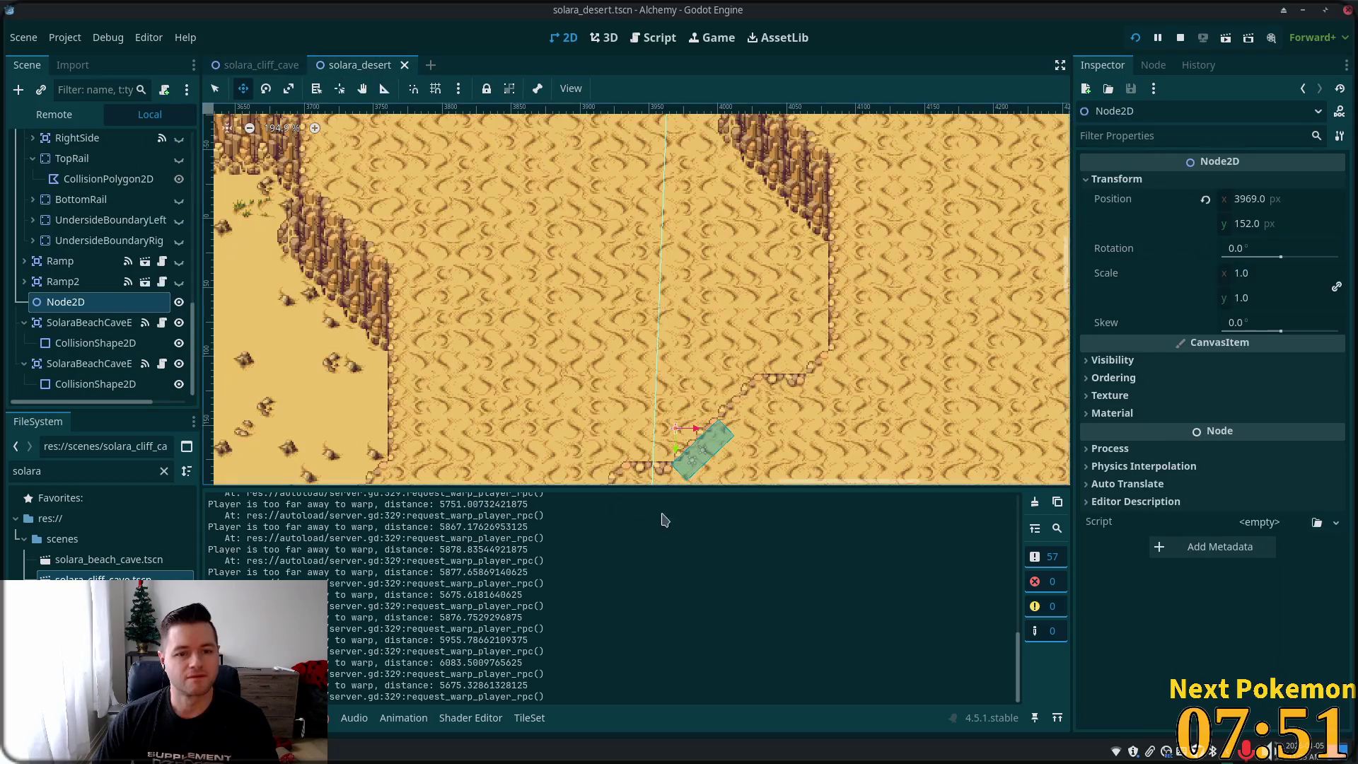
scroll(563, 319, "down", 5)
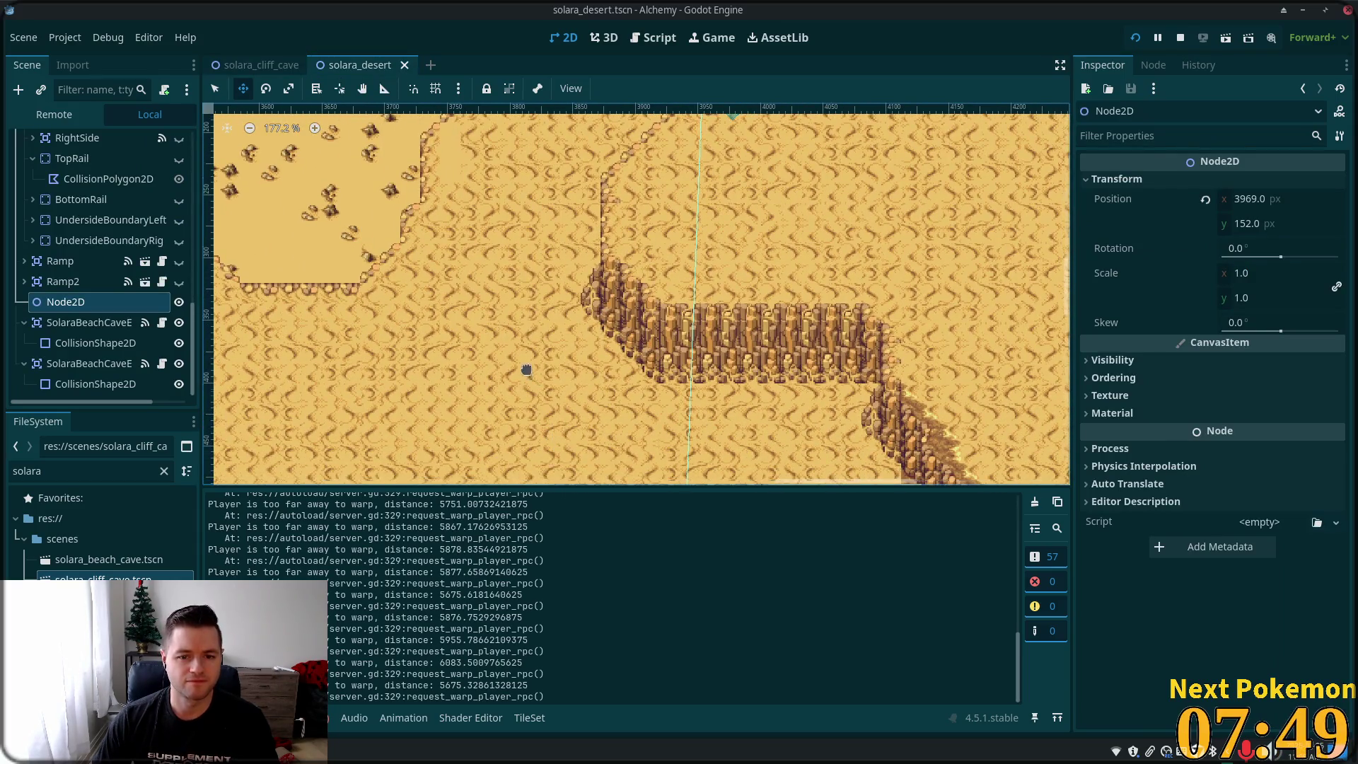
scroll(526, 371, "down", 6)
scroll(453, 277, "up", 2)
scroll(452, 278, "up", 3, "ctrl")
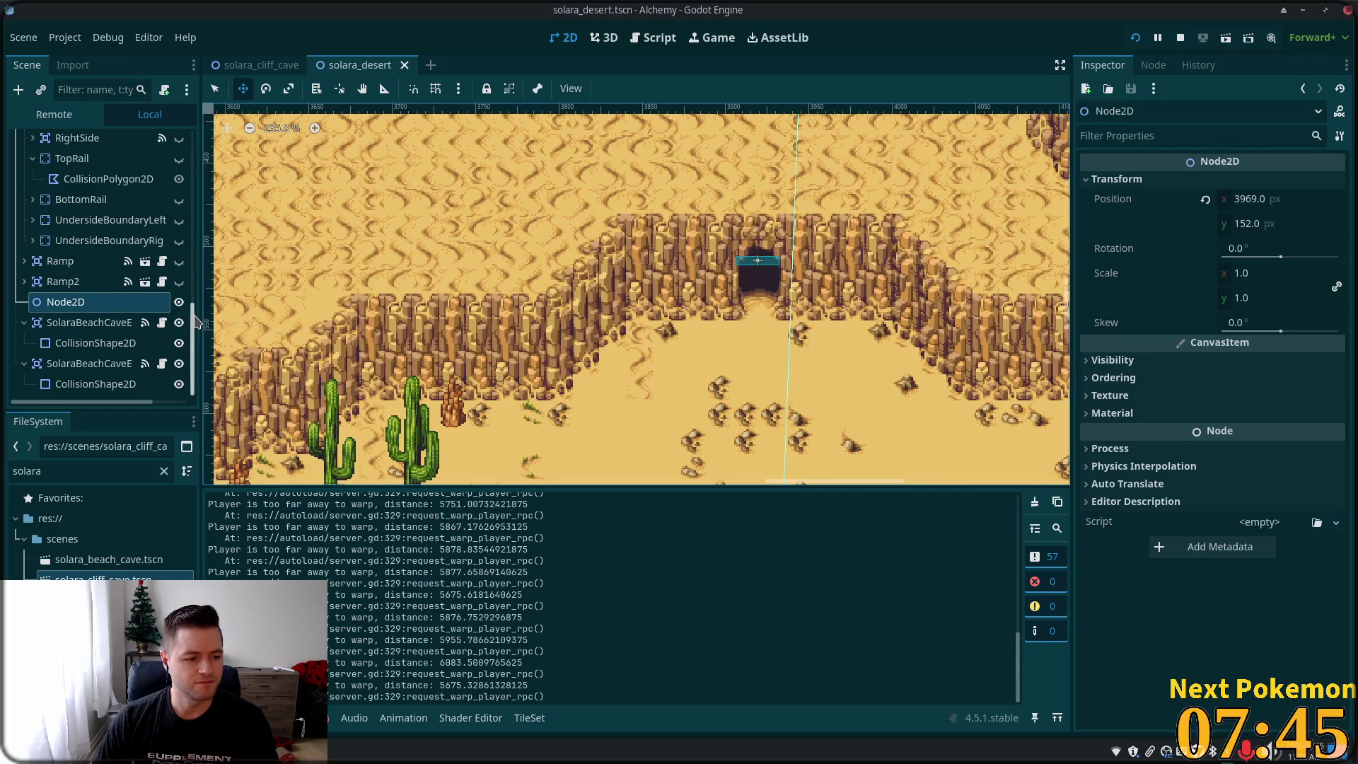
left_click_drag(198, 316, 202, 142)
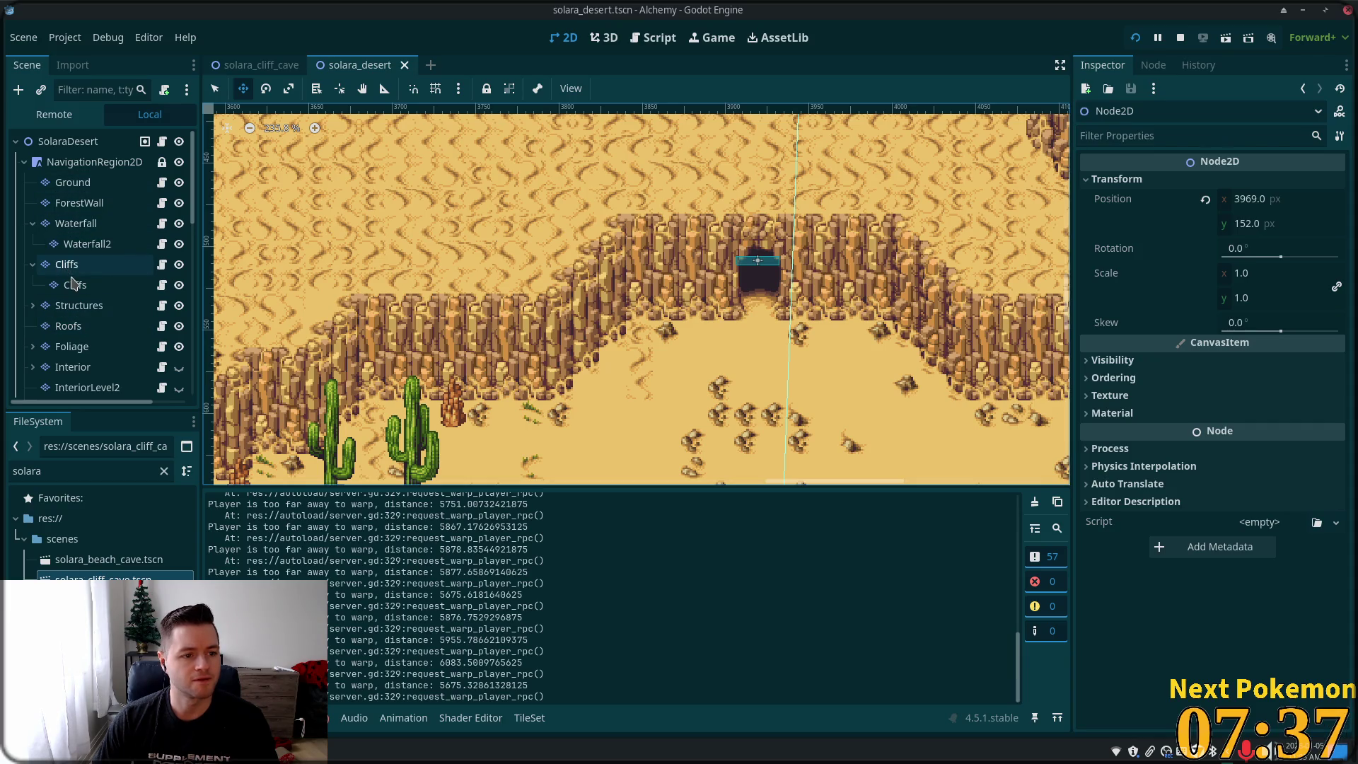
left_click(68, 266)
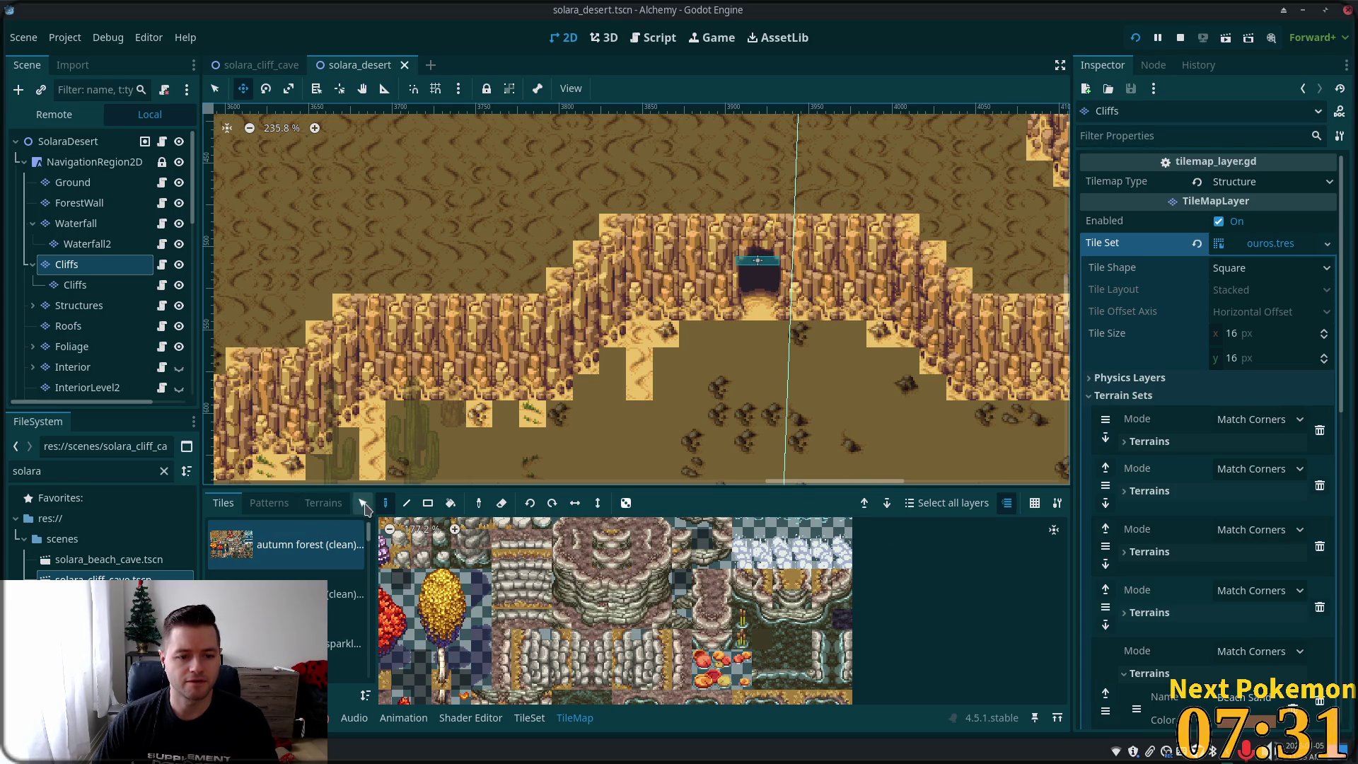
- Paint cliff tiles on the ridge above the desert cave entrance
left_click(364, 504)
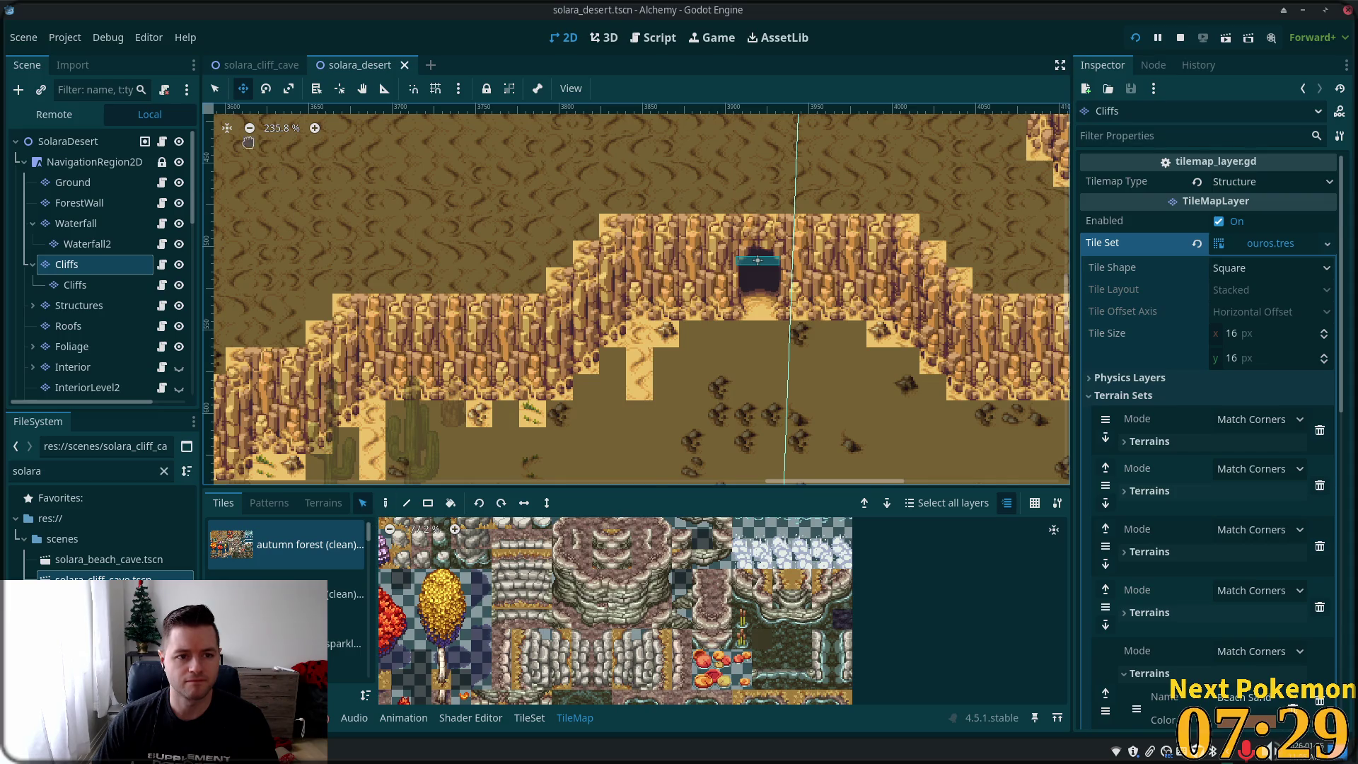
key("q")
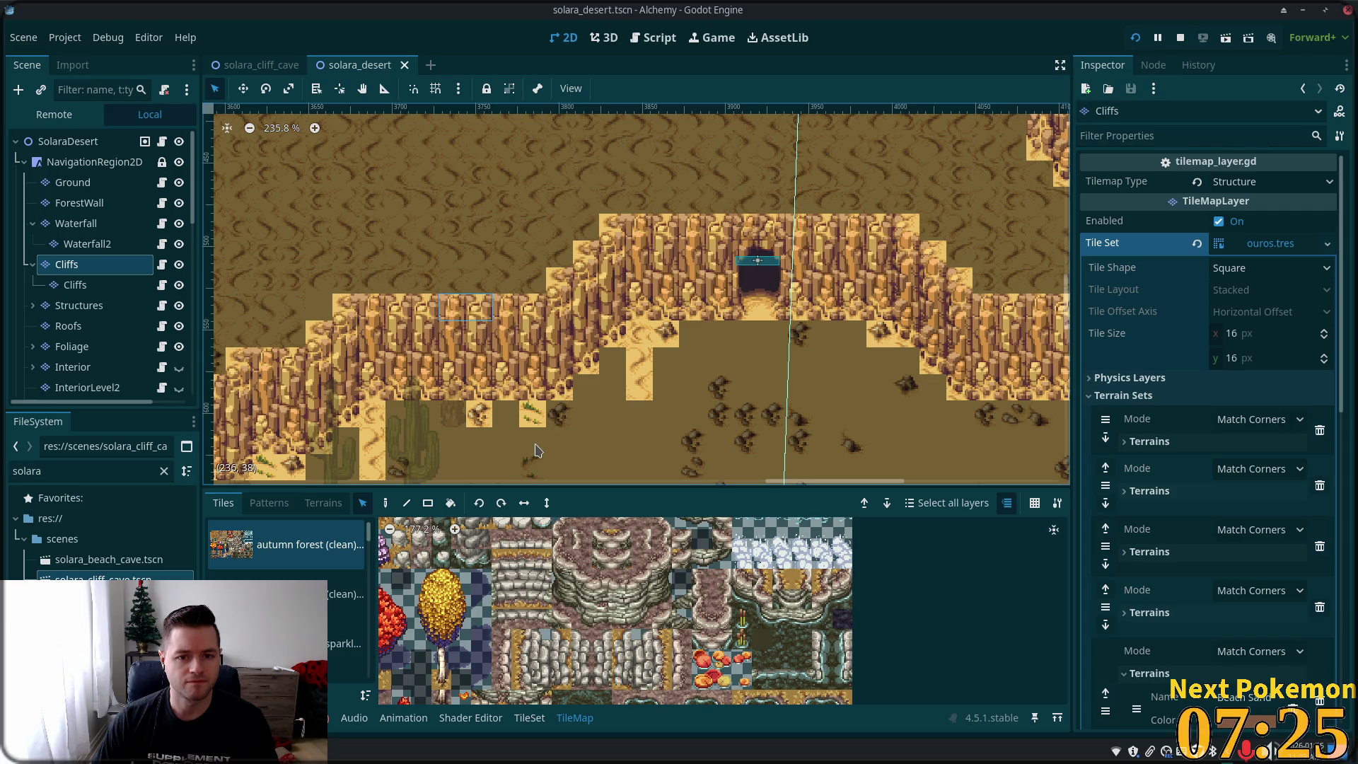
left_click(386, 503)
left_click(766, 228)
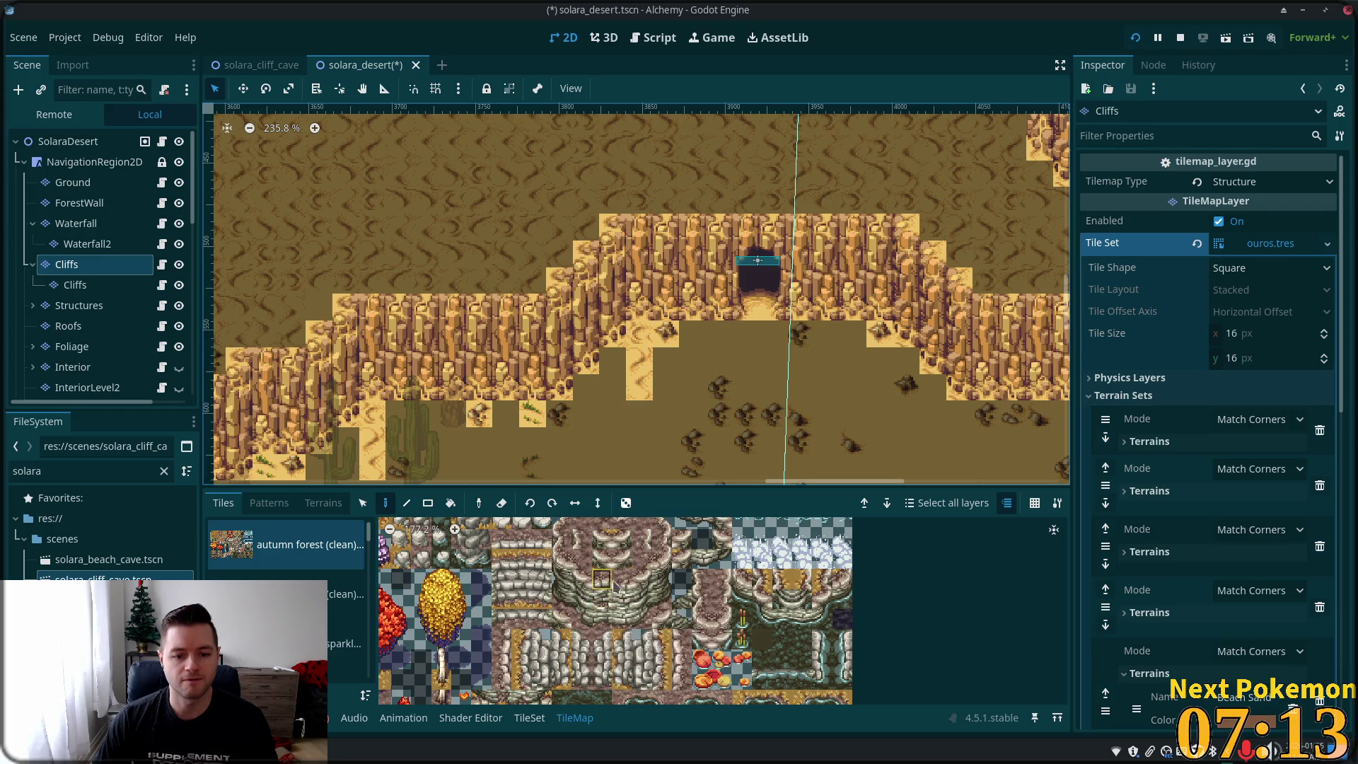
- Pick the desert cliff tileset source, paint one more adjacent tile, and select SolaraDesert
scroll(614, 585, "up", 5)
scroll(360, 566, "down", 1)
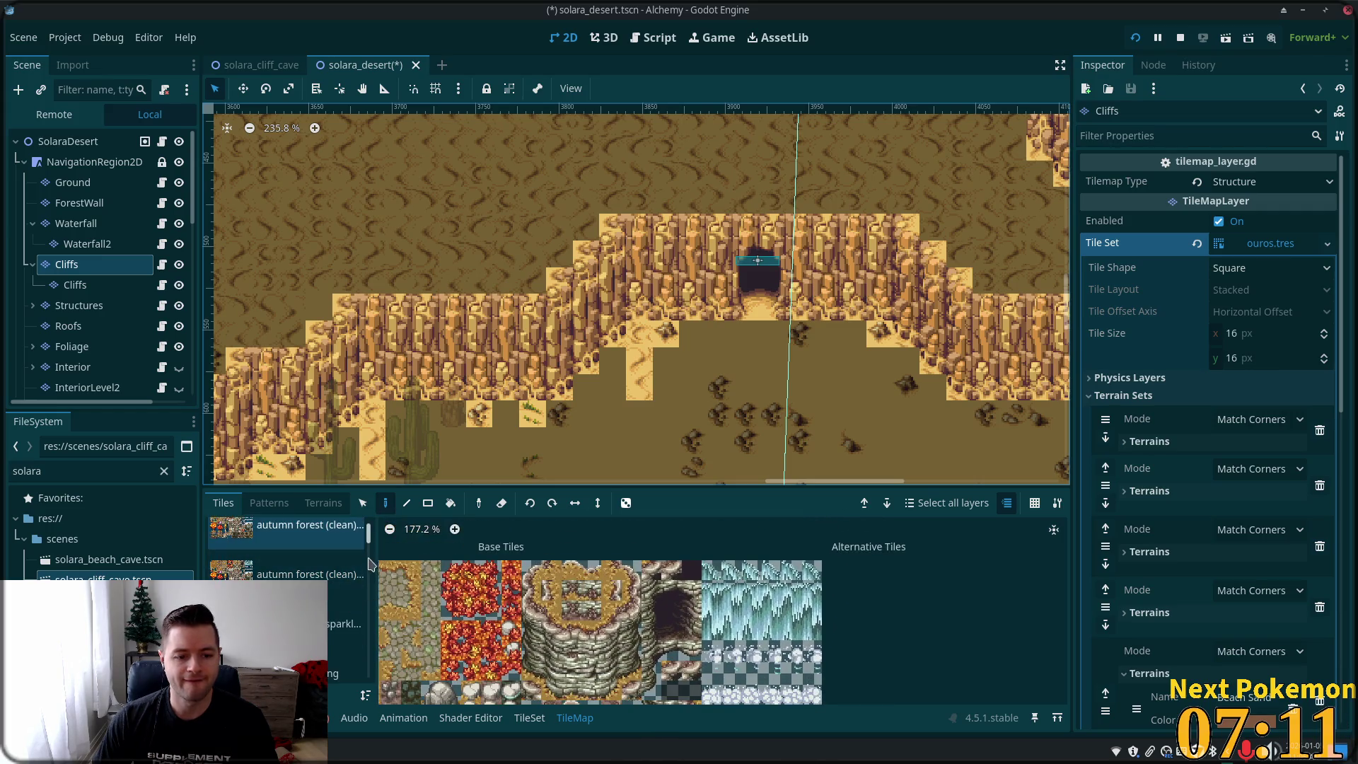
scroll(360, 566, "down", 3)
left_click(347, 602)
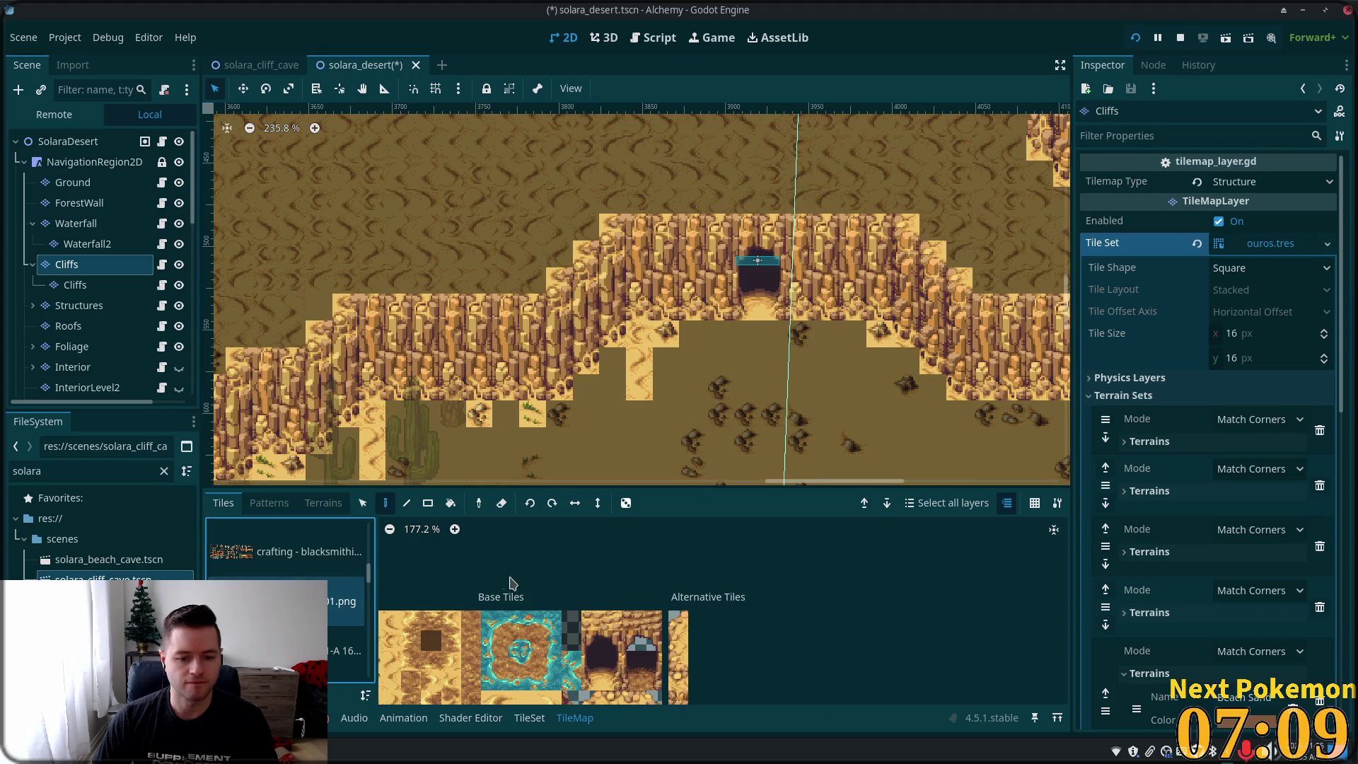
scroll(639, 564, "down", 4)
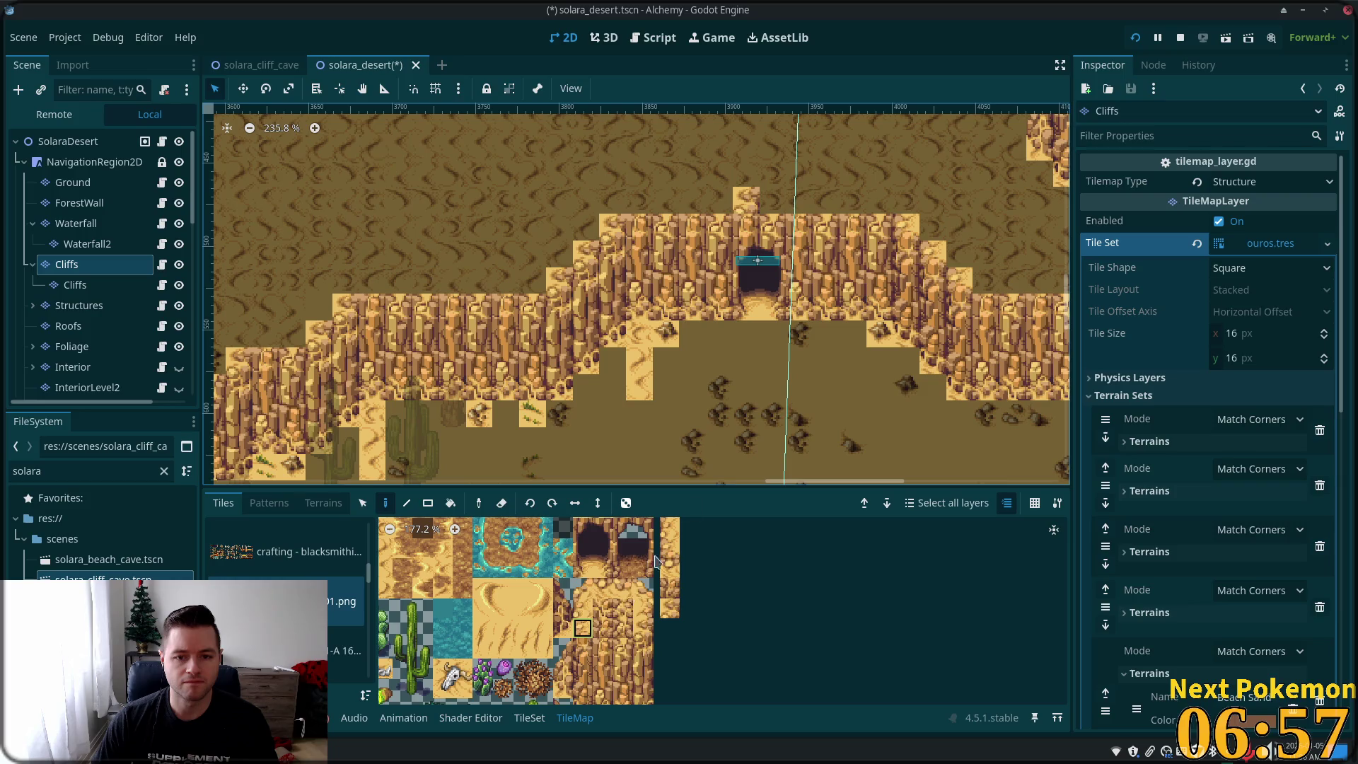
left_click(781, 206)
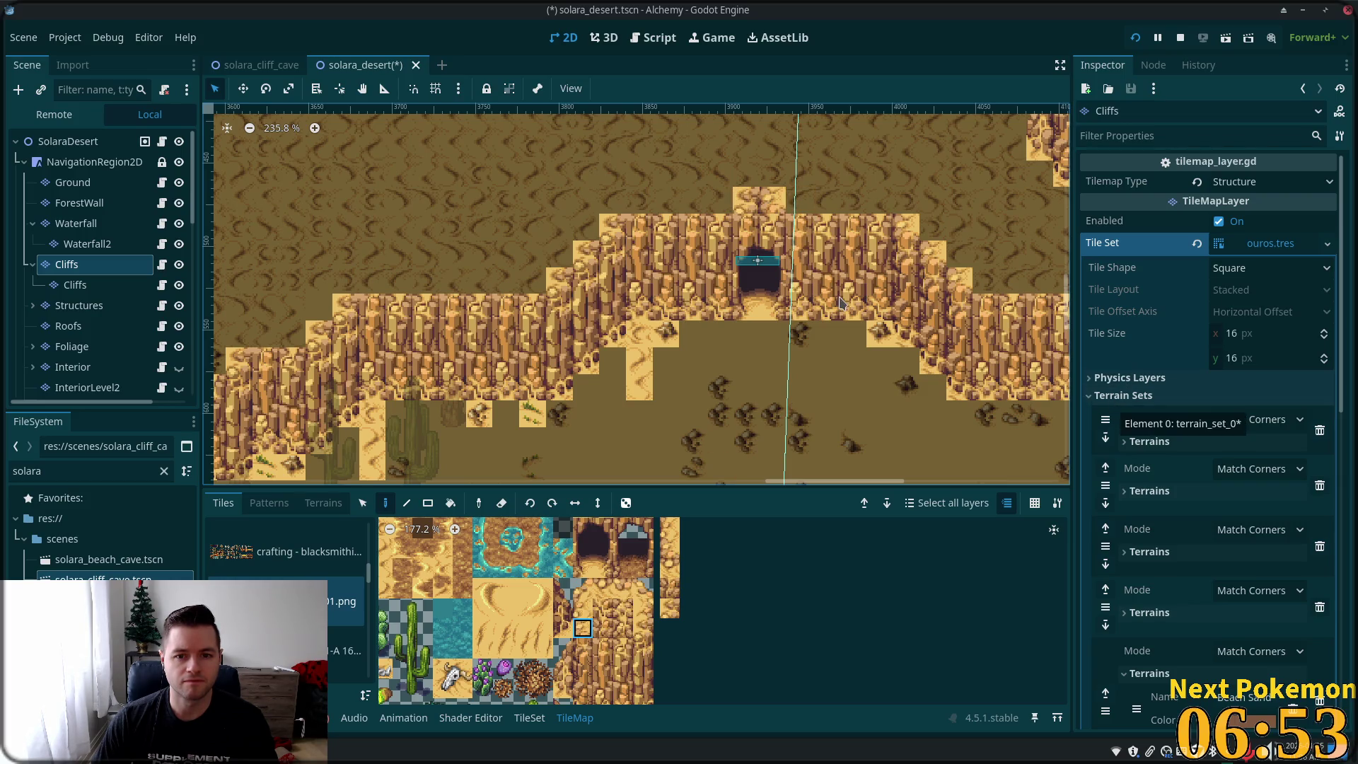
left_click(69, 140)
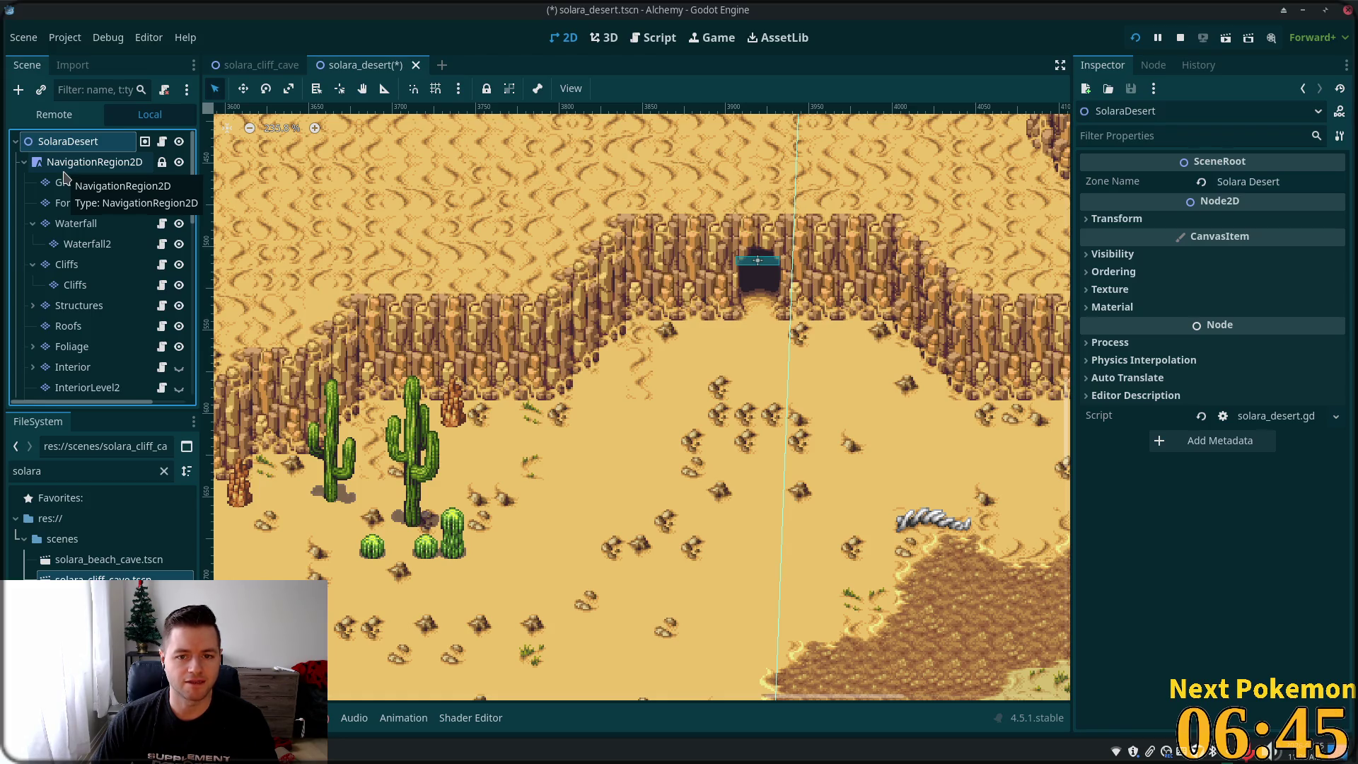
- Save solara_desert.tscn, run the project, and start hosting a game session
key("ctrl+s")
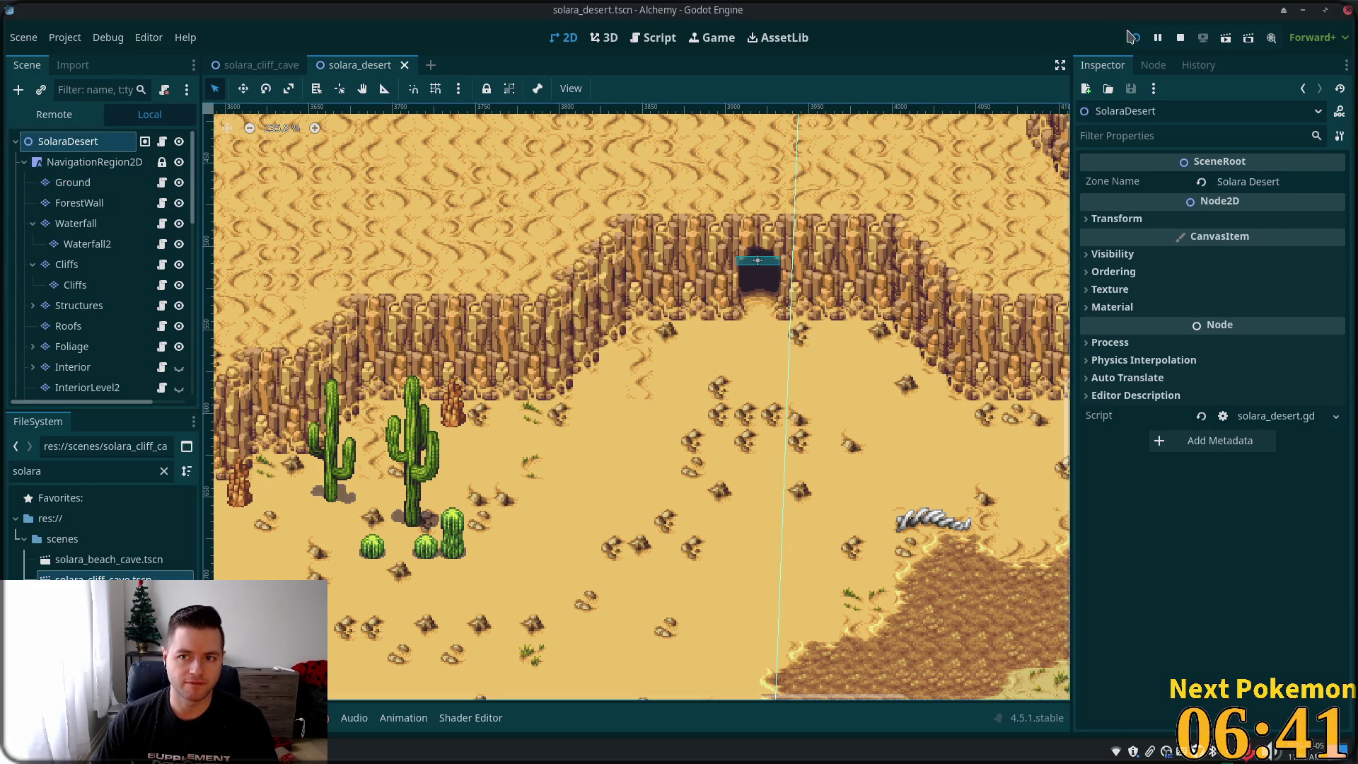
left_click(1135, 39)
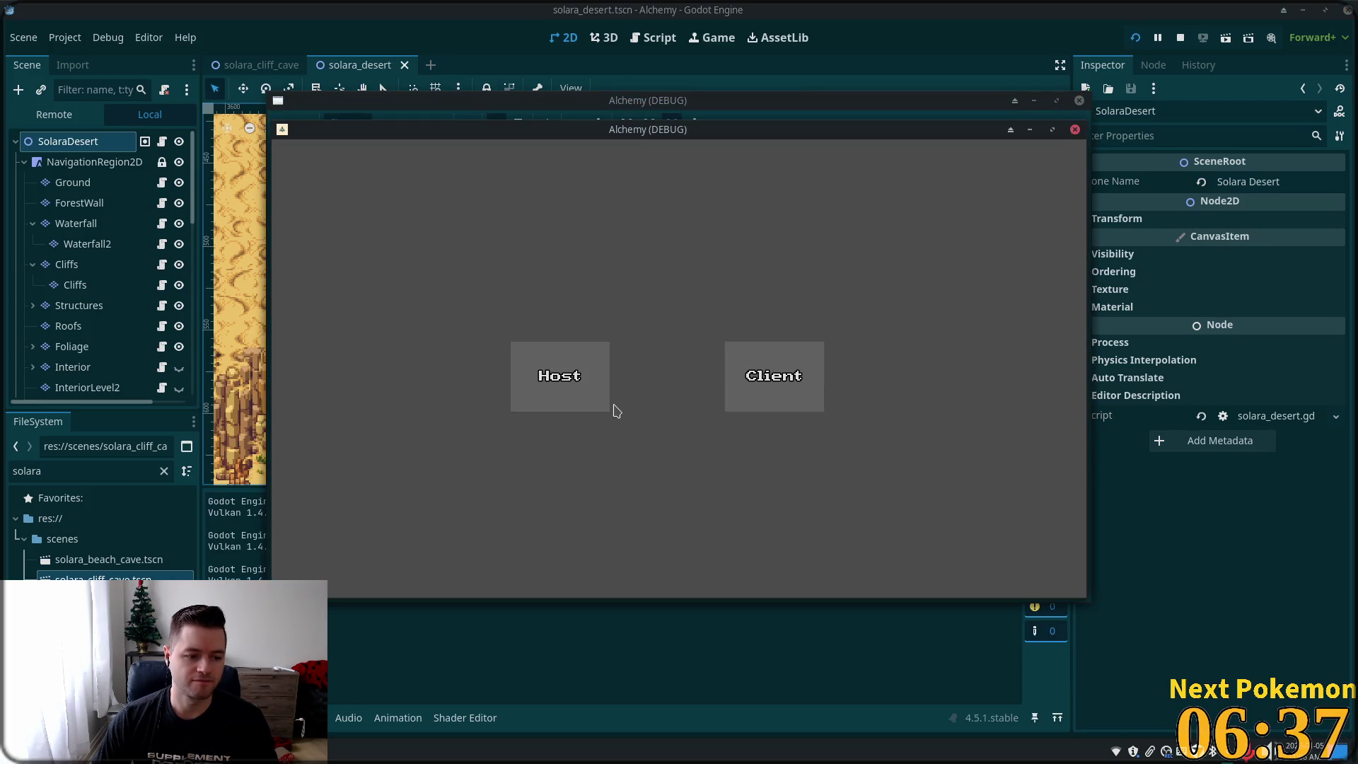
left_click(608, 404)
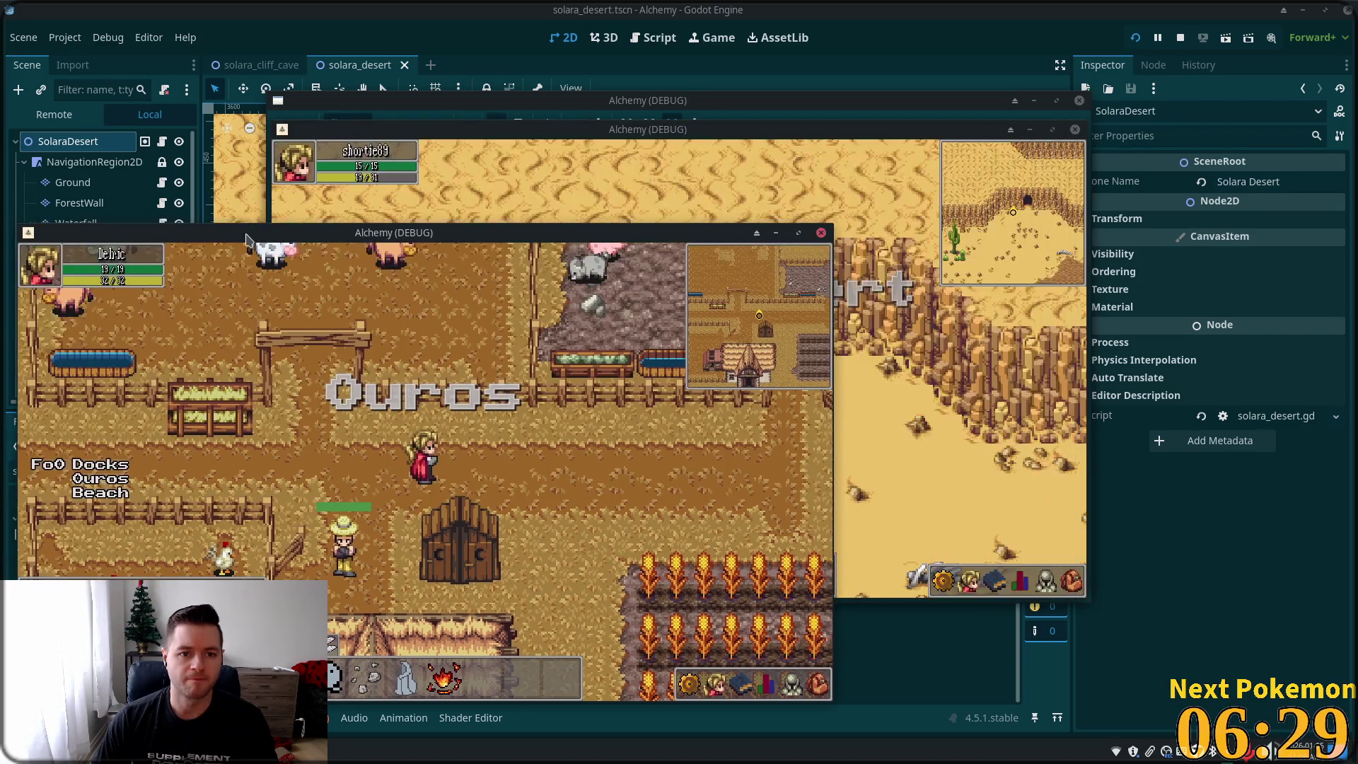
- Walk the player through the desert cave, along the cliff top and up into the dunes
key("Up")
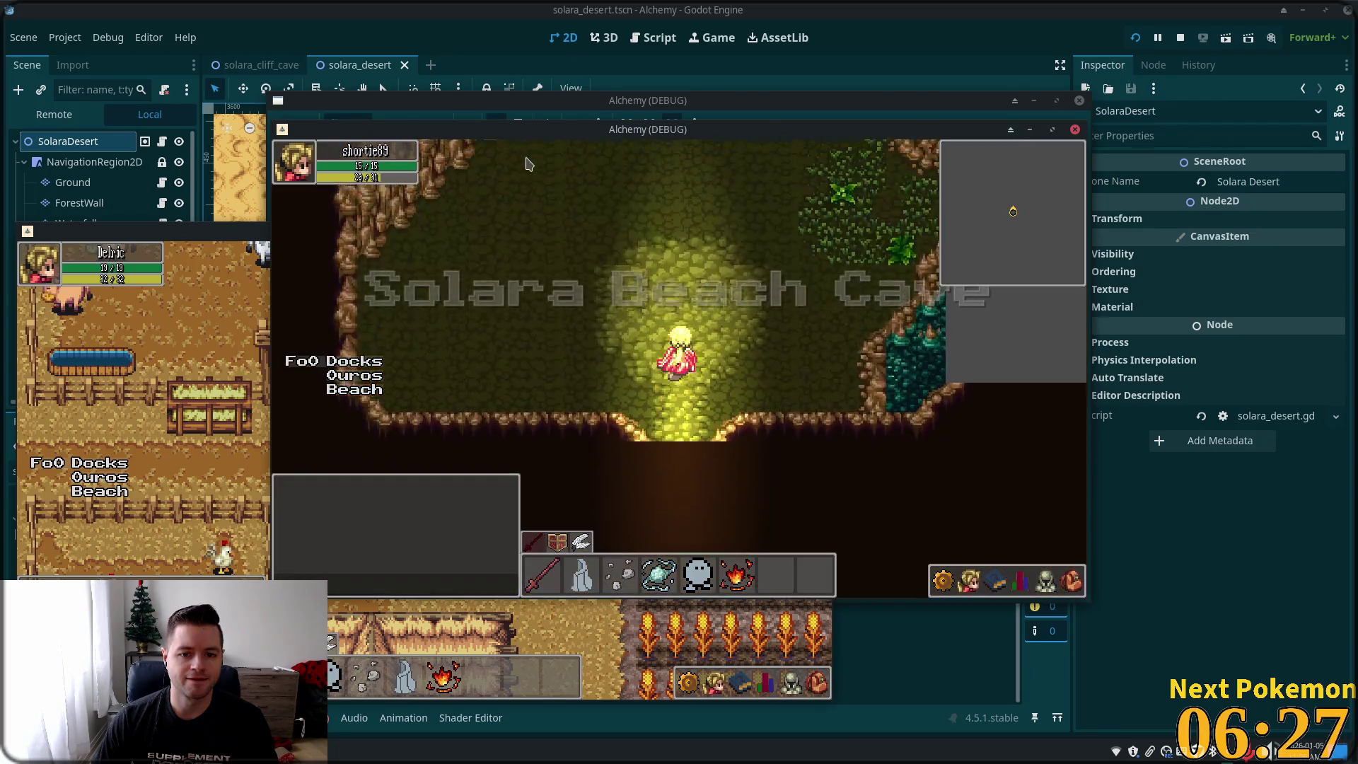
key("Up")
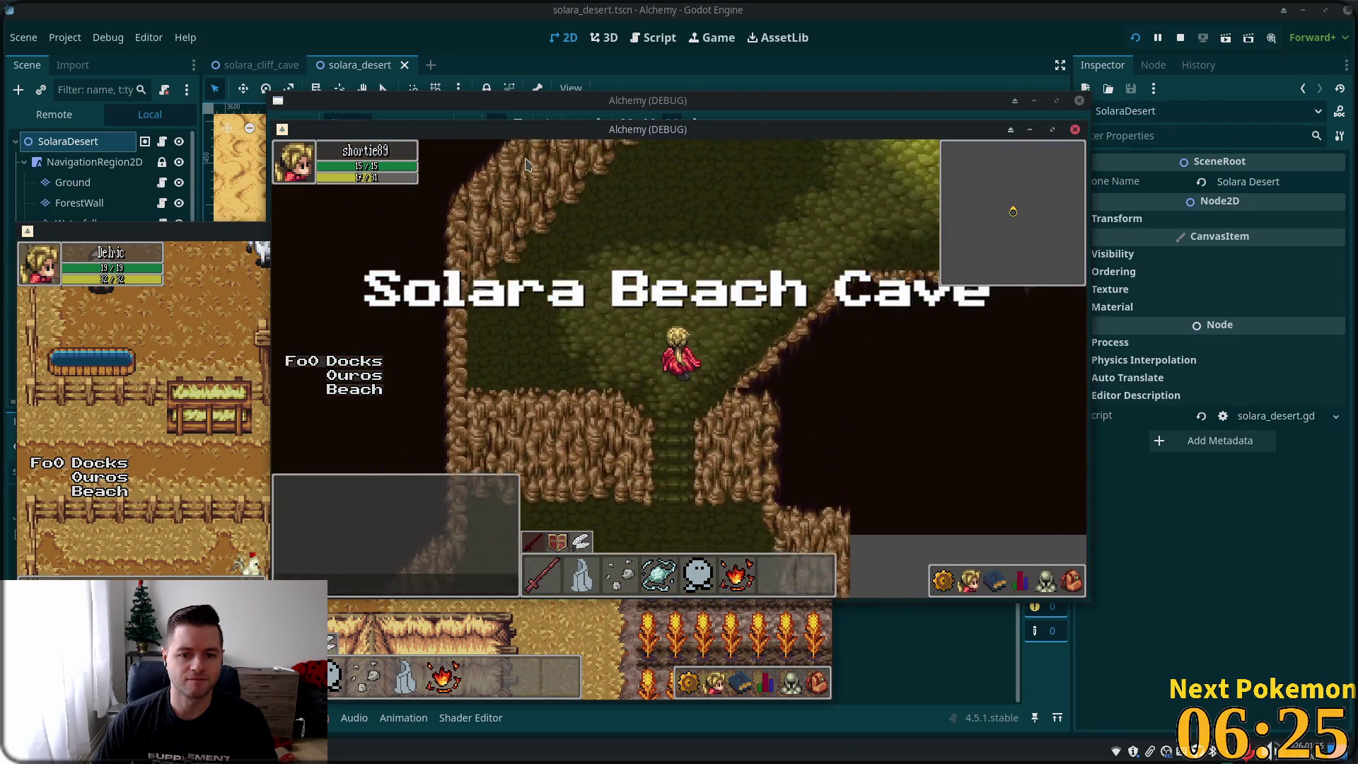
key("Up")
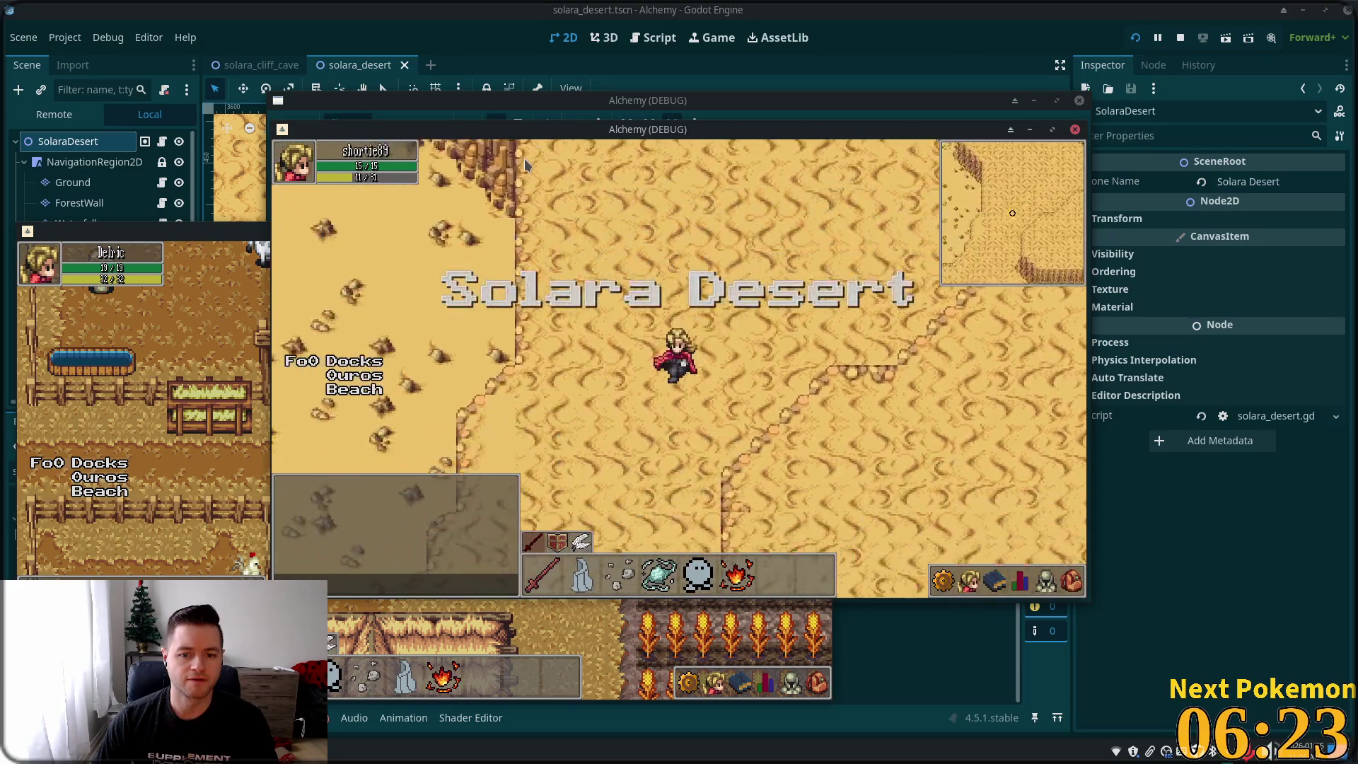
key("Down")
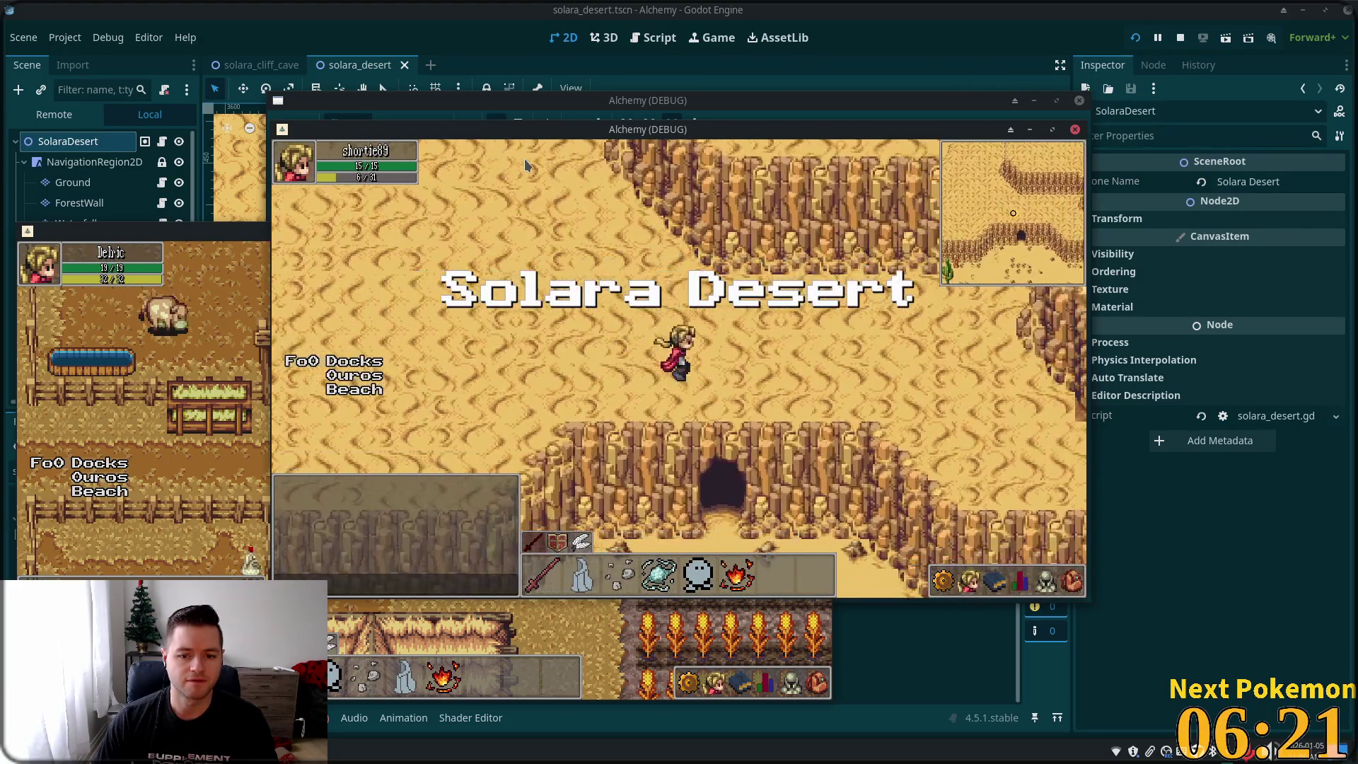
key("Left")
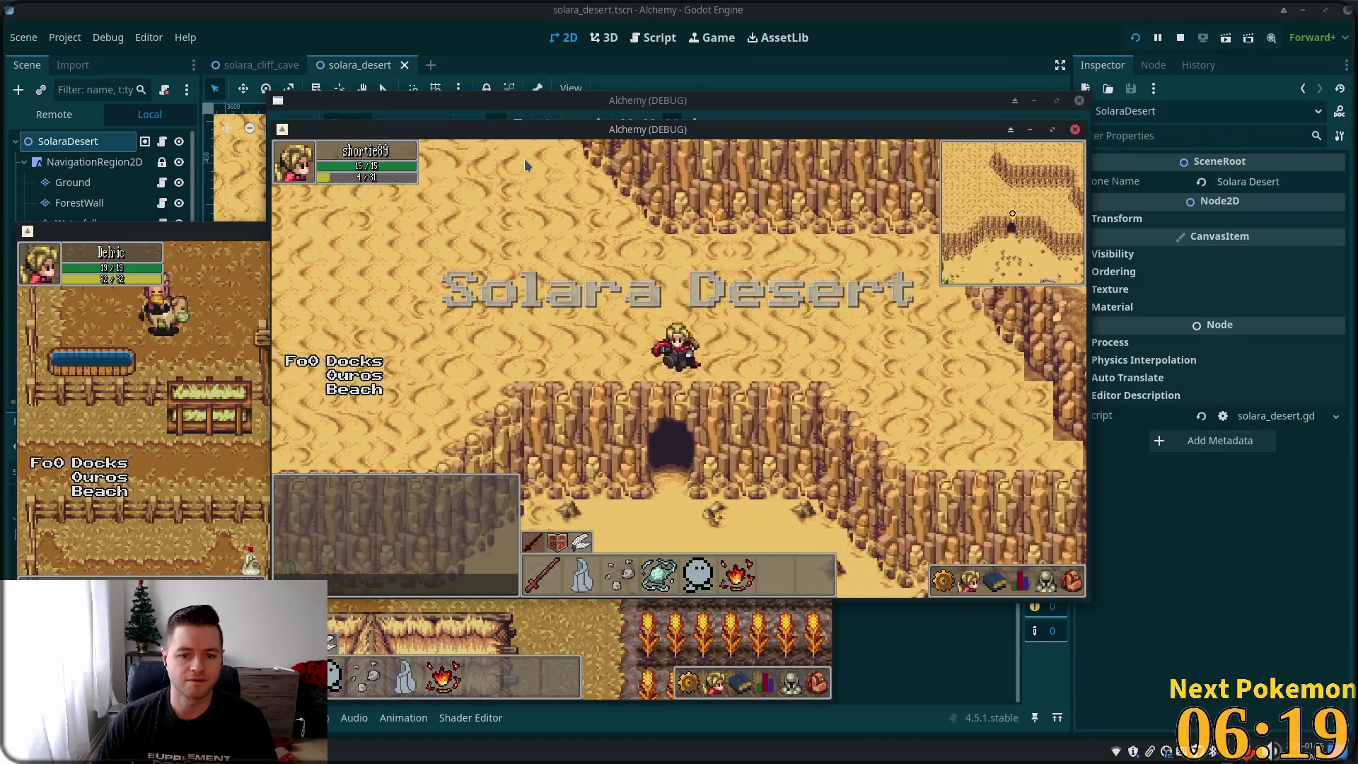
key("Left")
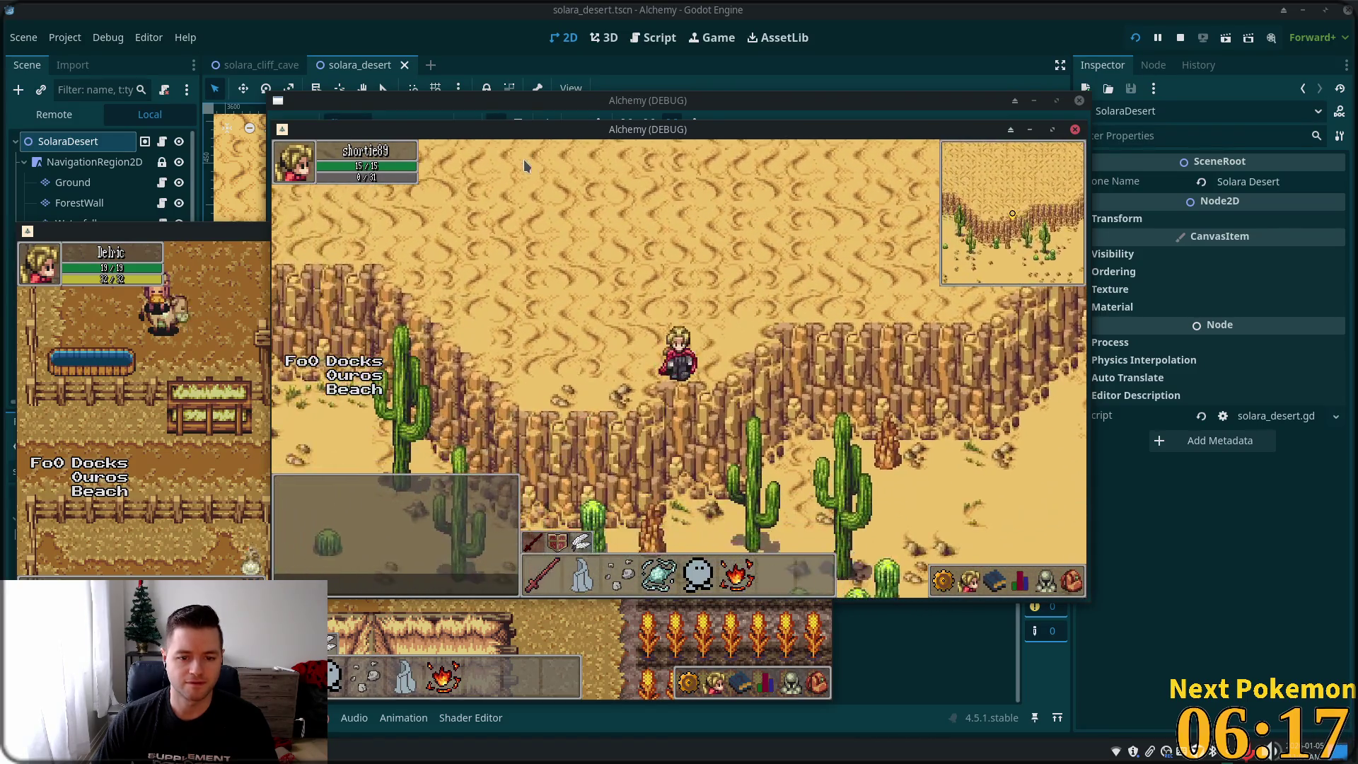
key("Up")
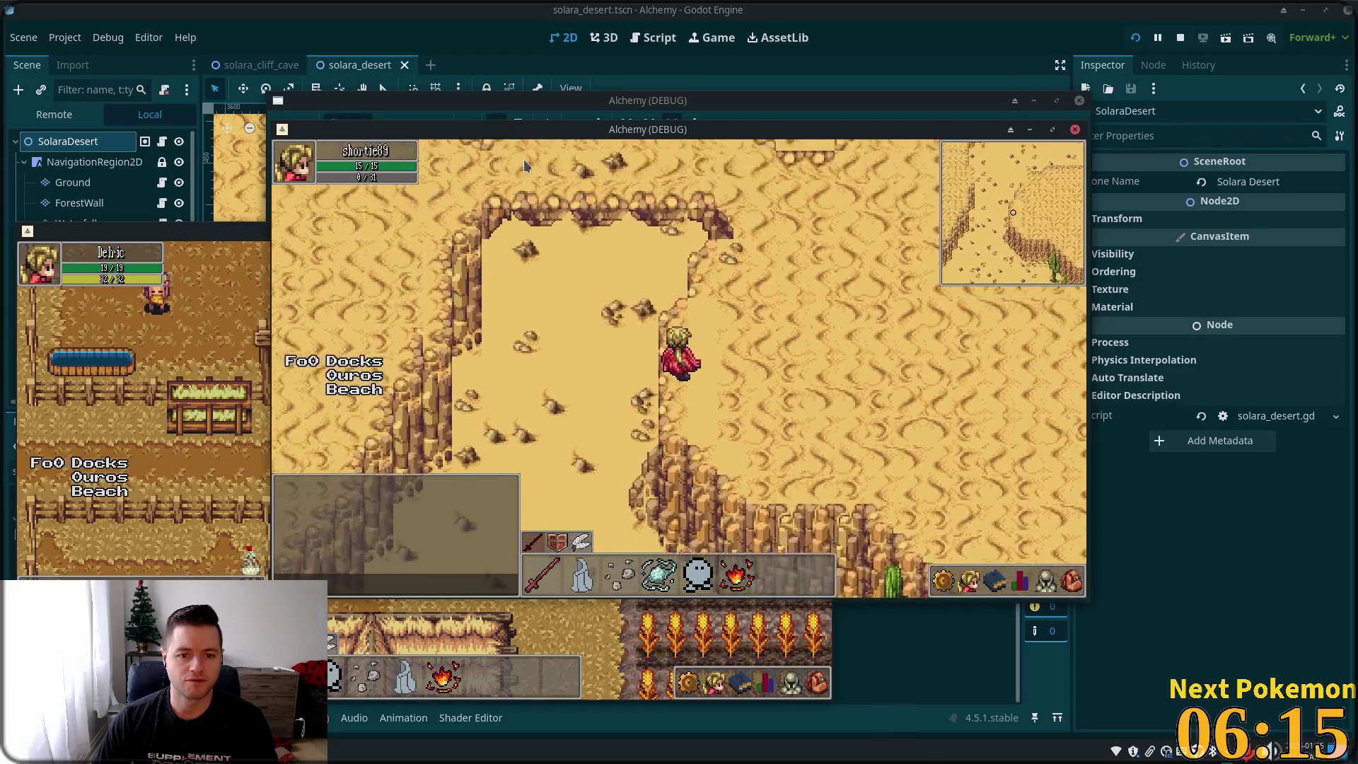
key("Up")
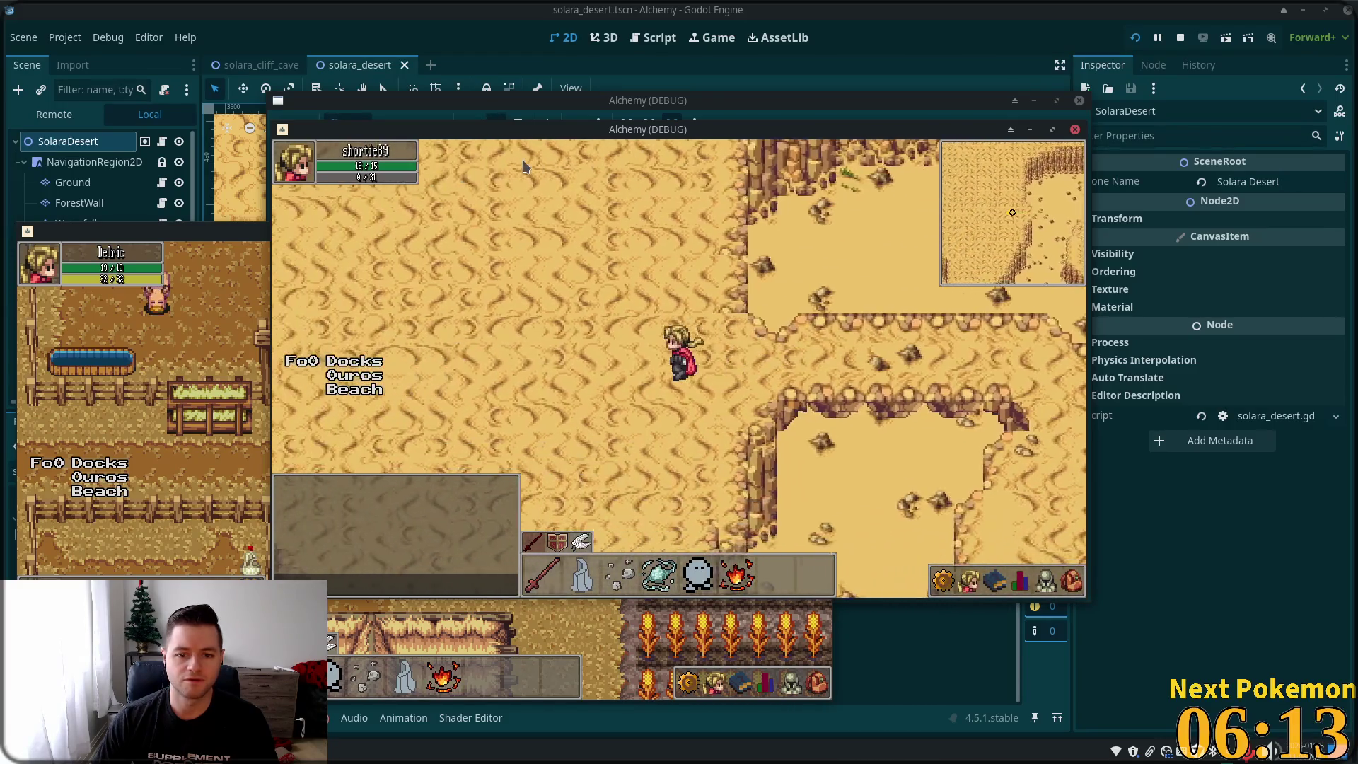
- Wander among the cliffs, down the sandy corridor and west toward the cliff wall
key("Down")
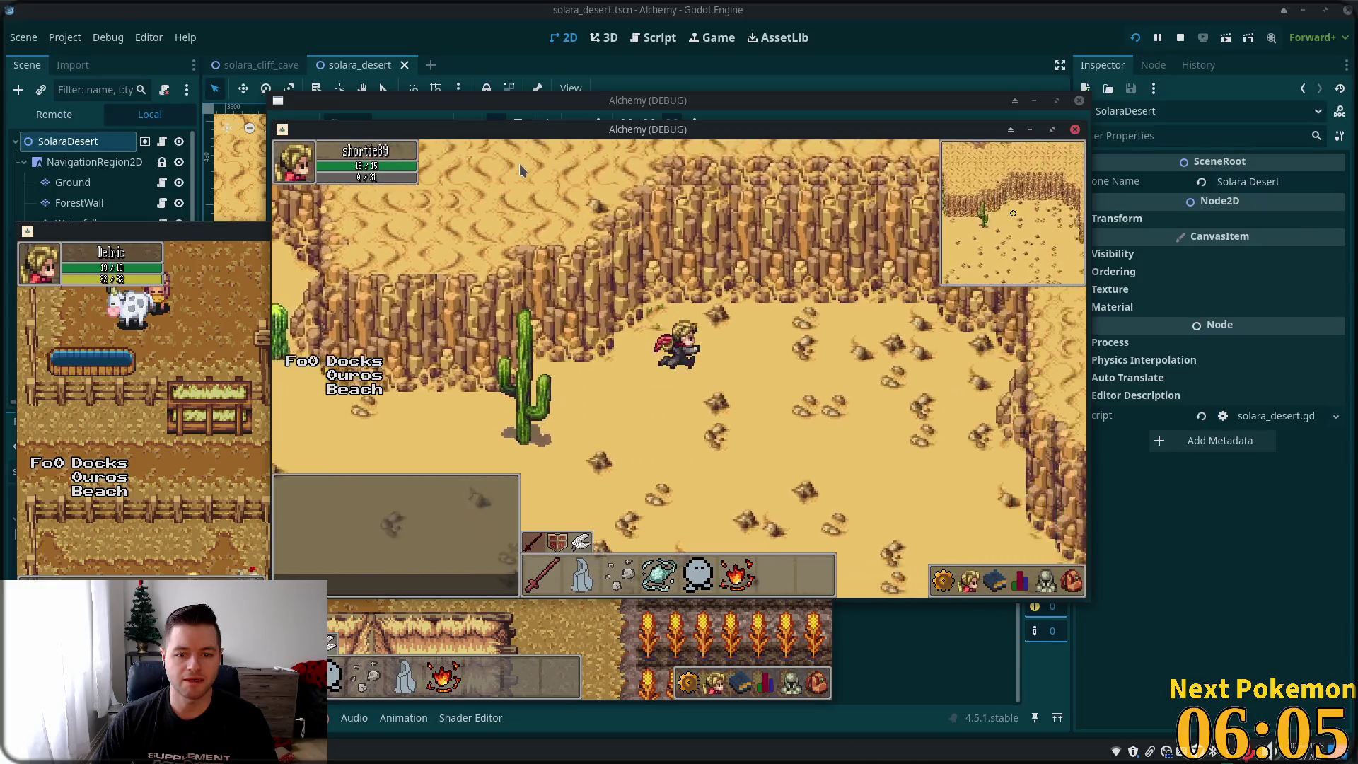
key("Down")
key("Up")
key("Down")
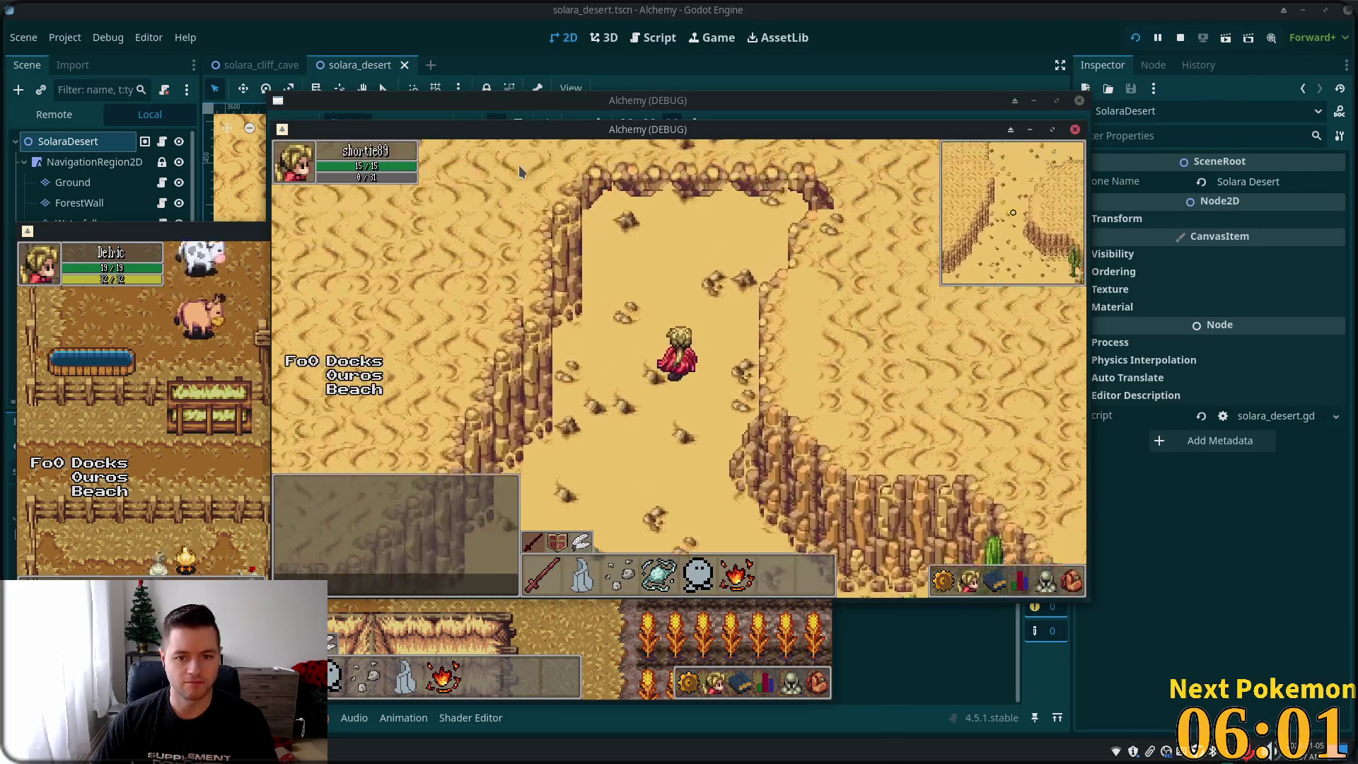
key("Down")
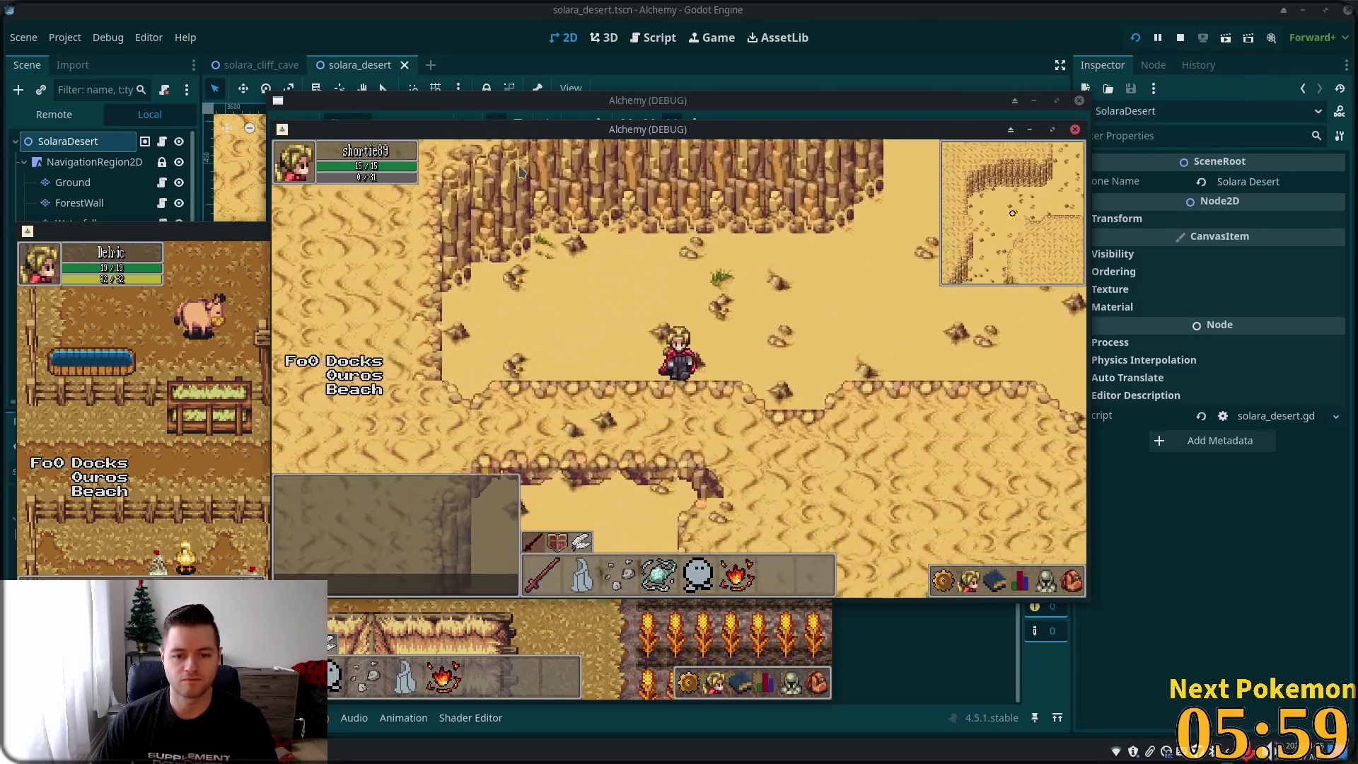
key("Left")
key("Up")
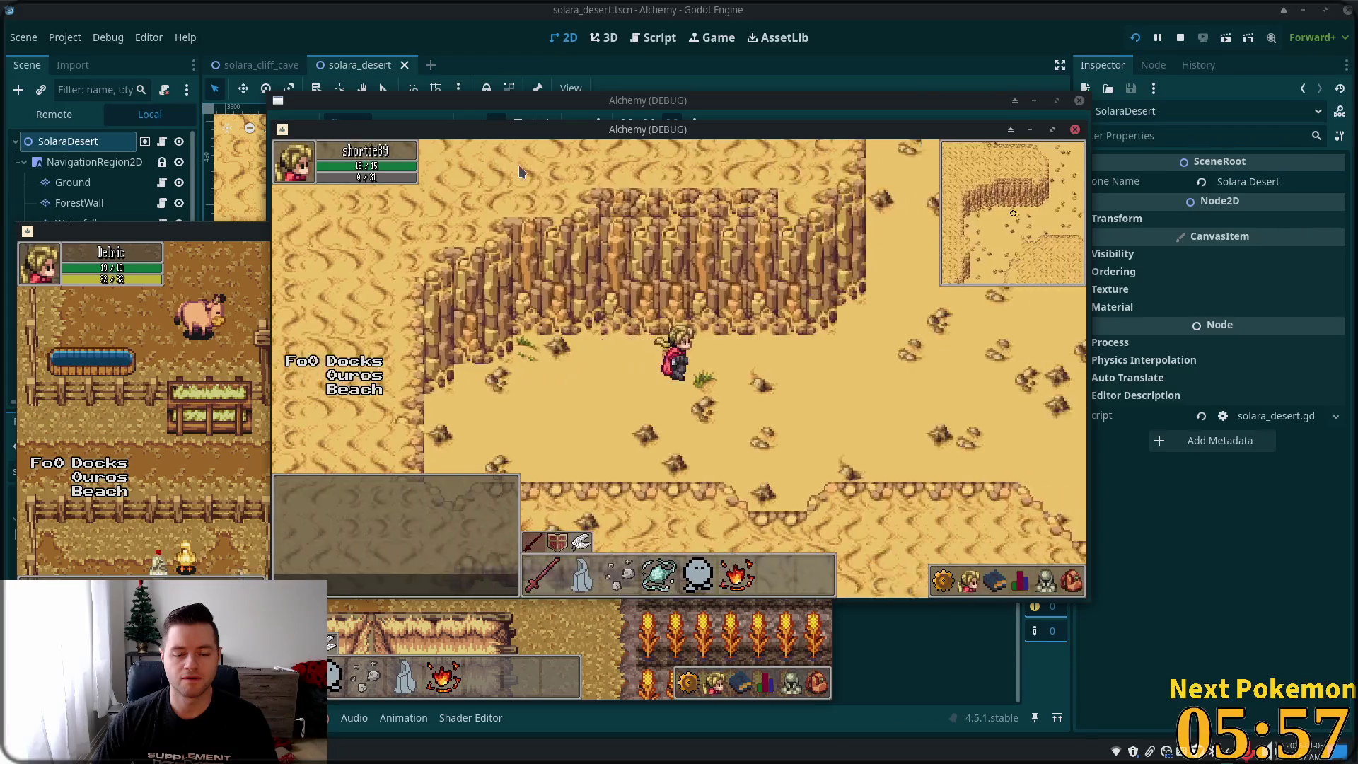
key("Right")
key("Down")
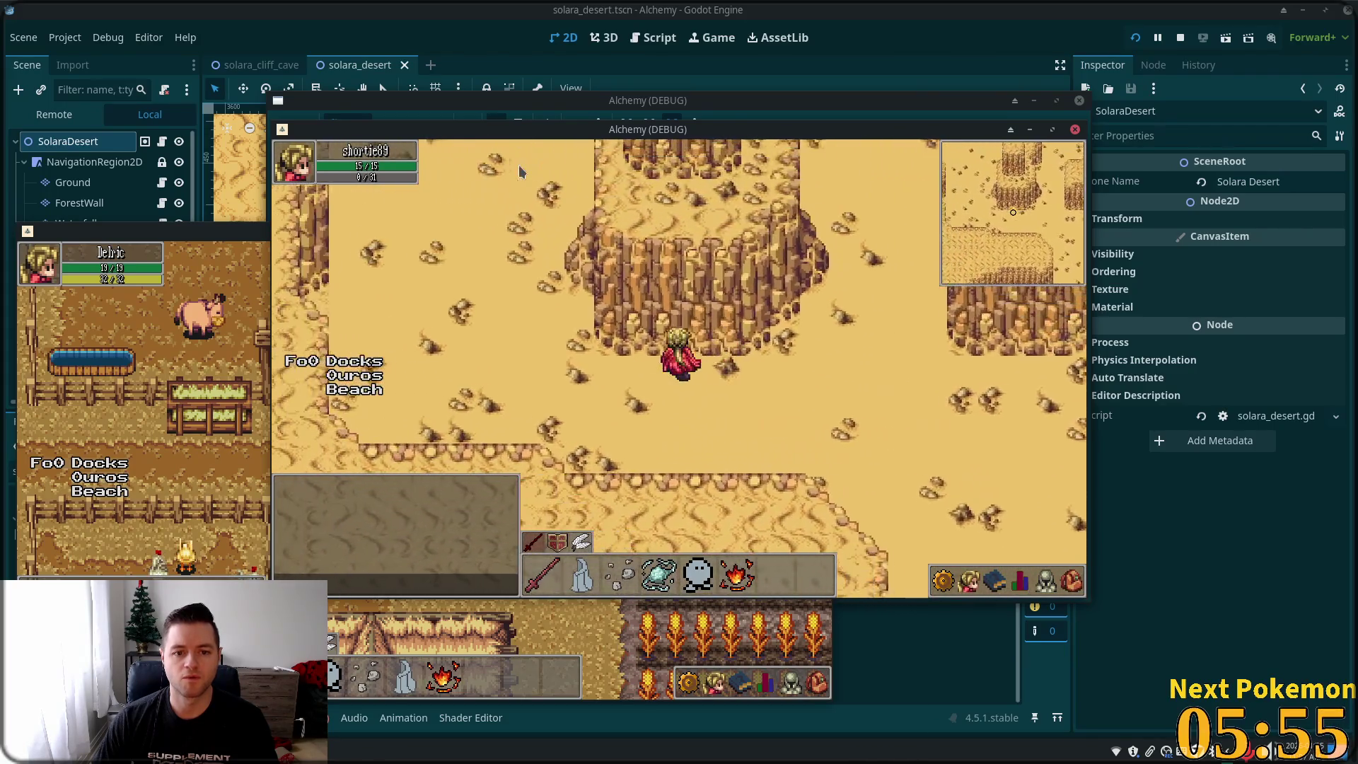
key("Up")
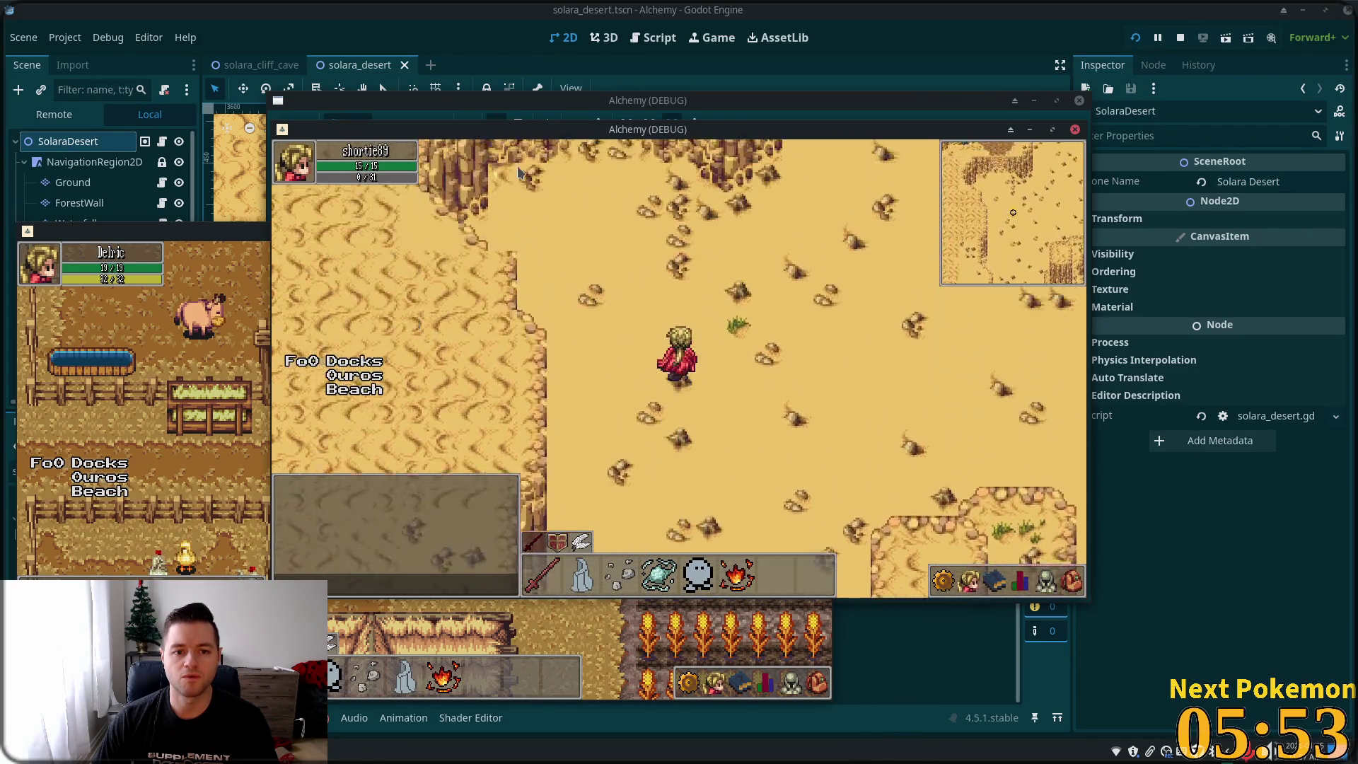
key("Down")
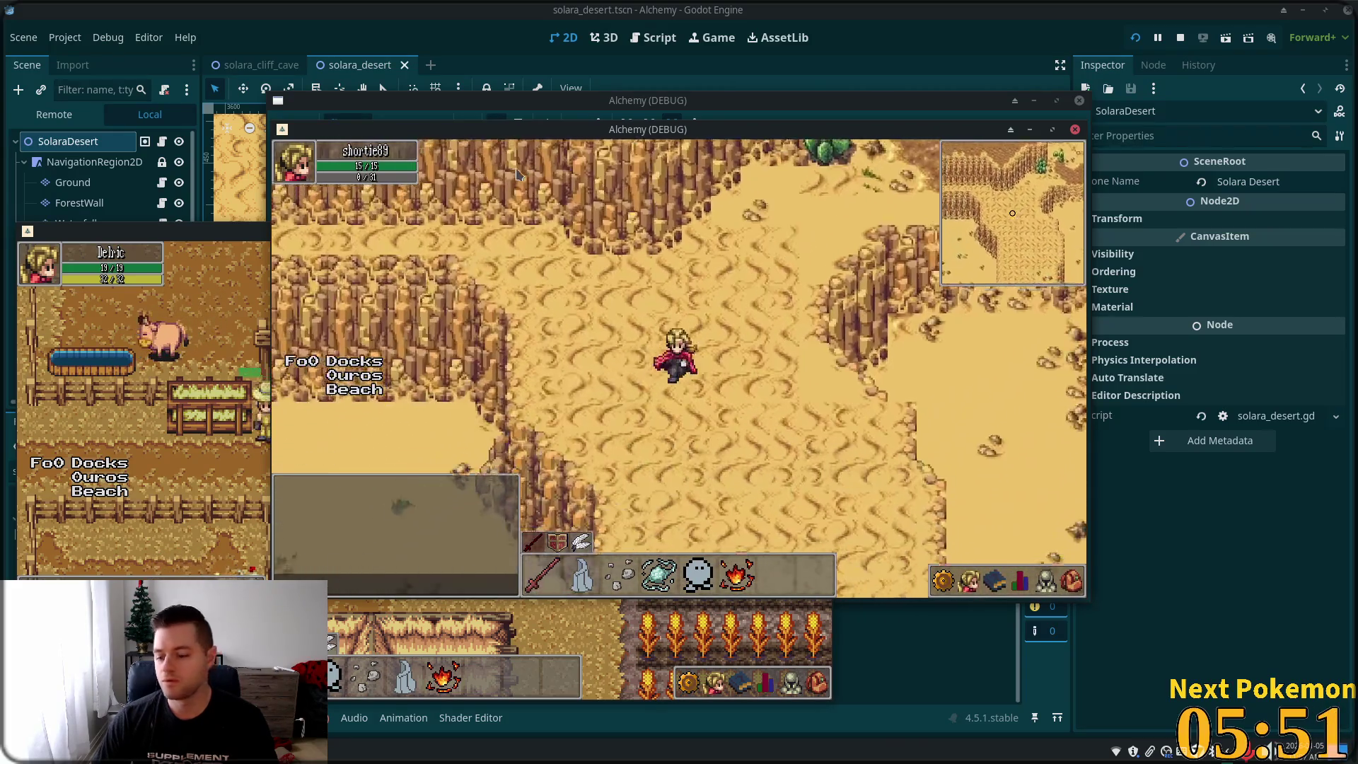
key("Down")
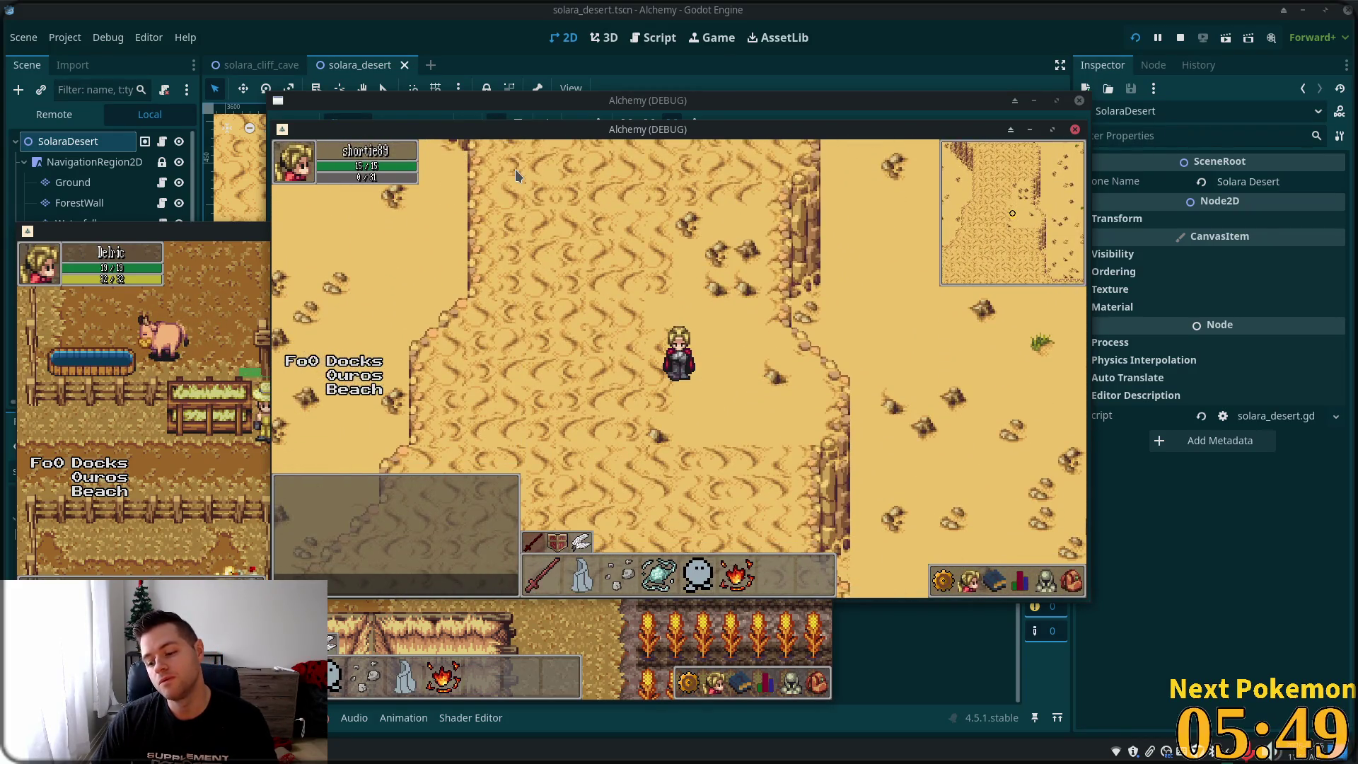
key("Left")
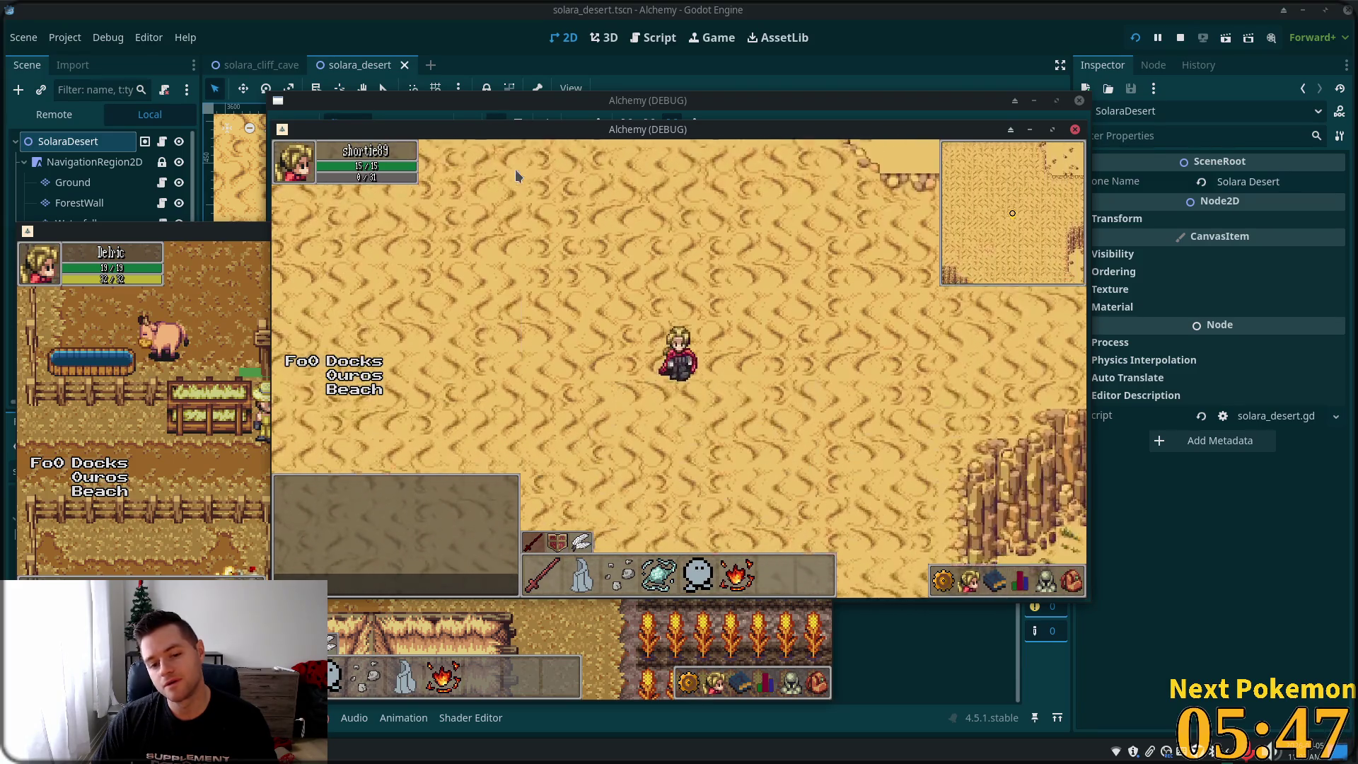
key("Up")
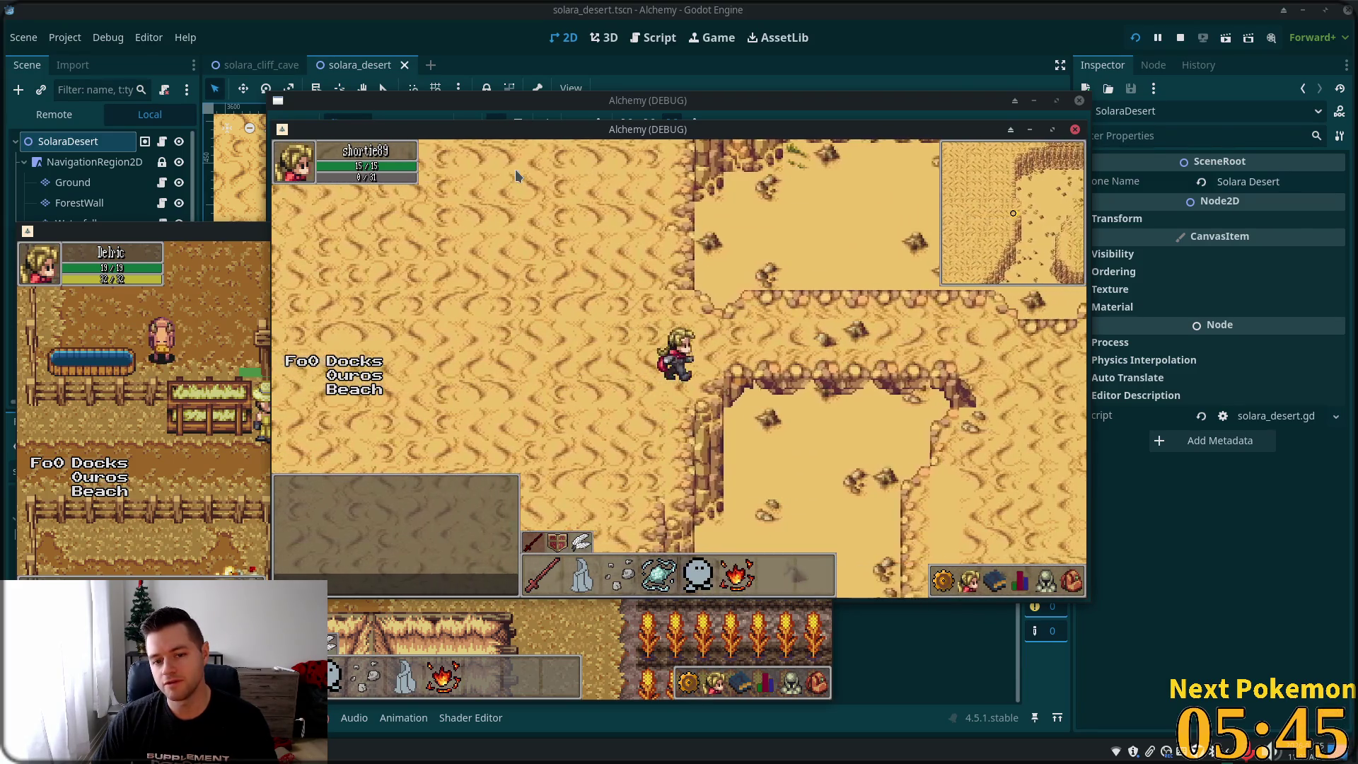
- Walk the ledges east to the plateau, down to the canyon cliffs, then switch to the todo notes
key("Right")
key("Down")
key("Up")
key("Left")
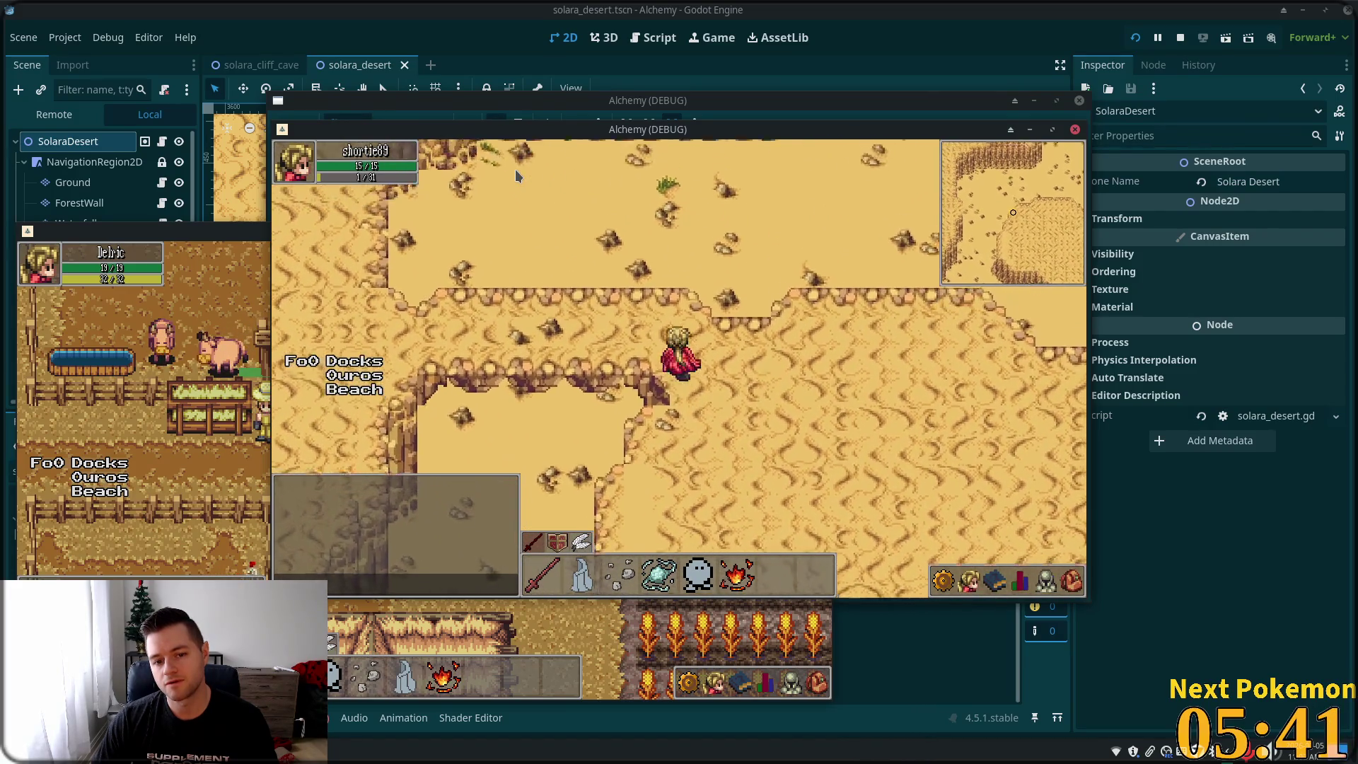
key("Down")
key("Right")
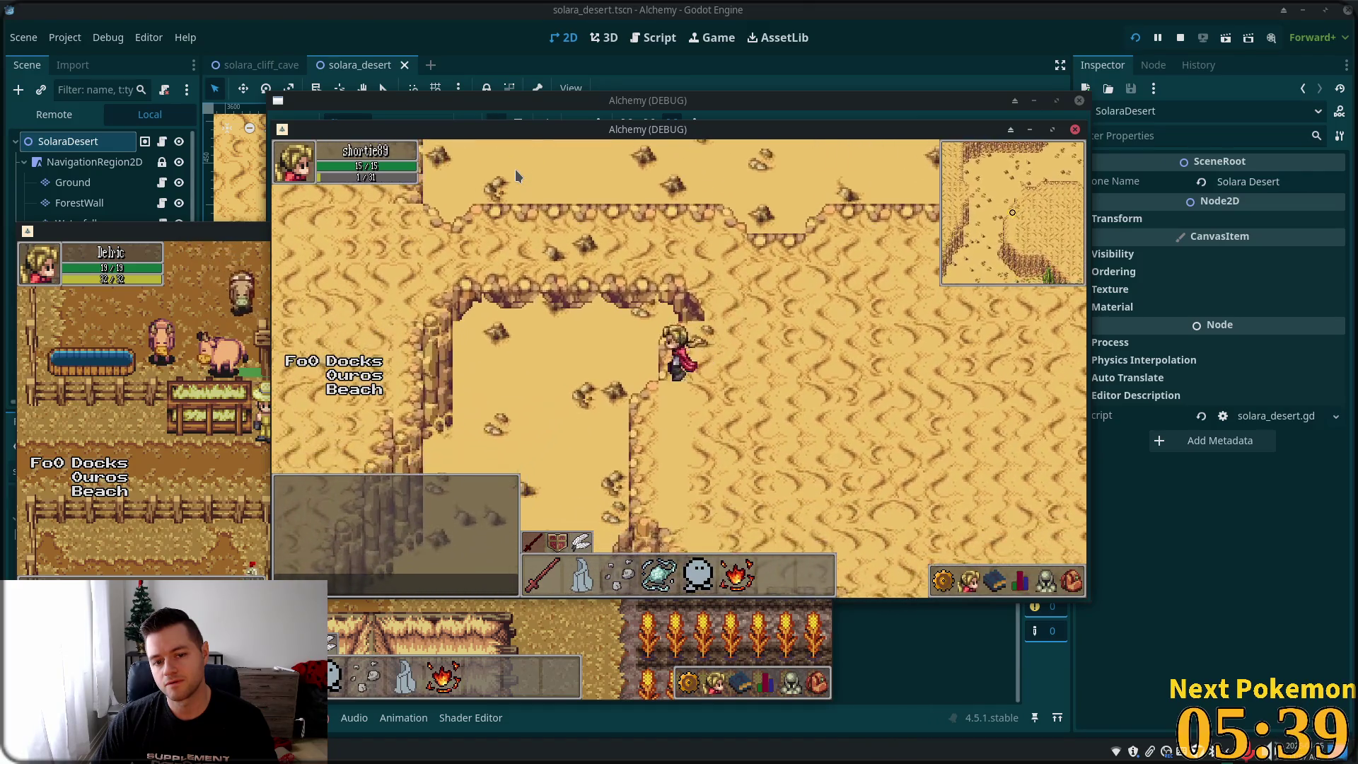
key("Up")
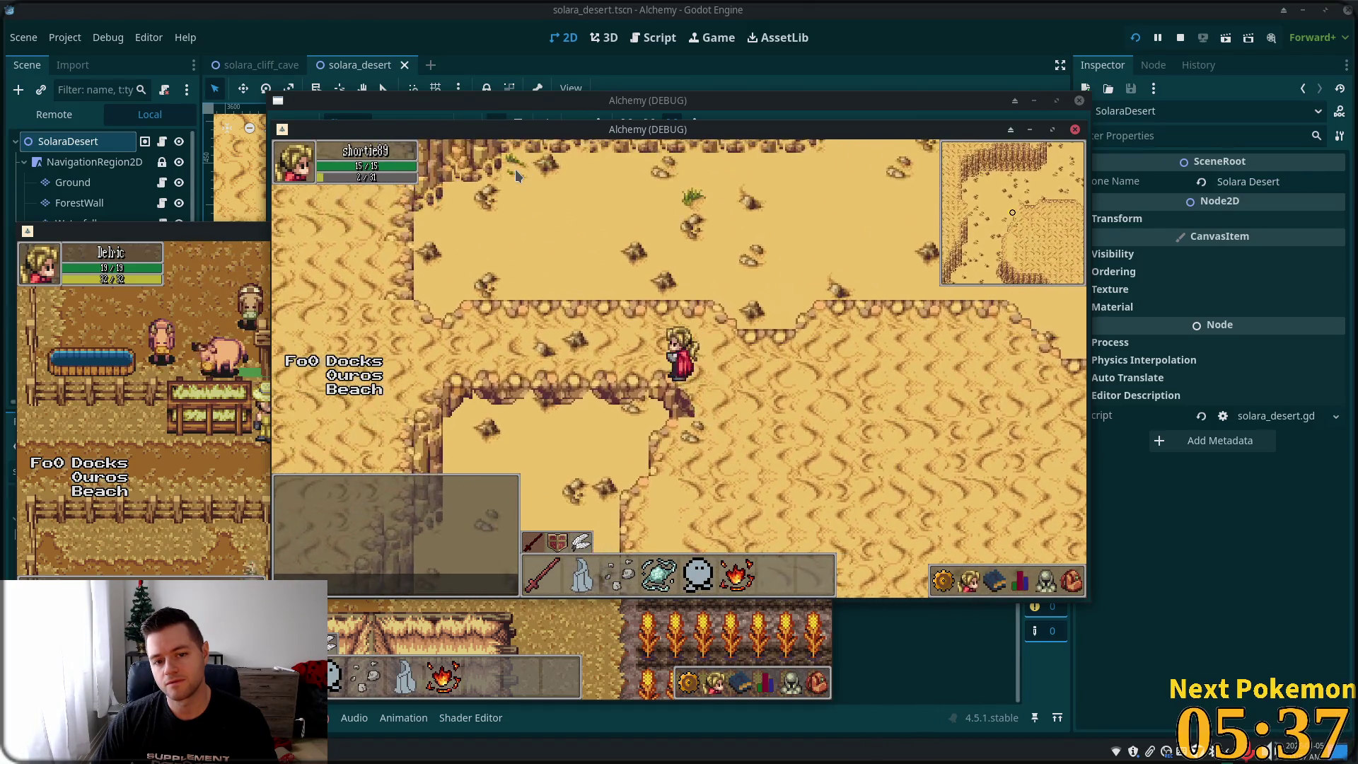
key("Left")
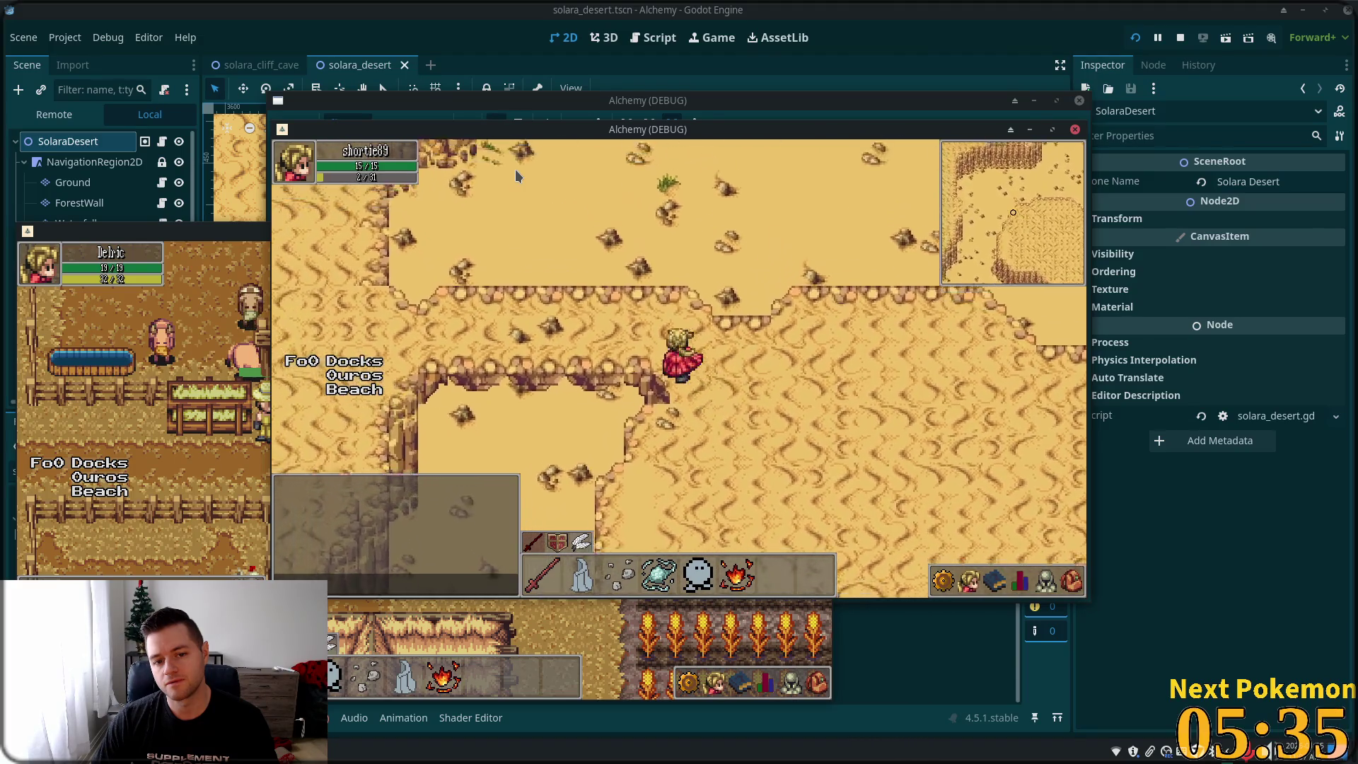
key("Right")
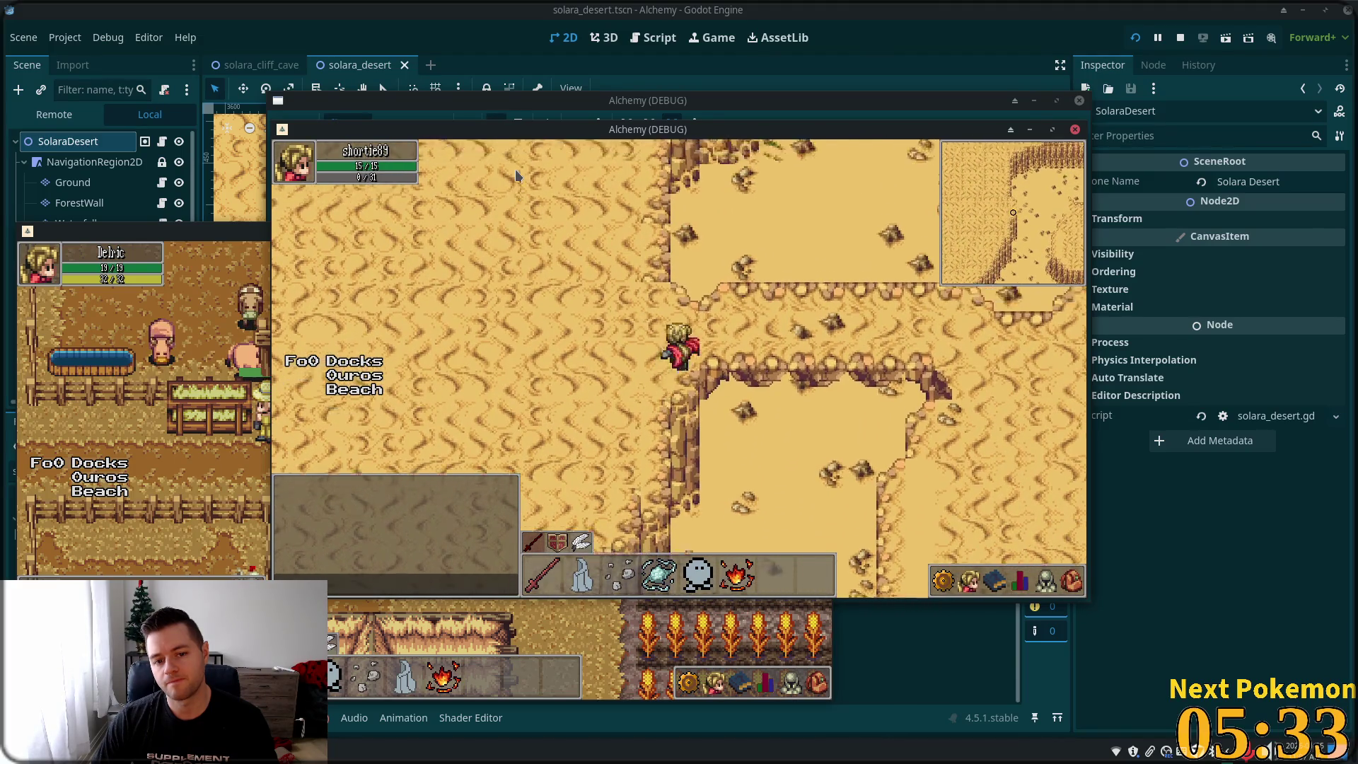
key("Right")
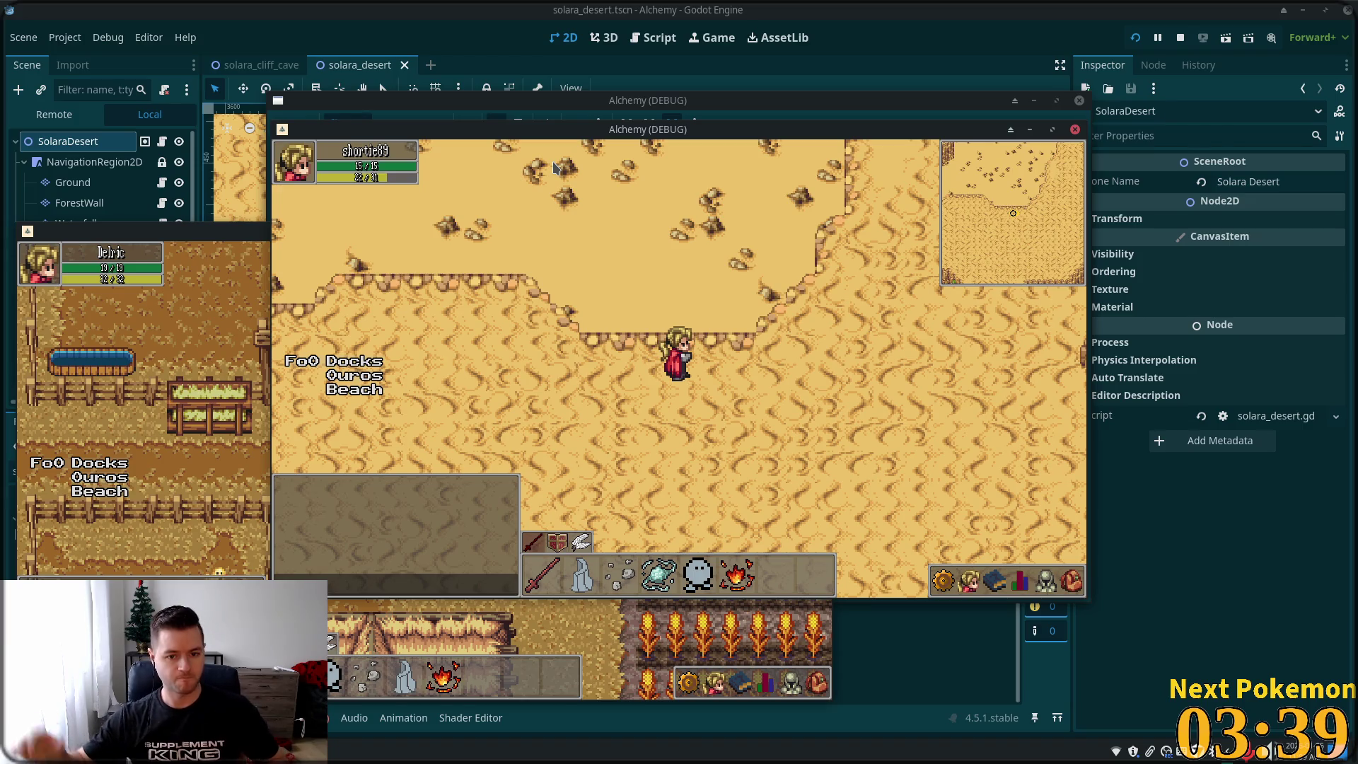
key("Down")
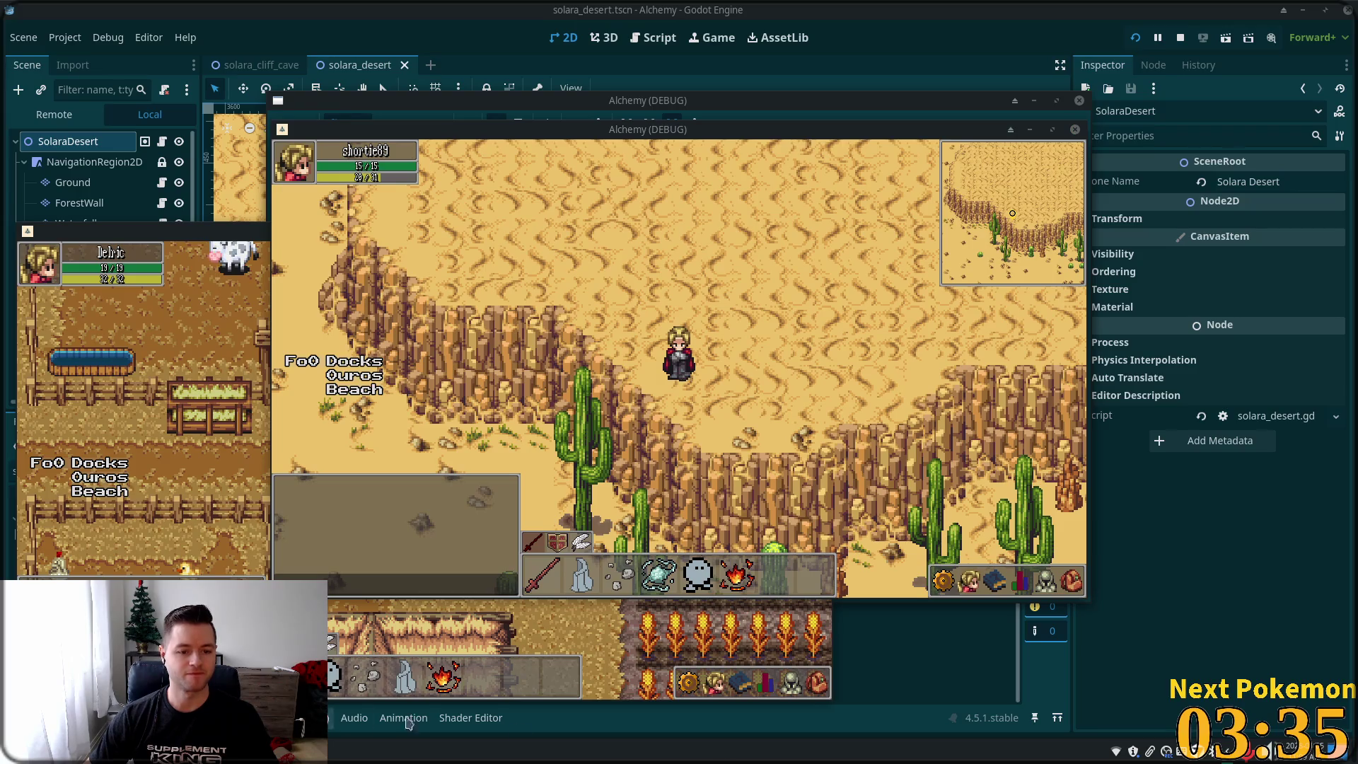
key("alt+Tab")
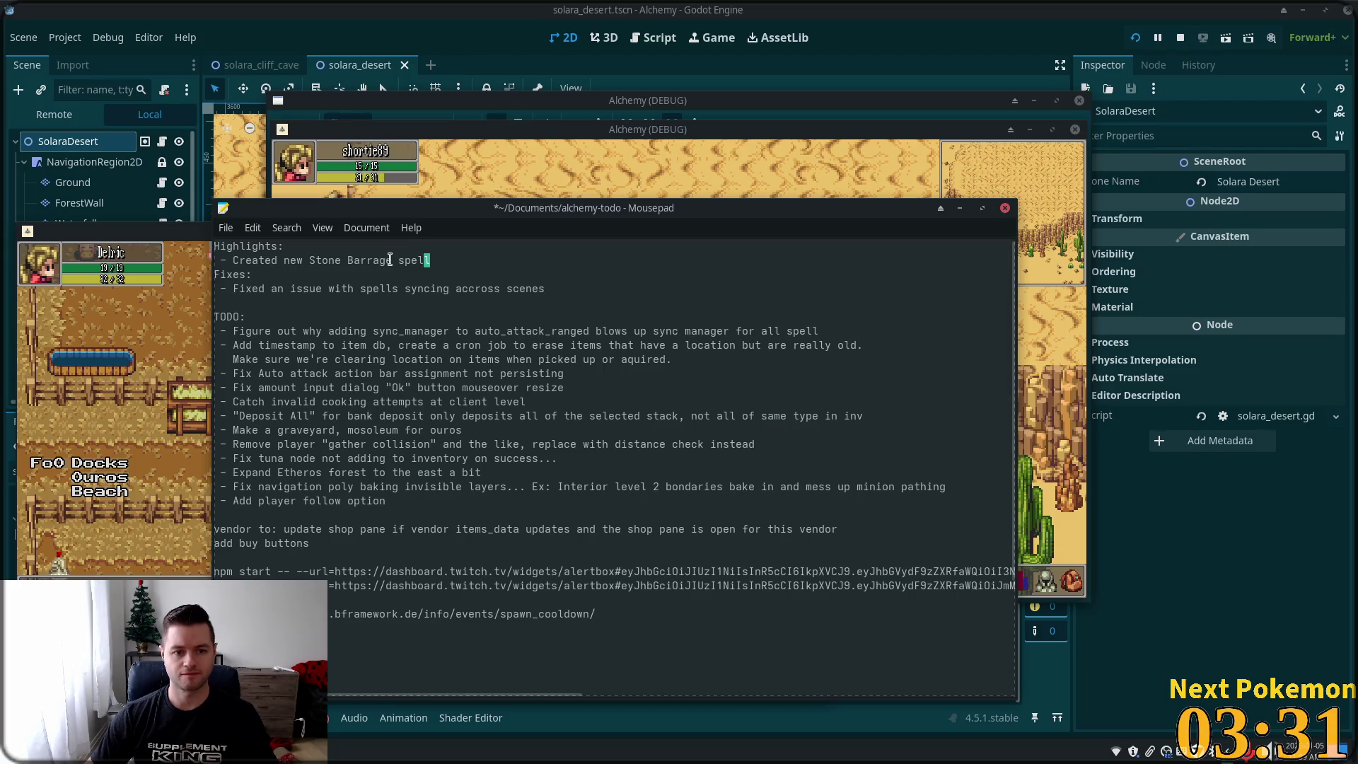
- Replace the Stone Barrage highlight with 'Added a cave connecting desert floor to top of desert canyon'
left_click_drag(430, 260, 244, 264)
type("Ad")
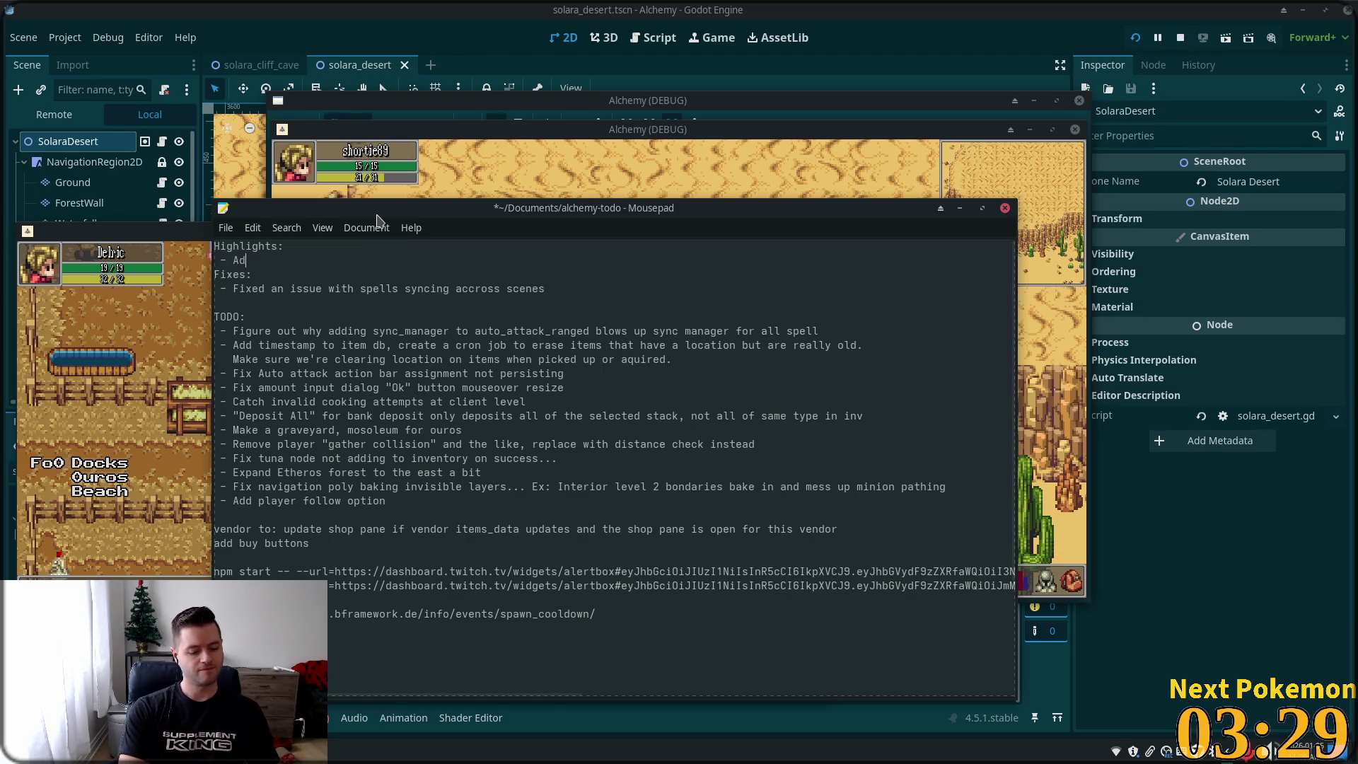
type("ded a cave ")
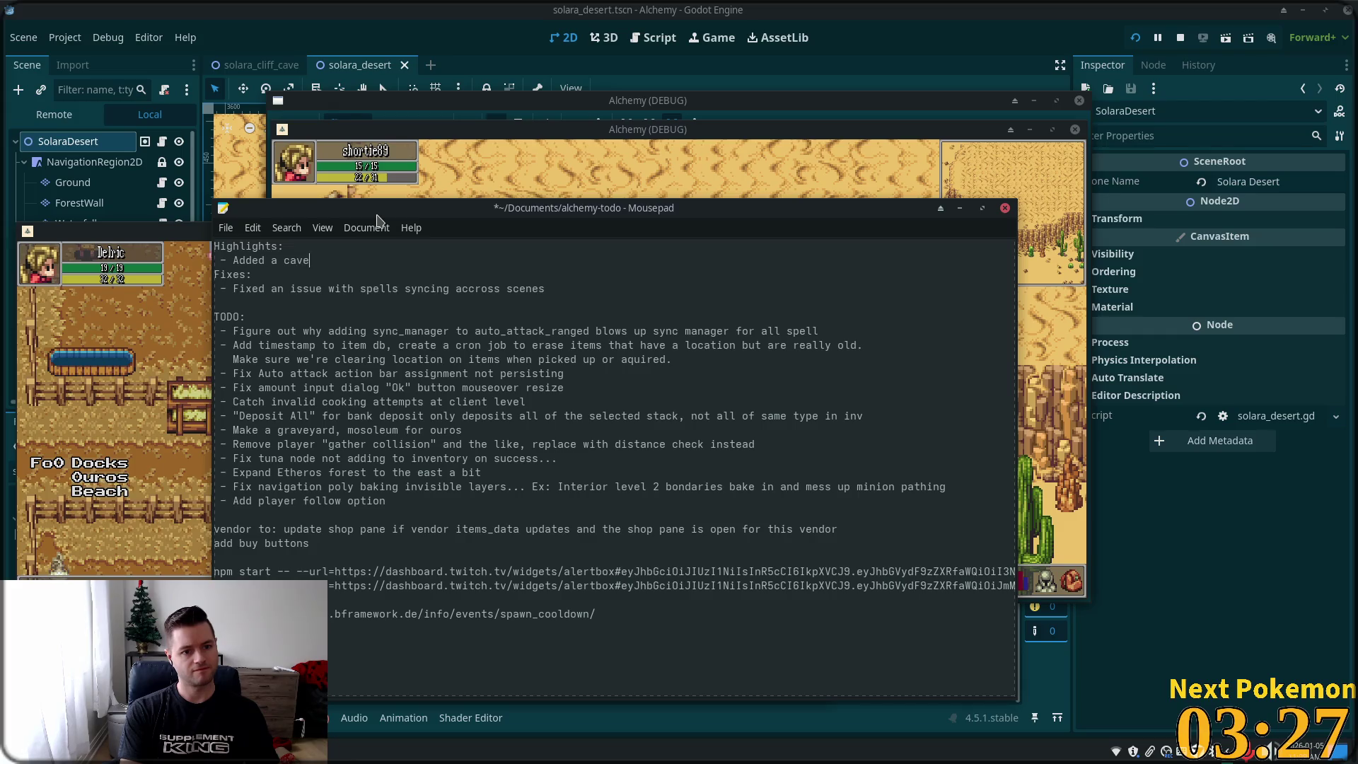
type("connecv")
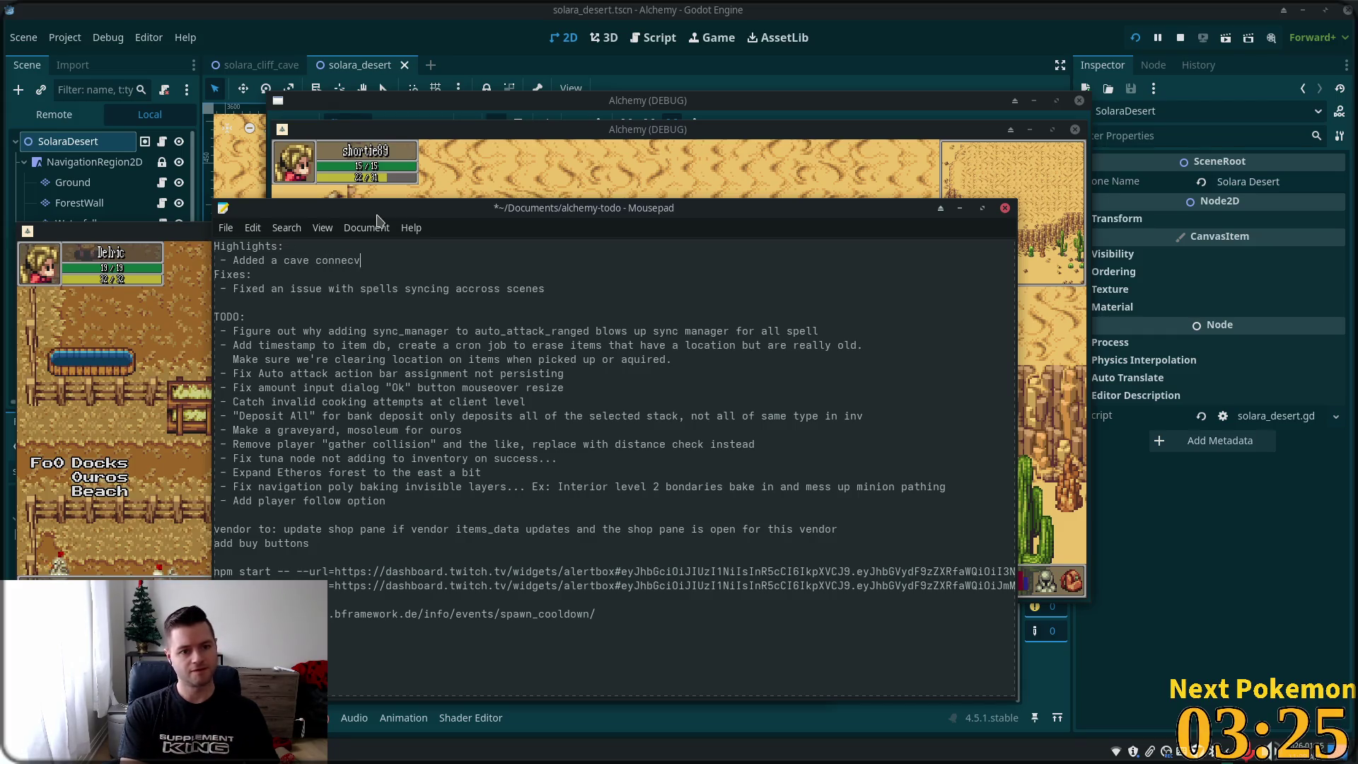
key("BackSpace")
type("ting desert floo")
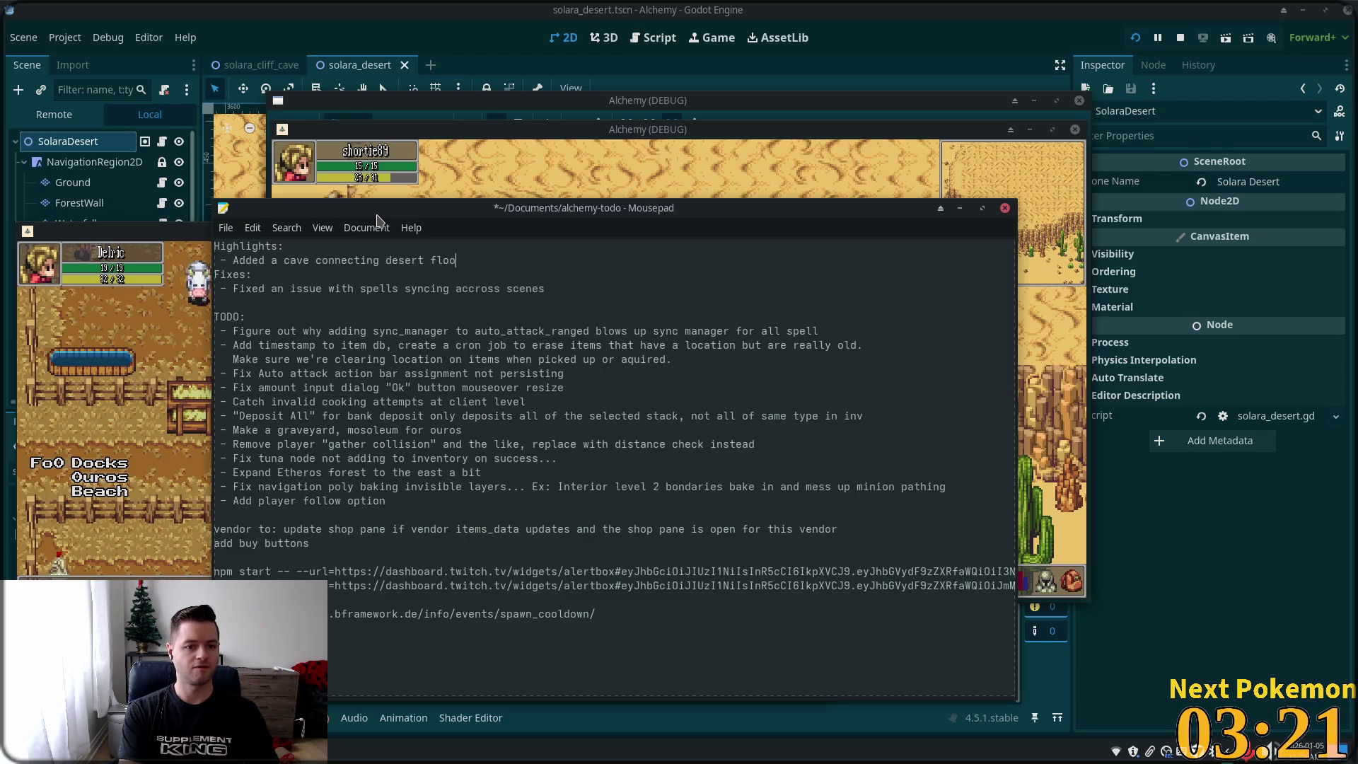
type("r to ")
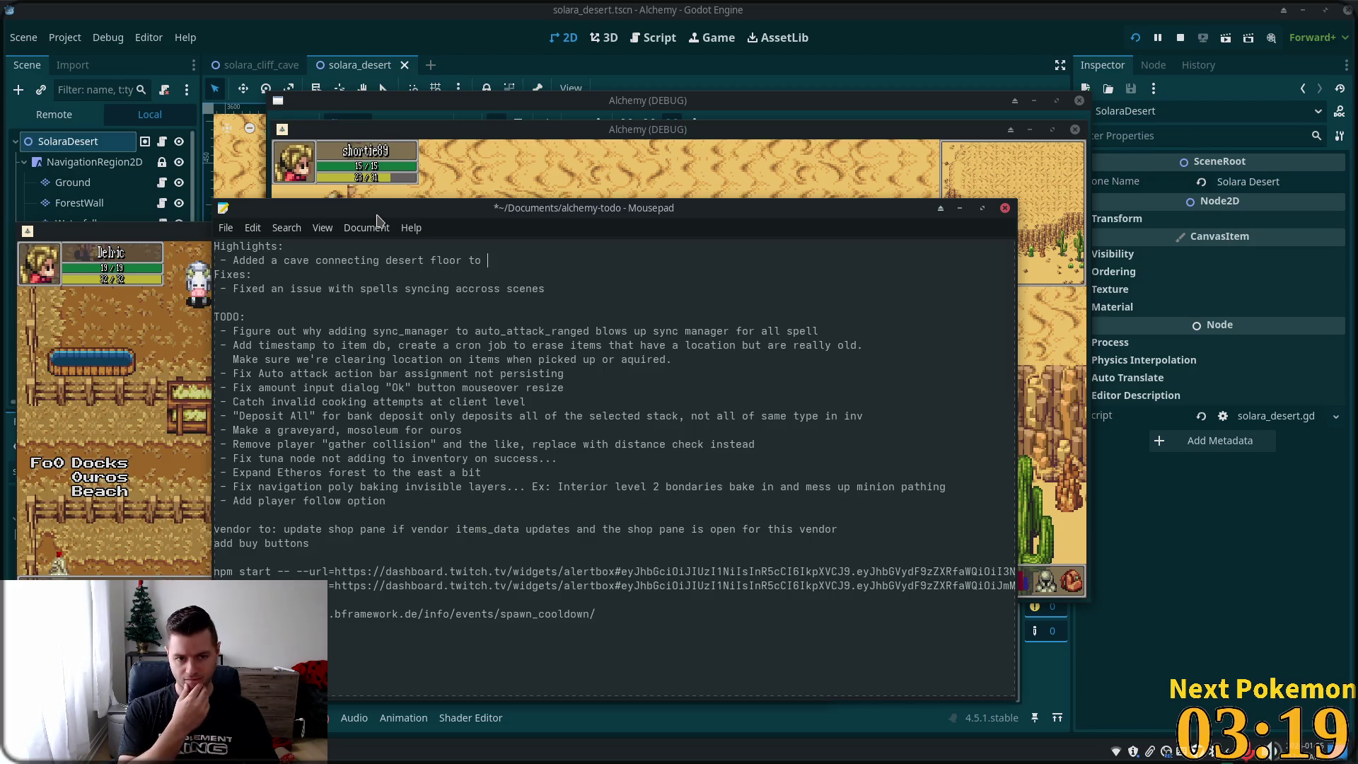
type("top of ")
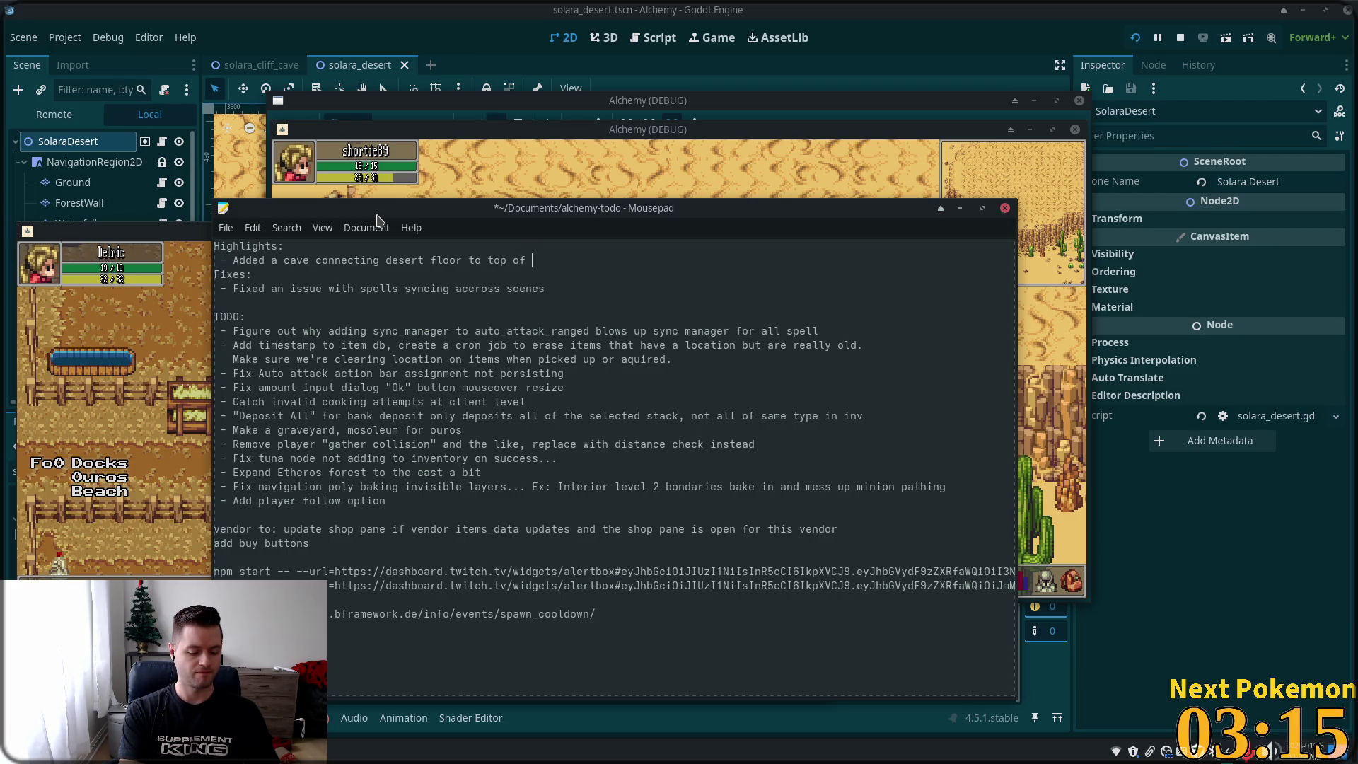
type("desert")
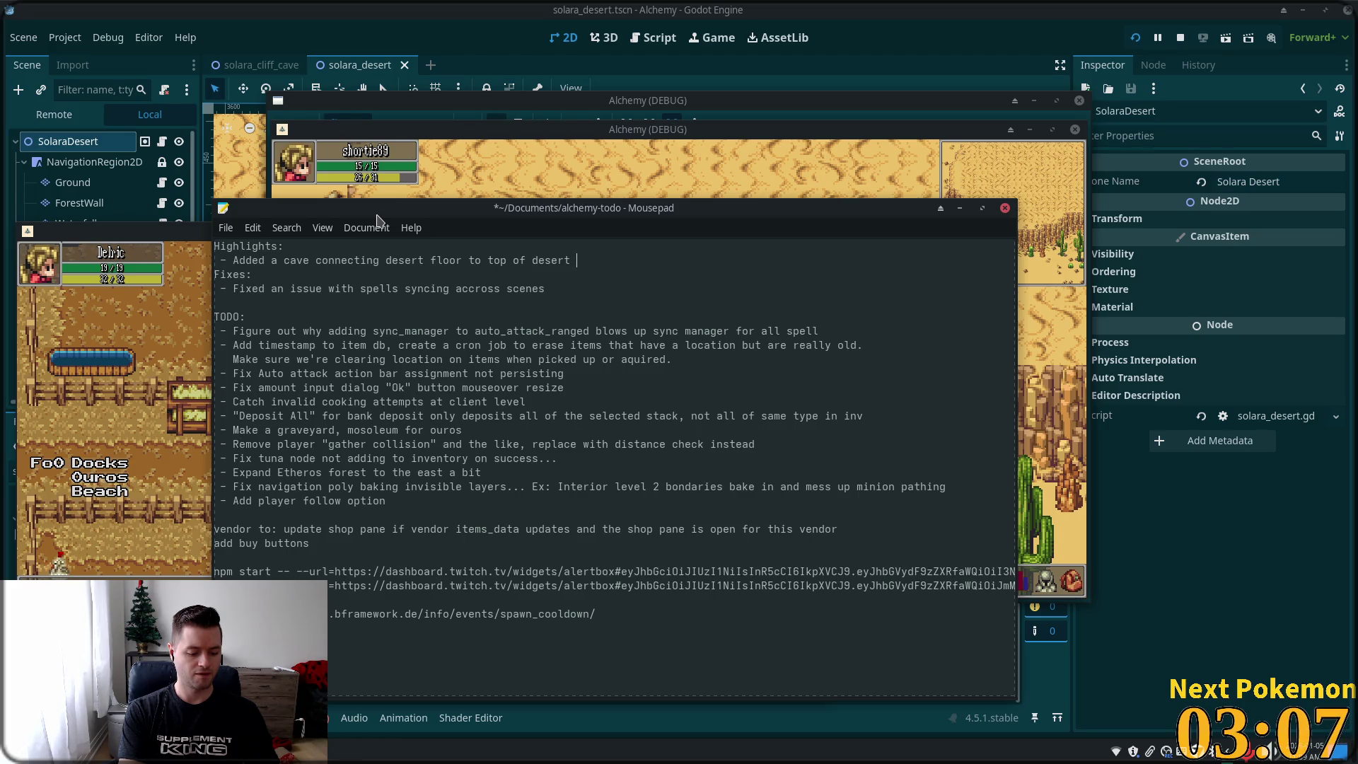
type("val")
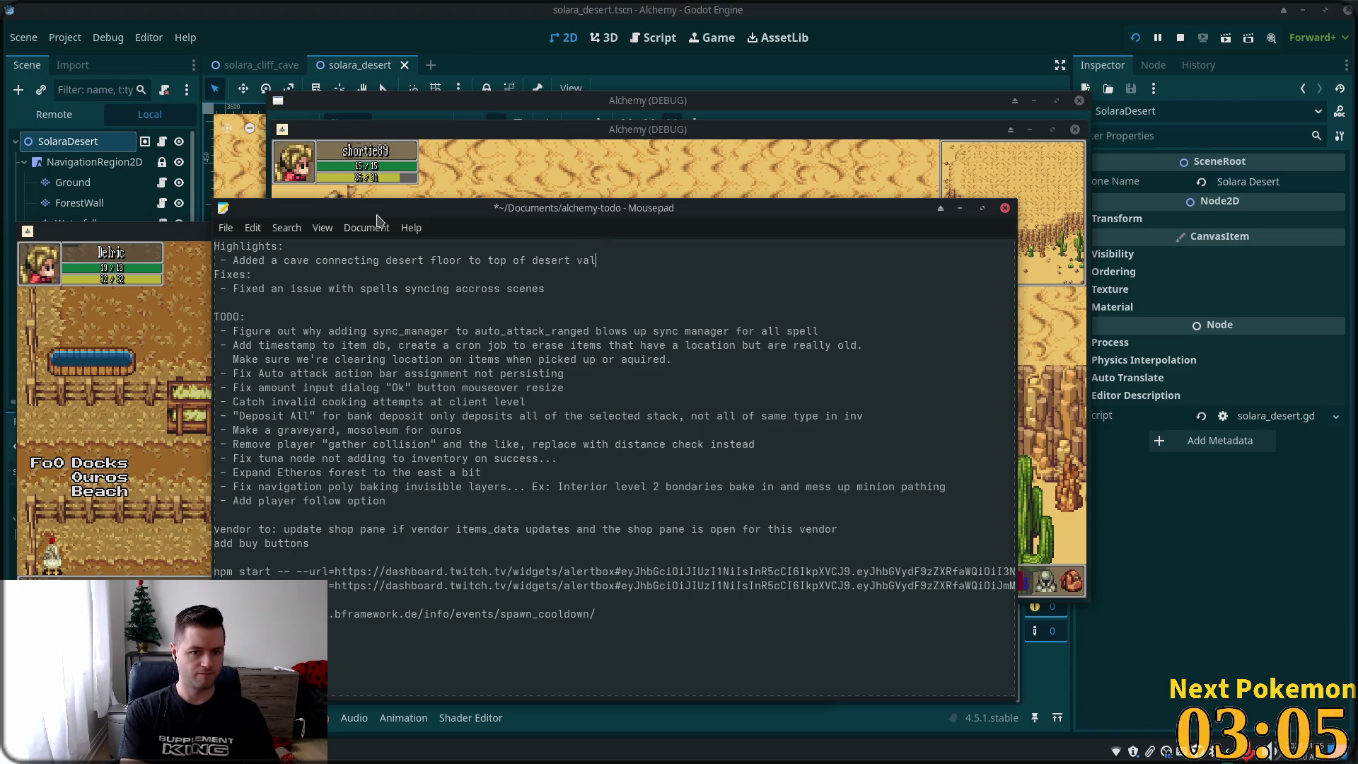
type("eley")
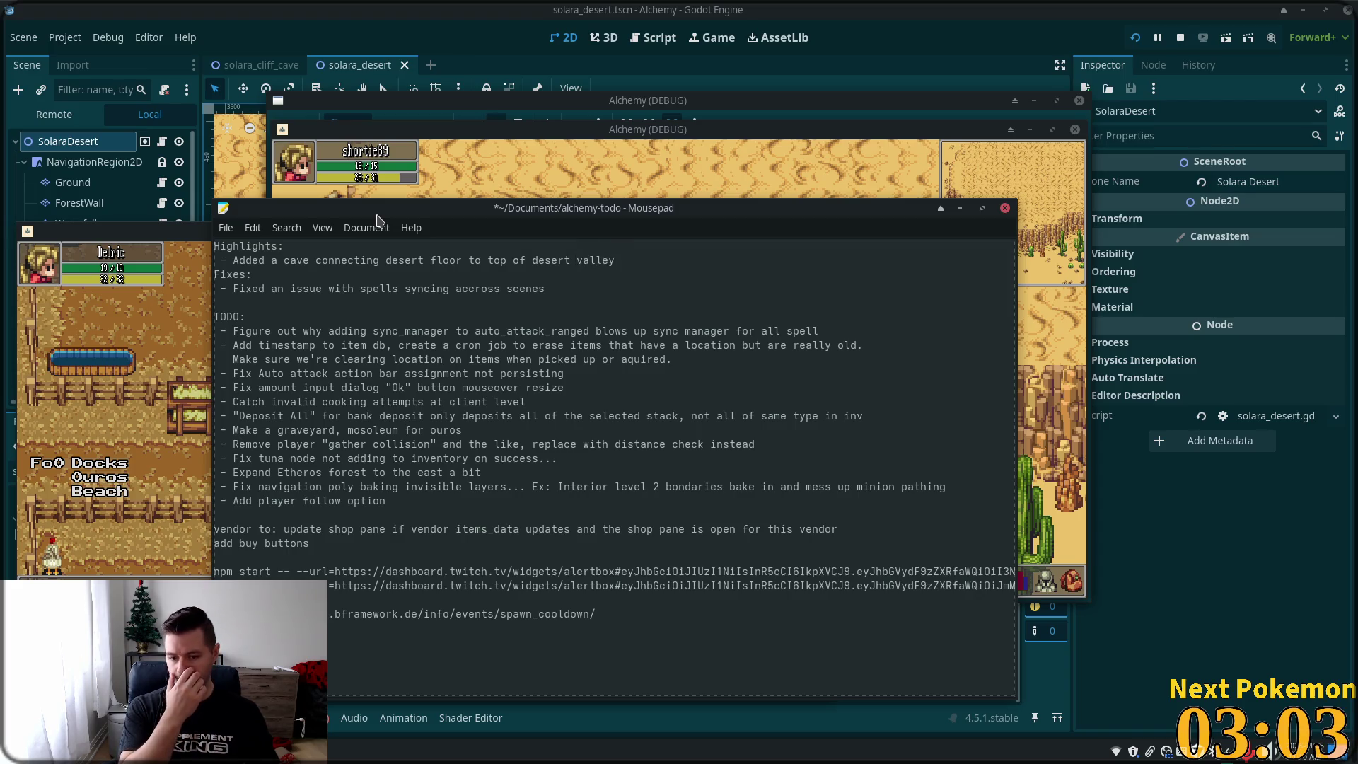
key("BackSpace")
key("BackSpace")
key("BackSpace")
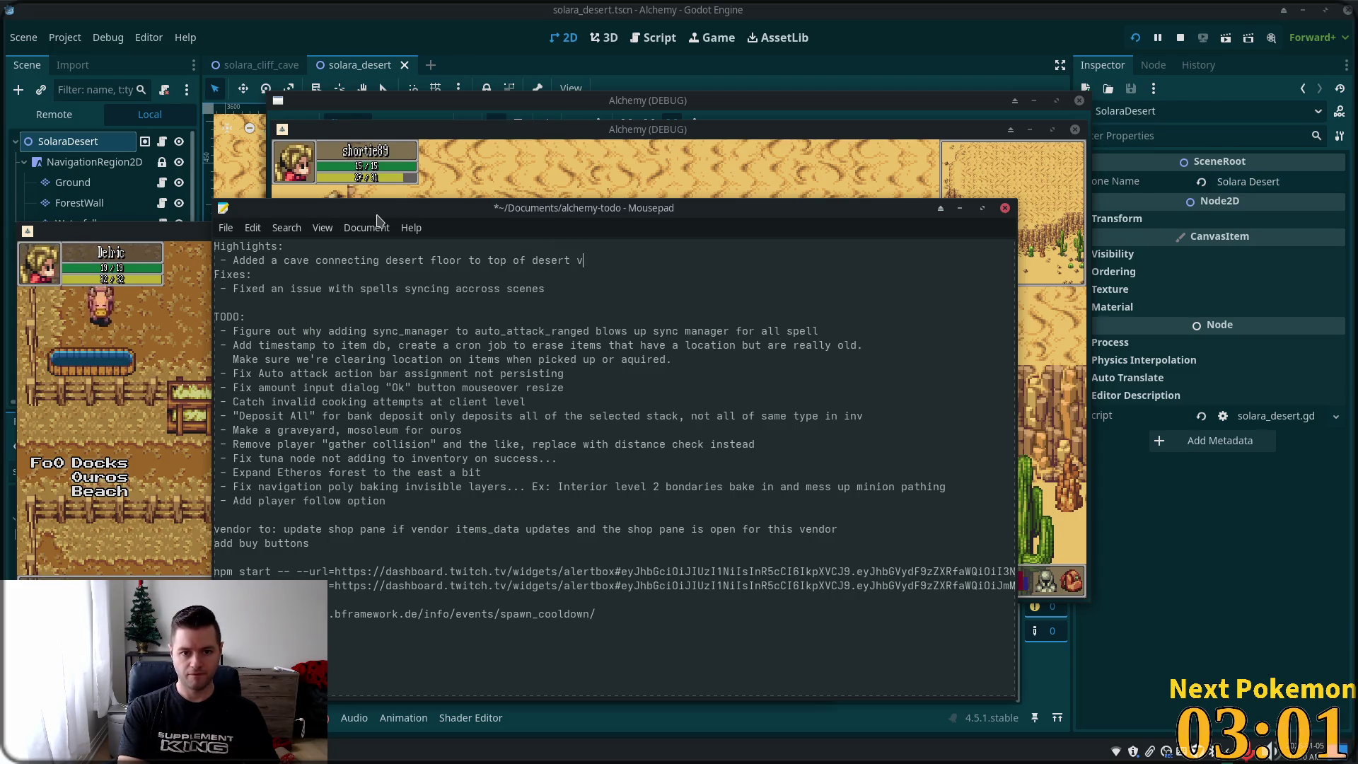
key("BackSpace")
type("canyon")
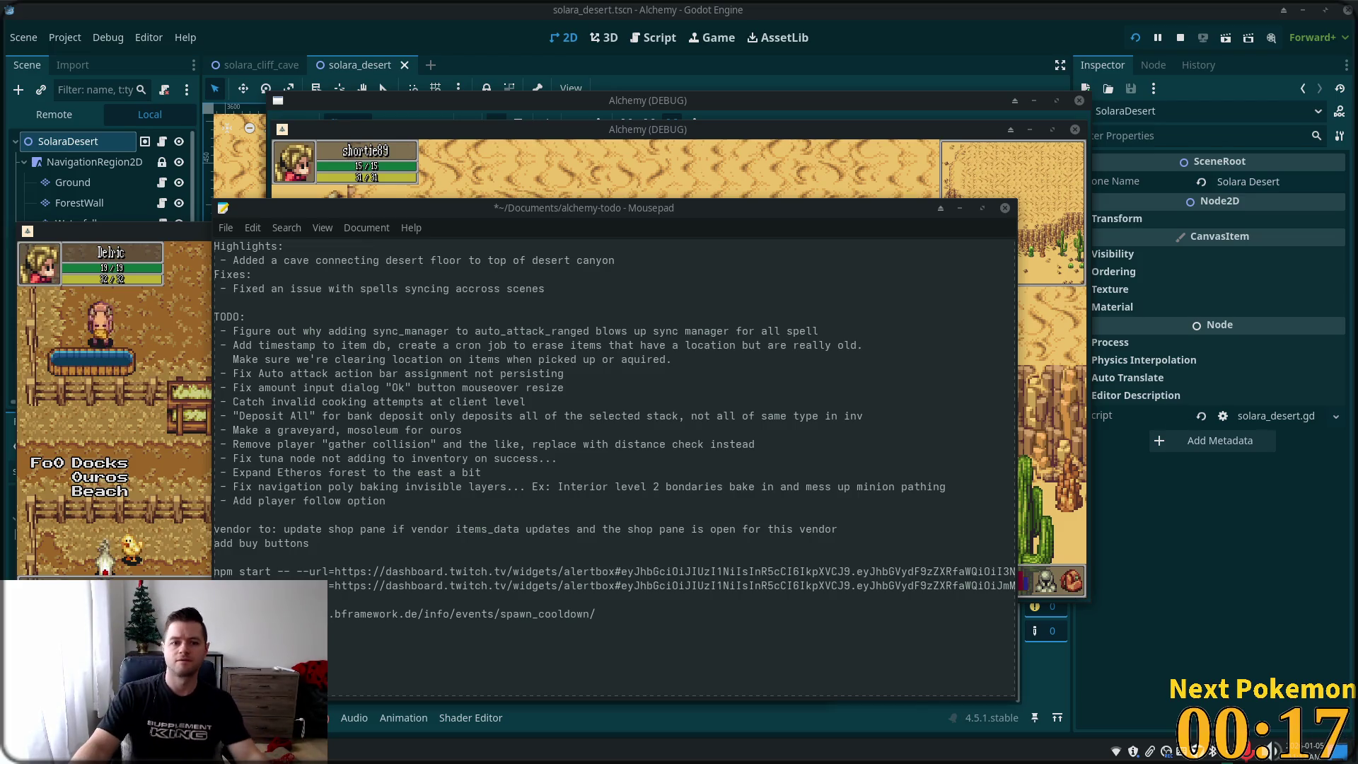
- Shift the desert window right, warp the farm player to the Fields of Ouros docks, then refocus the desert window
left_click(843, 158)
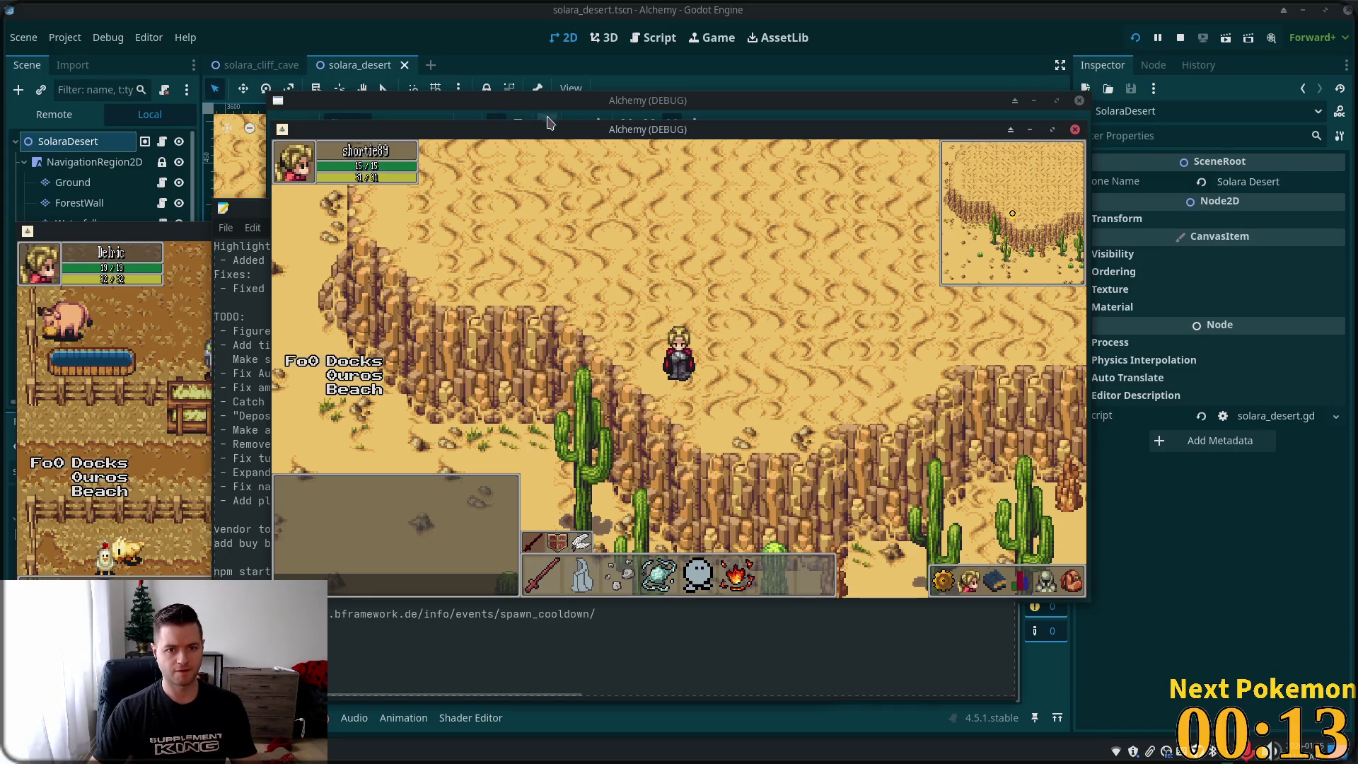
left_click_drag(570, 134, 744, 142)
left_click(204, 268)
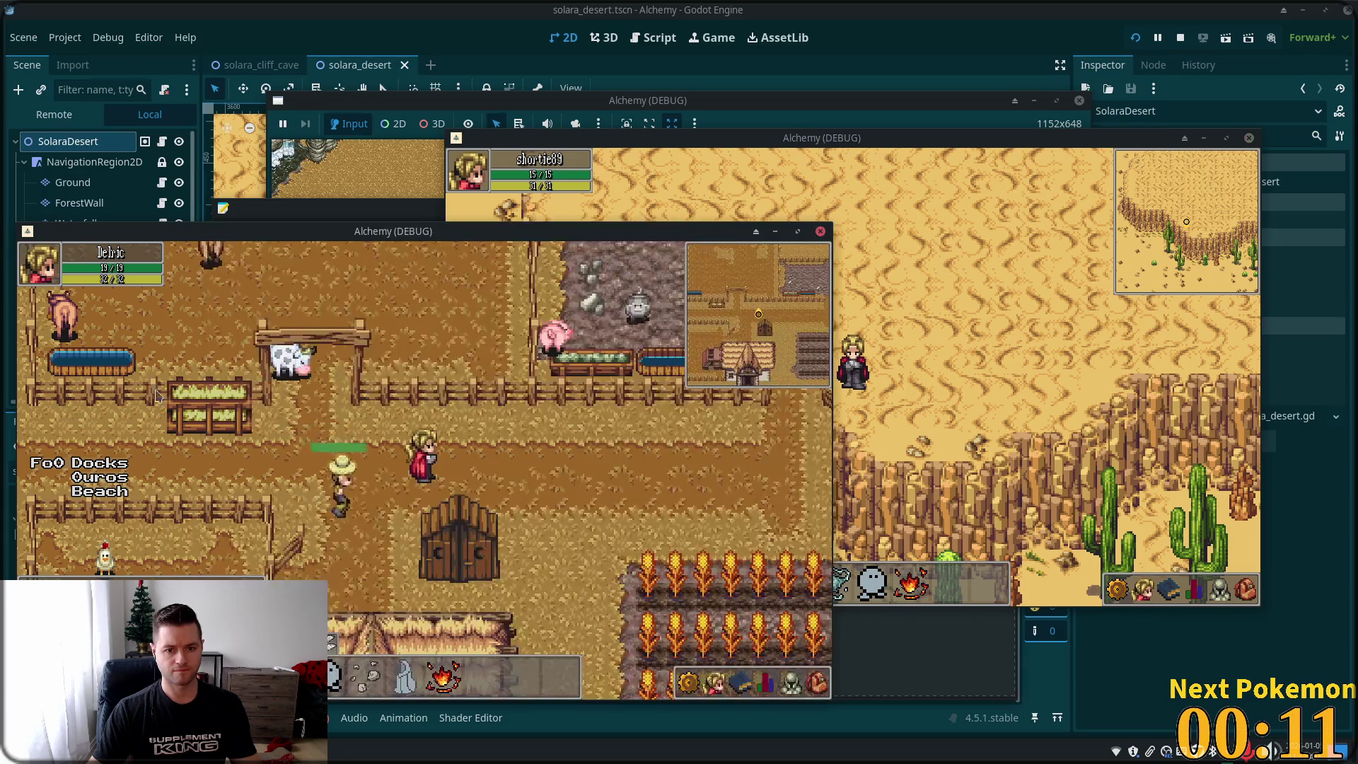
key("Left")
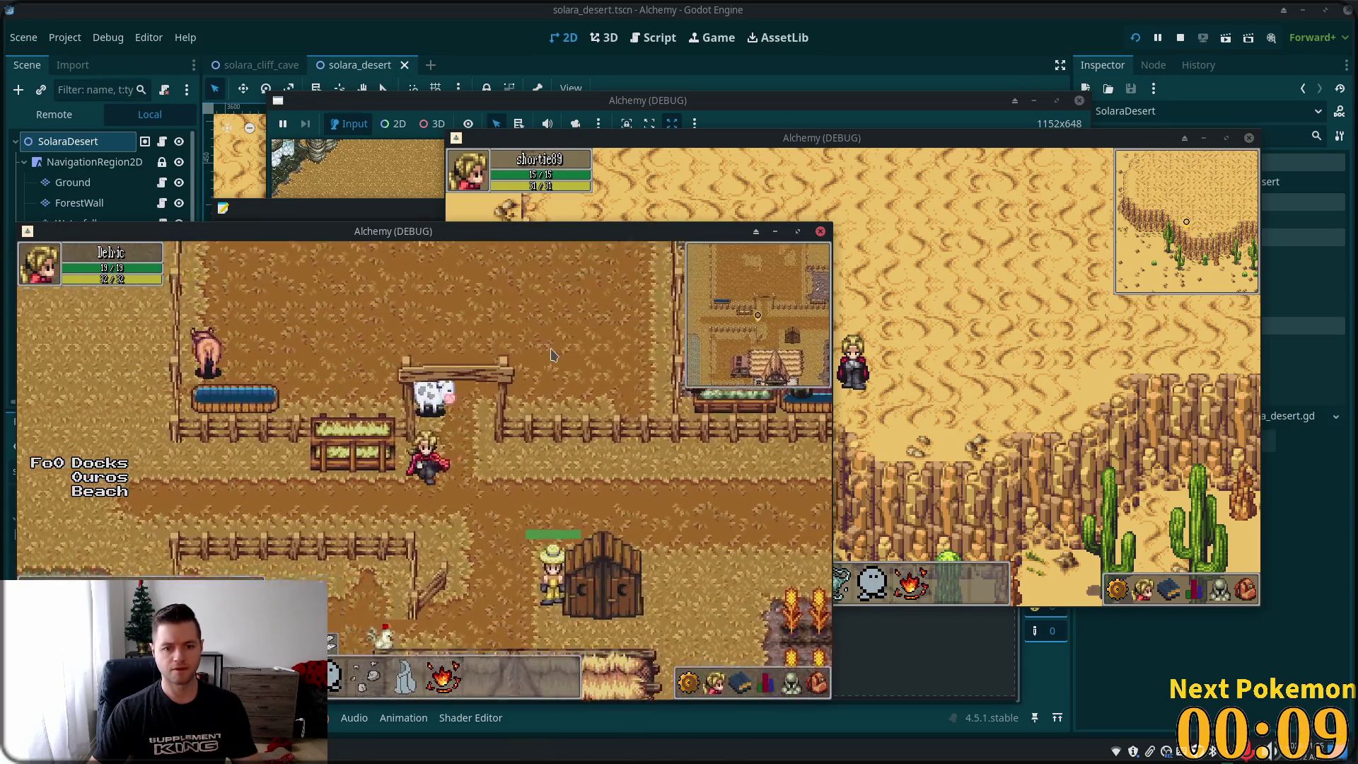
left_click(78, 463)
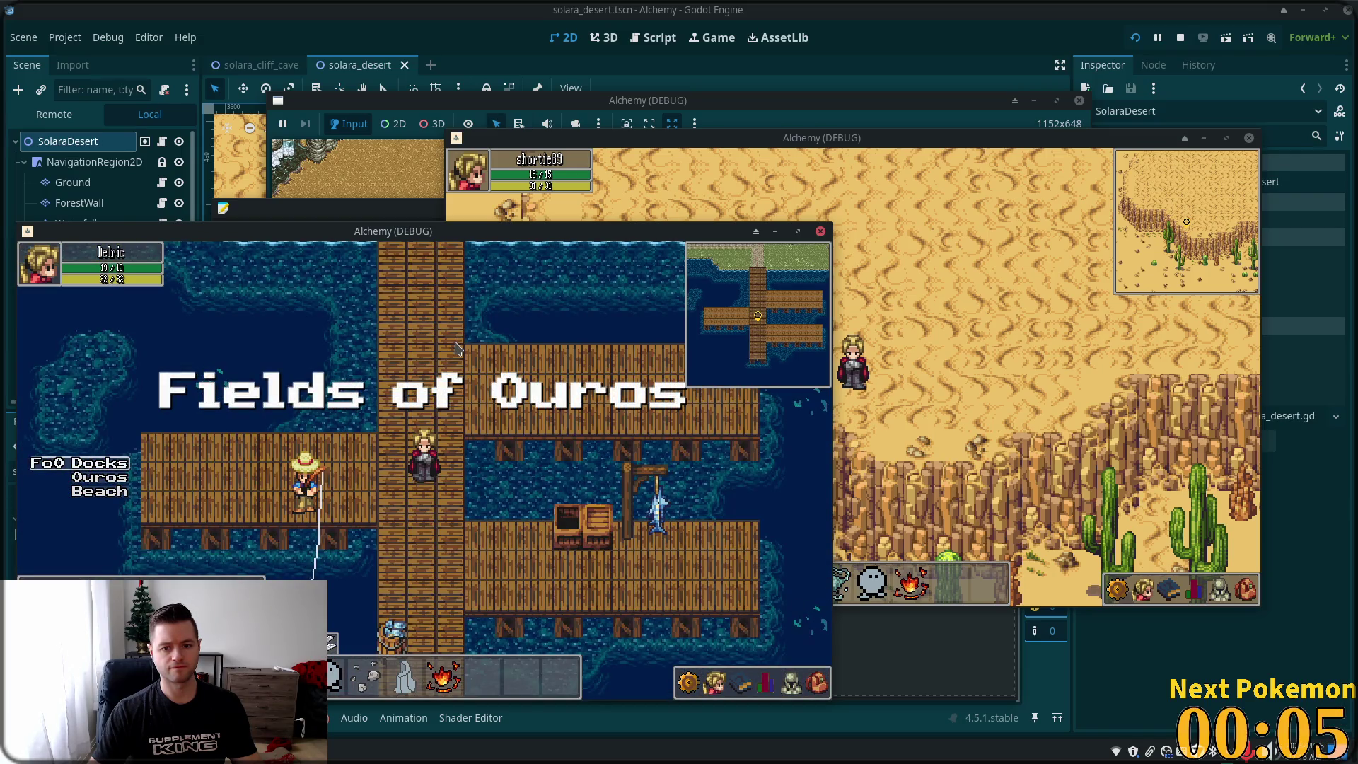
key("Left")
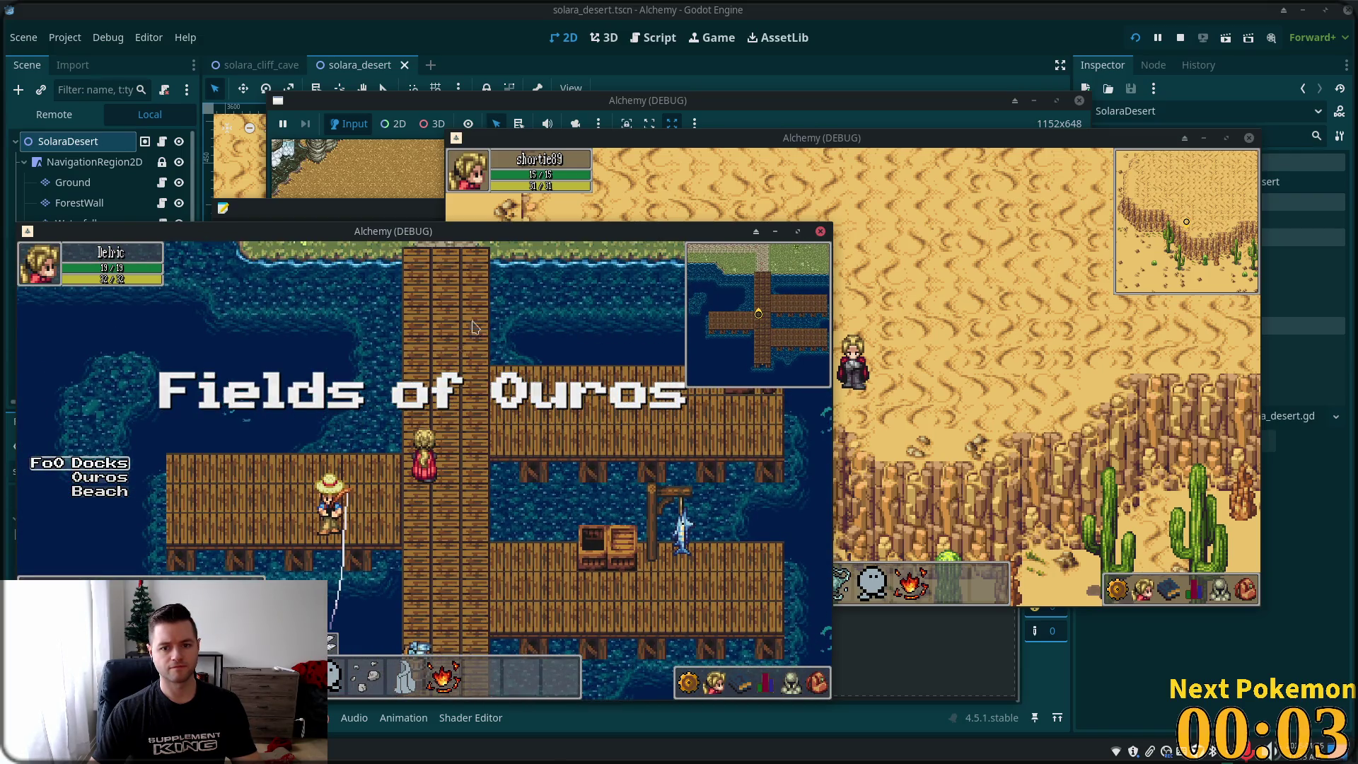
left_click(851, 189)
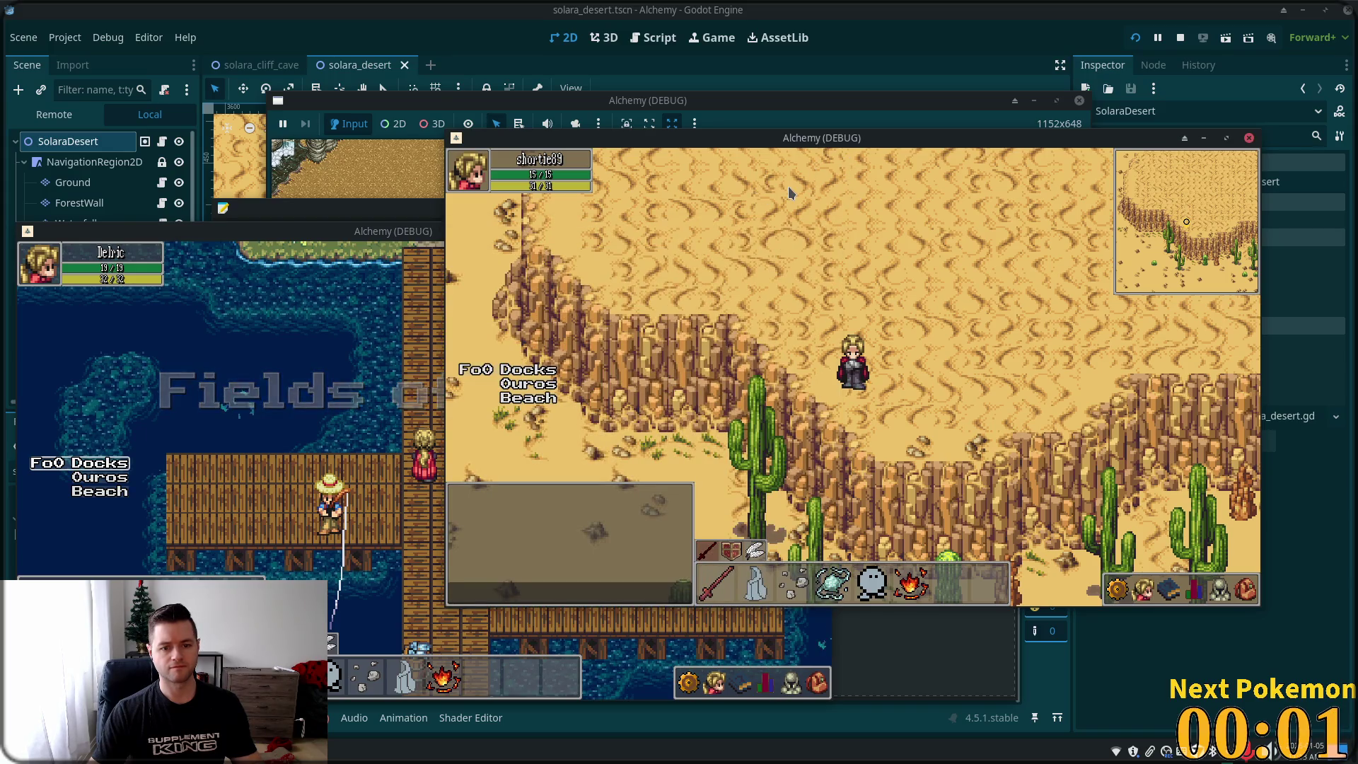
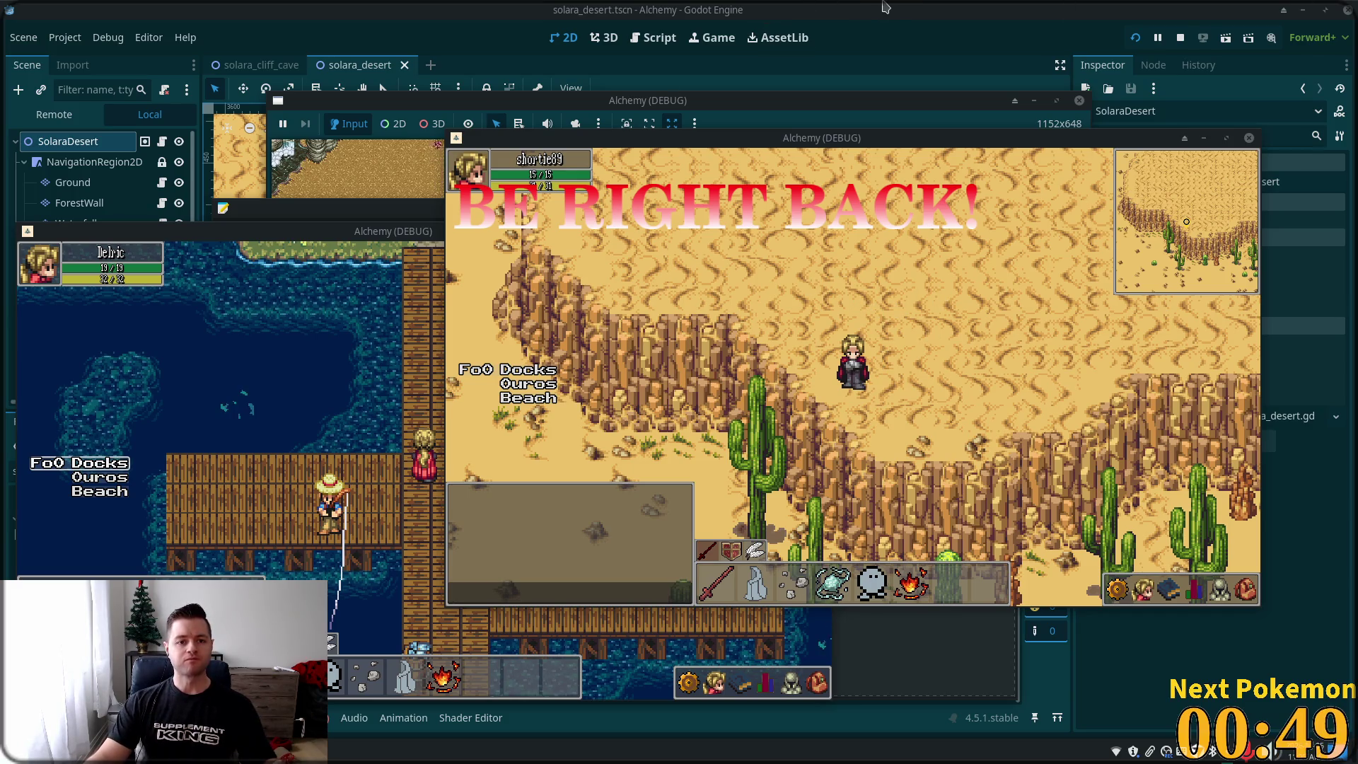
- Walk the character north in the Alchemy debug game, then leave the game for the editor
left_click(914, 303)
left_click_drag(914, 303, 893, 330)
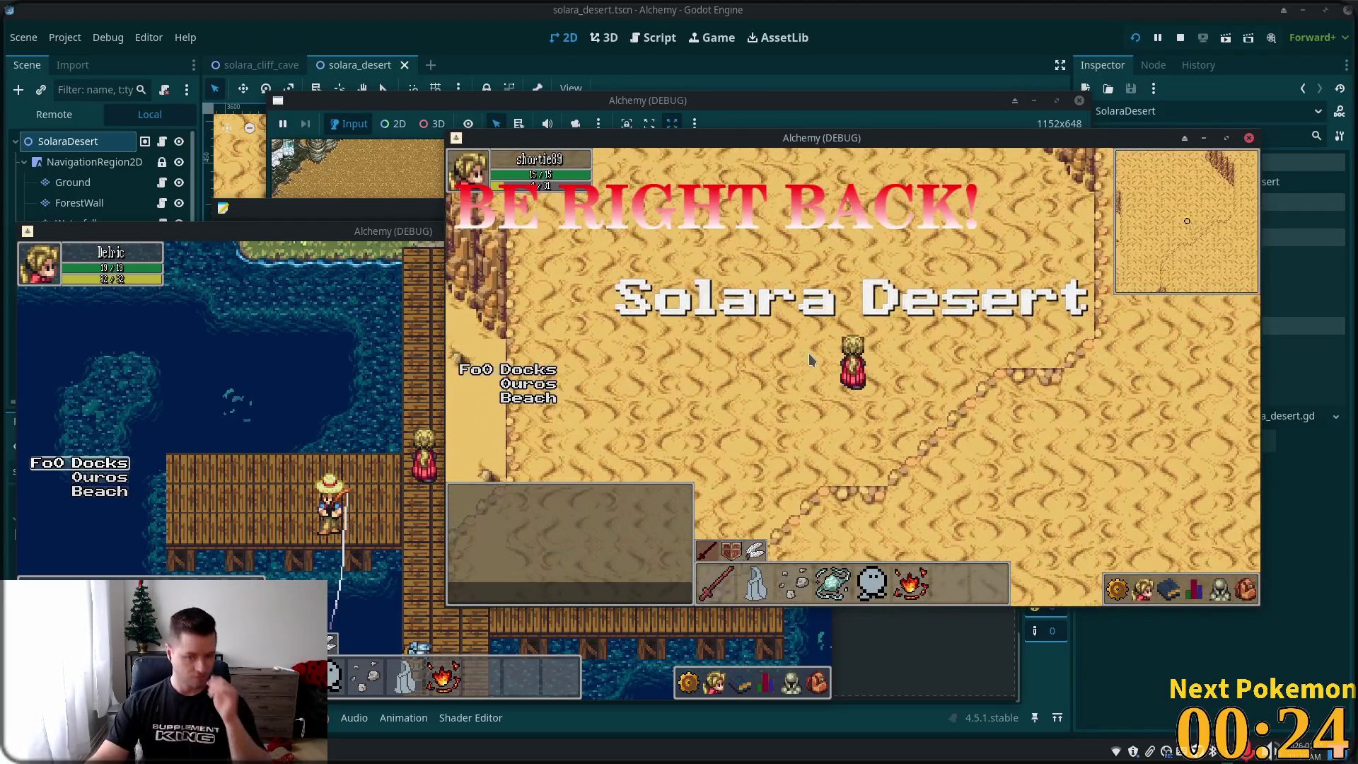
key("alt+Tab")
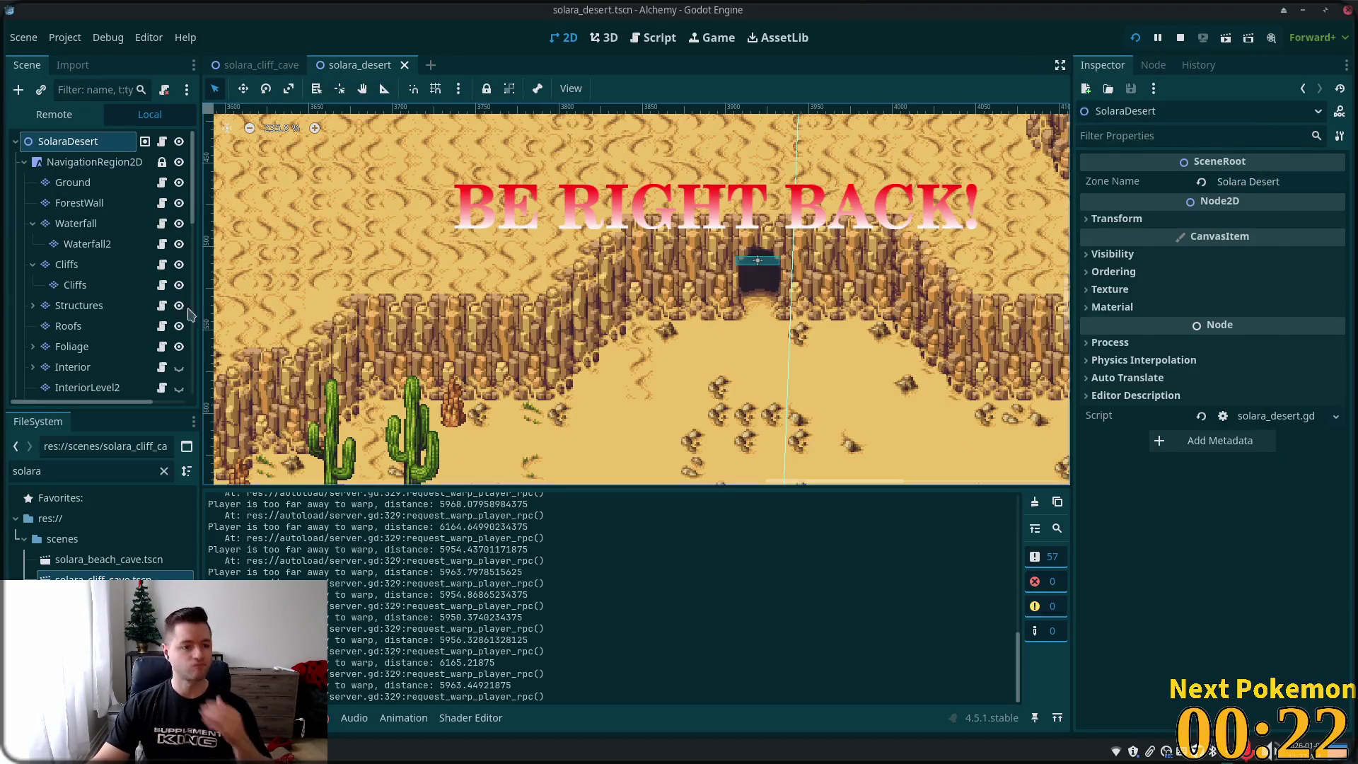
- Select the Ground tile layer and pan the viewport to the sandy path beside the green strip
left_click(73, 182)
scroll(604, 417, "up", 10)
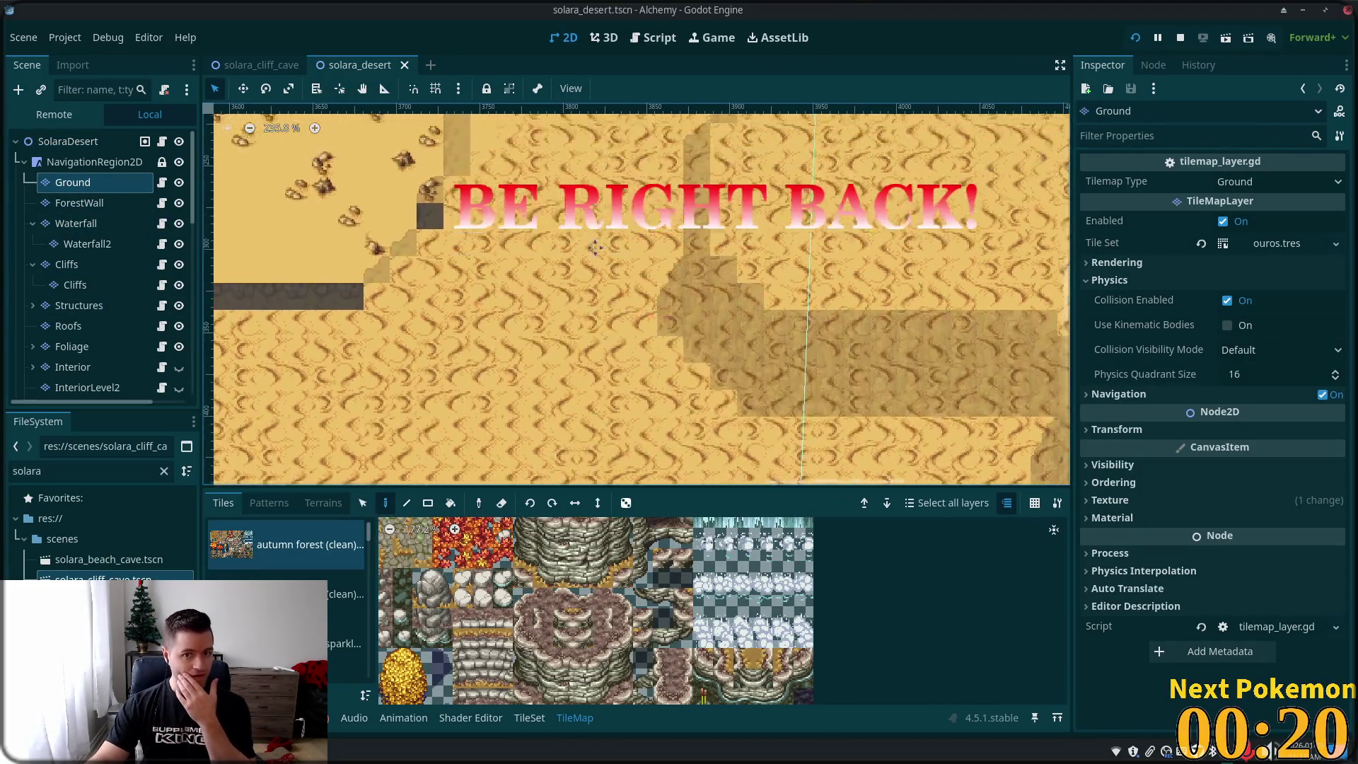
scroll(603, 417, "up", 3)
scroll(565, 354, "right", 5)
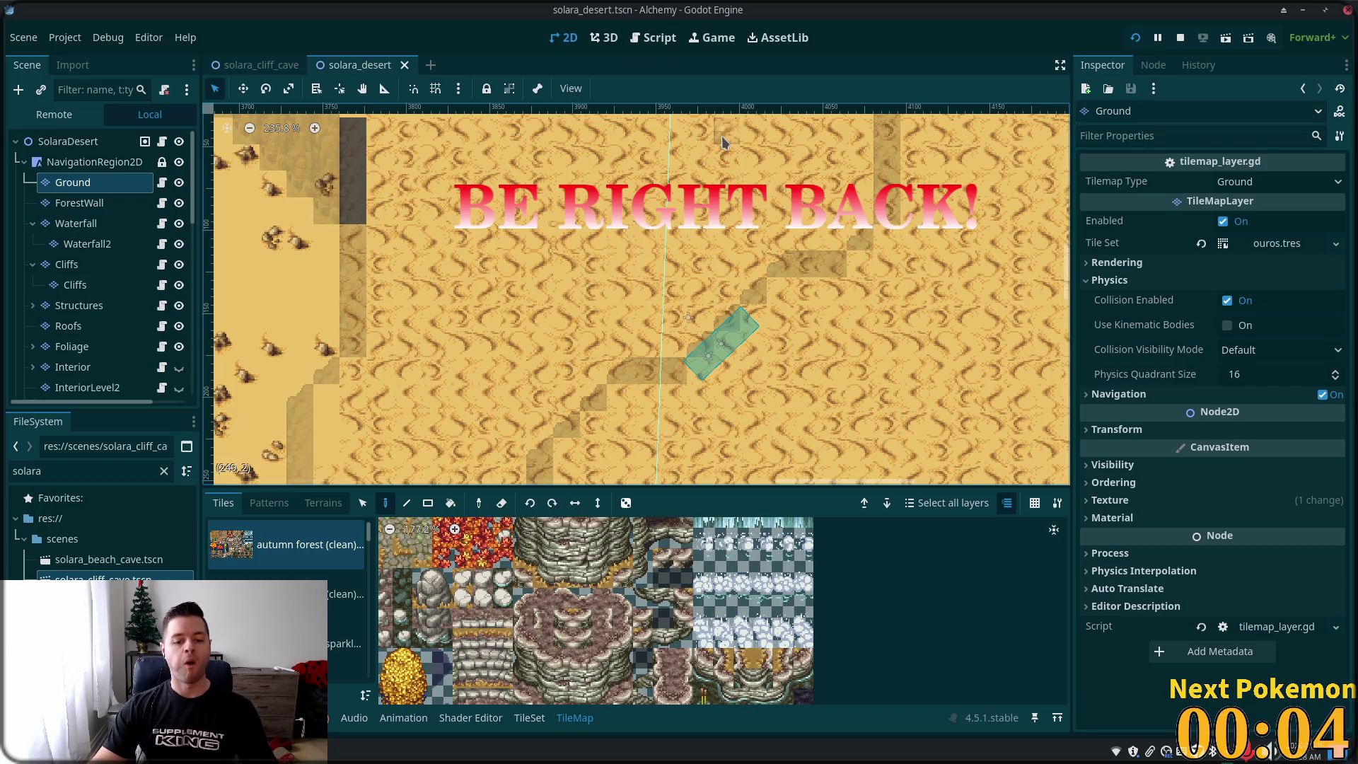
left_click_drag(365, 543, 369, 577)
scroll(370, 576, "down", 1)
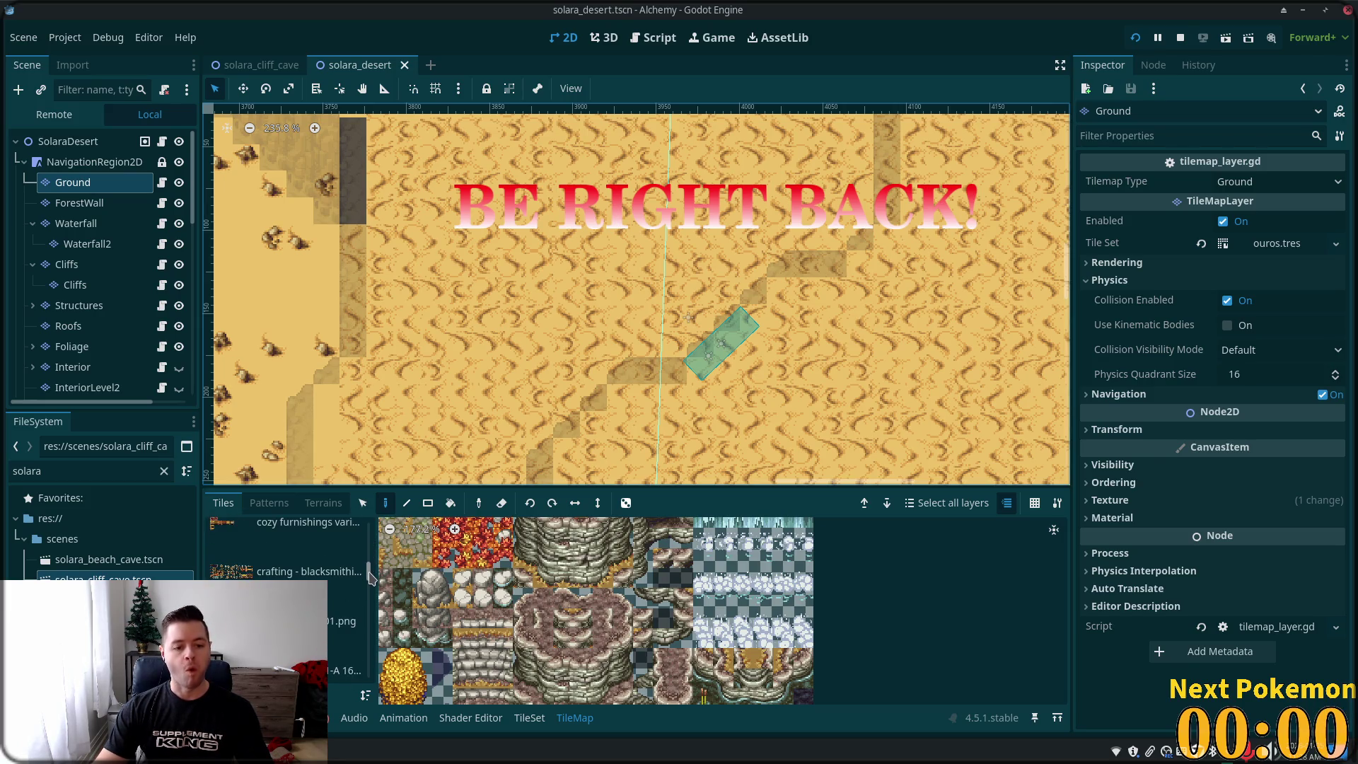
left_click(351, 609)
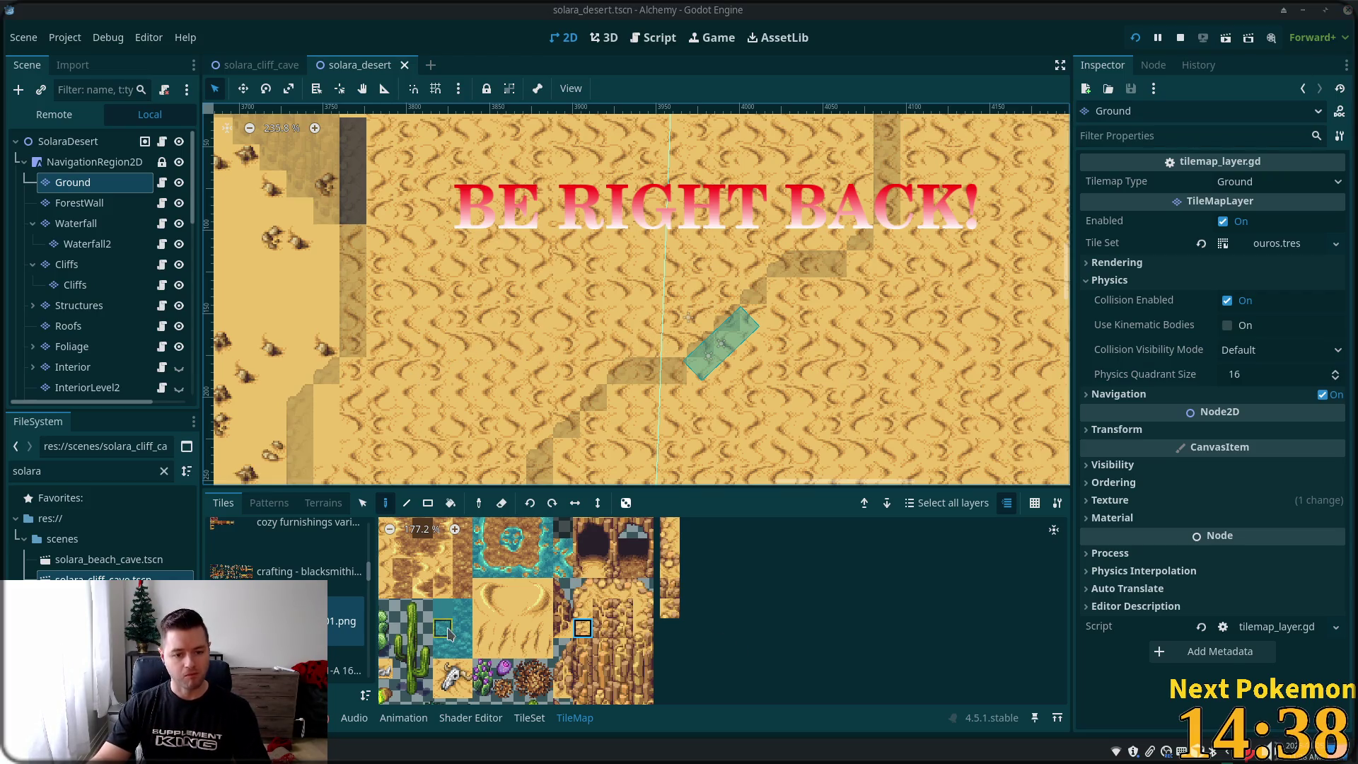
- Zoom and pan across the desert sands atlas to browse its sand, cactus and rock tiles
scroll(495, 626, "up", 2)
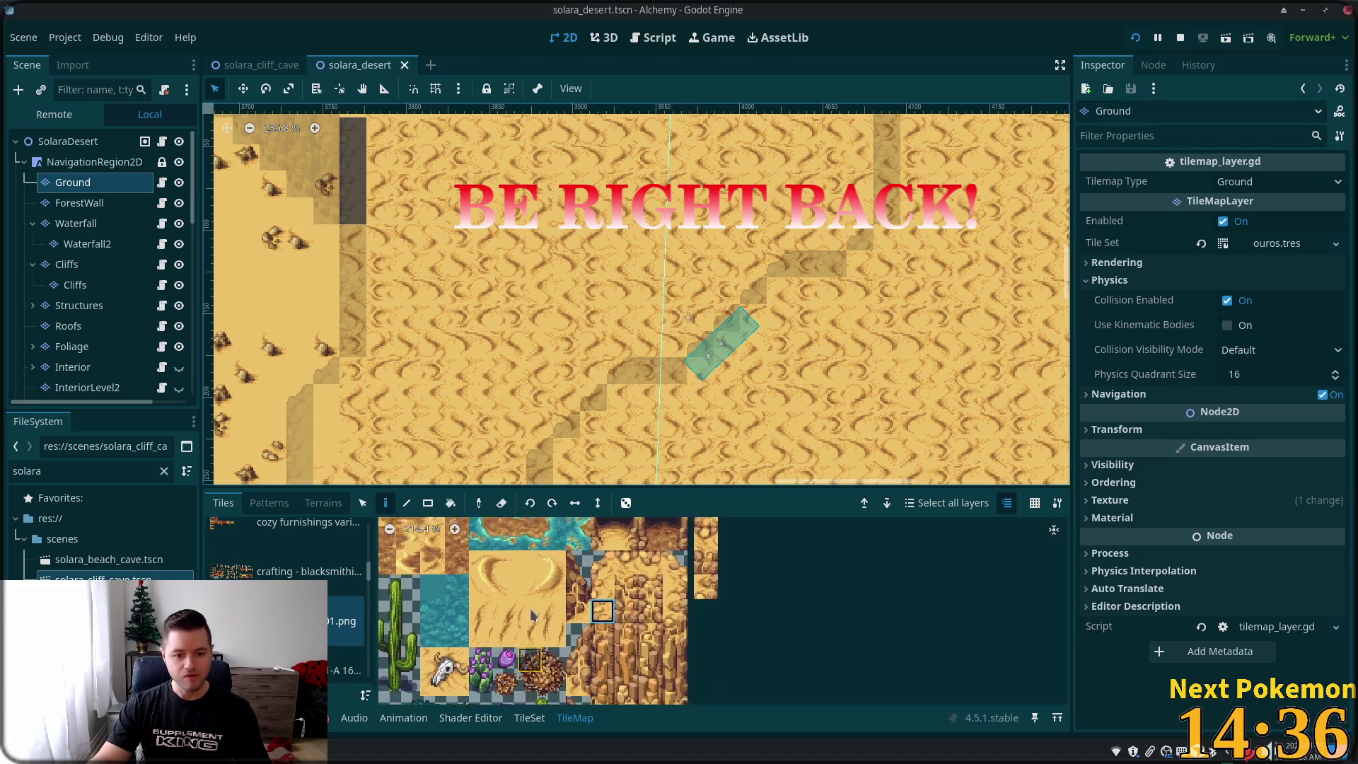
scroll(533, 626, "down", 2)
scroll(533, 626, "left", 1)
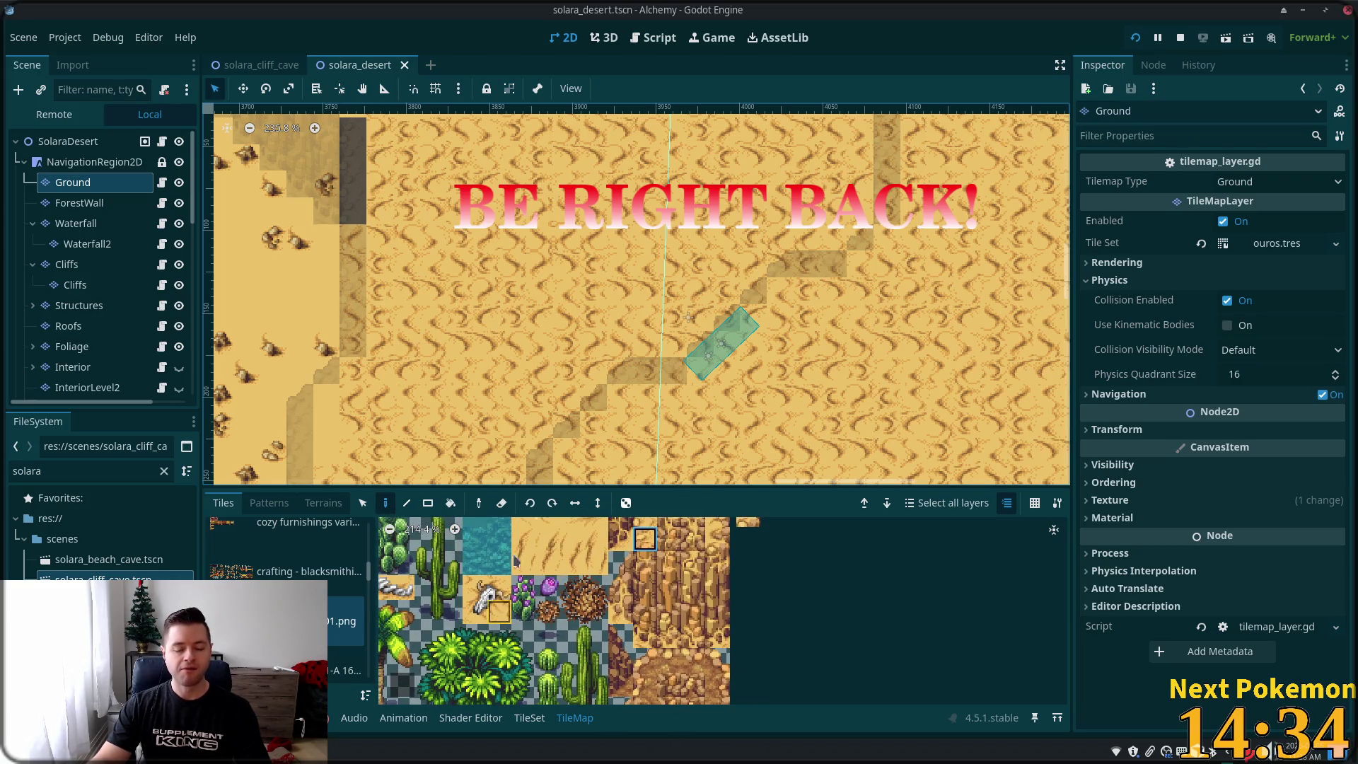
scroll(544, 563, "down", 1)
scroll(559, 559, "left", 1)
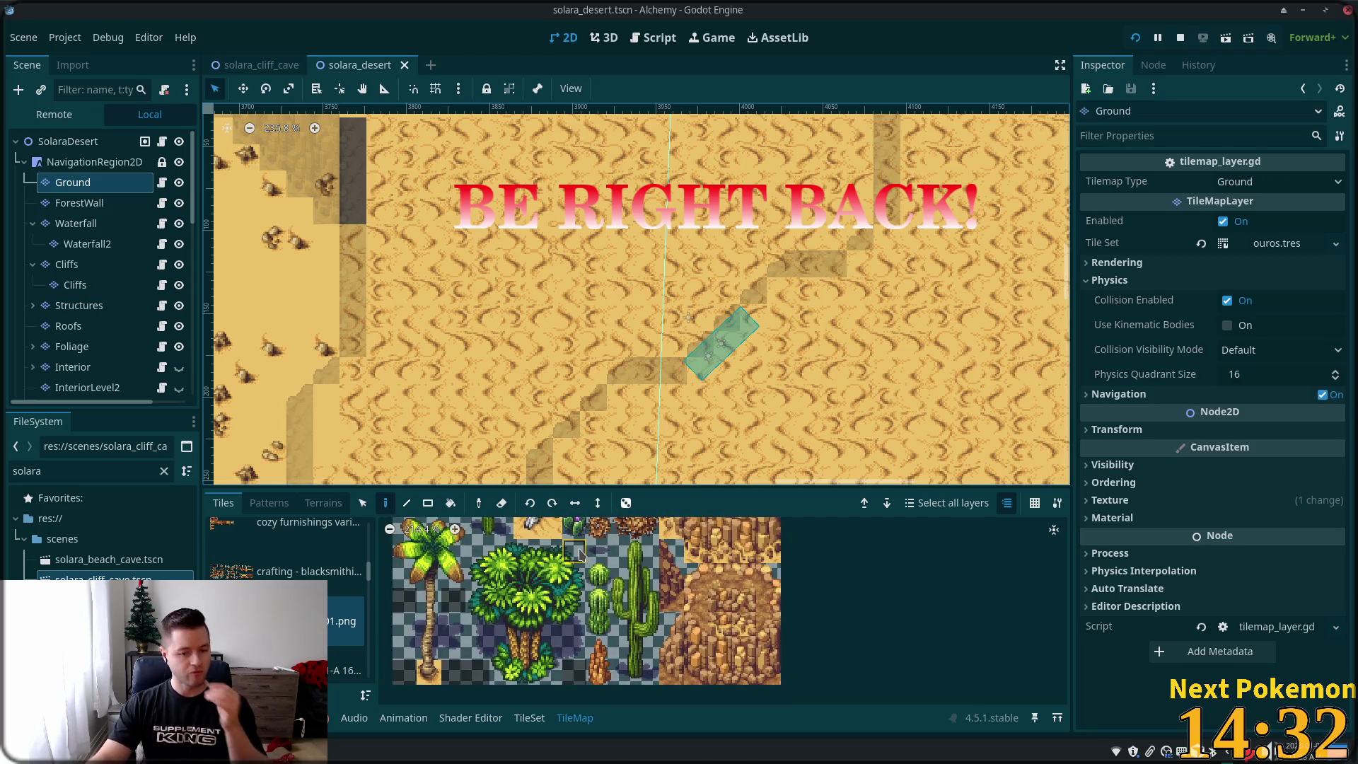
scroll(590, 577, "right", 3)
scroll(590, 577, "up", 3)
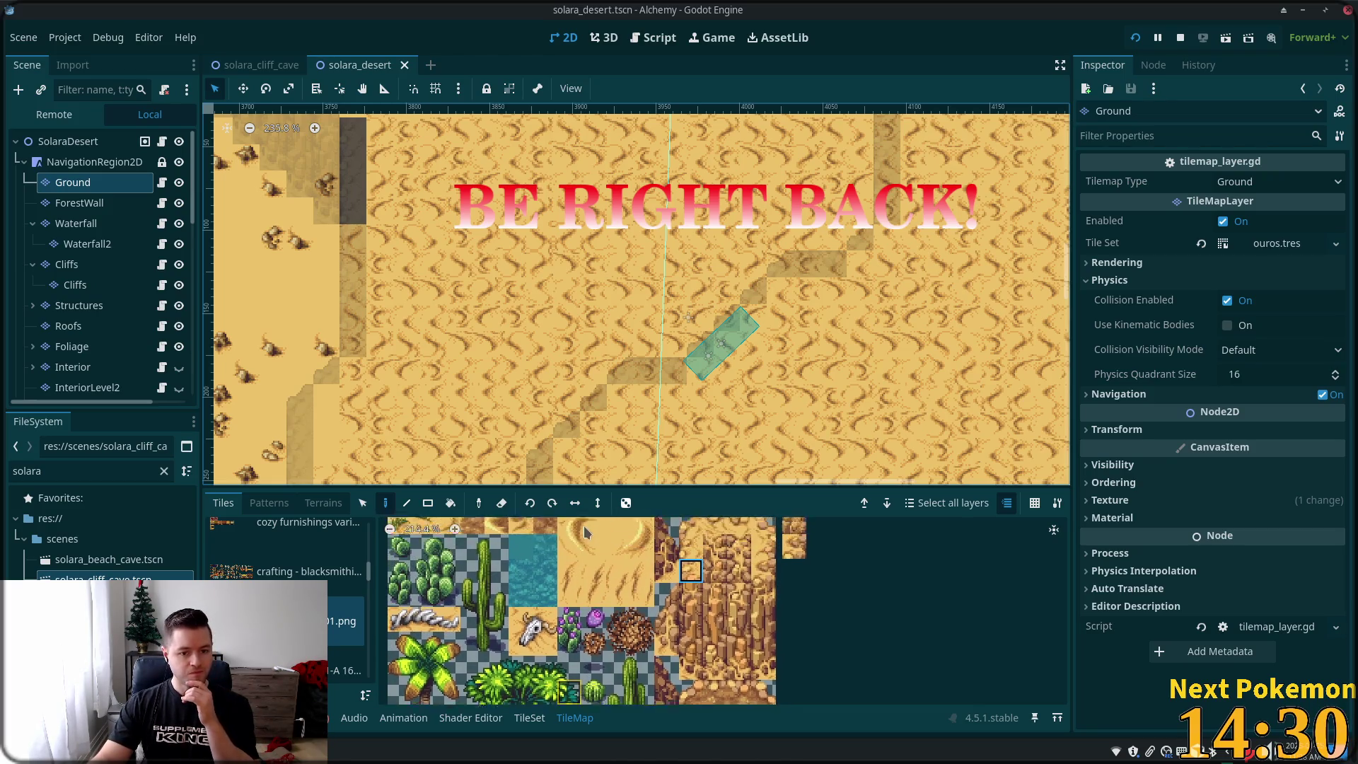
scroll(645, 561, "up", 2)
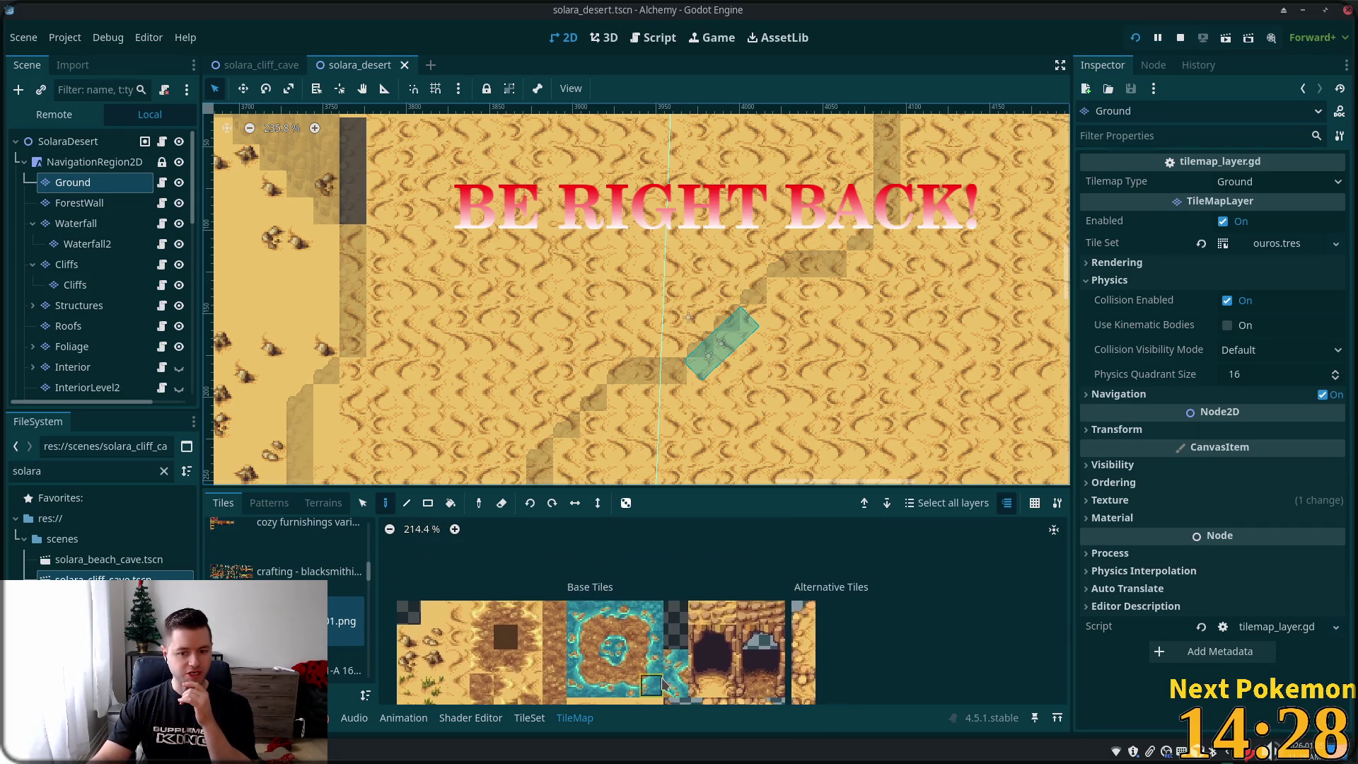
scroll(664, 622, "down", 4)
scroll(677, 634, "down", 2)
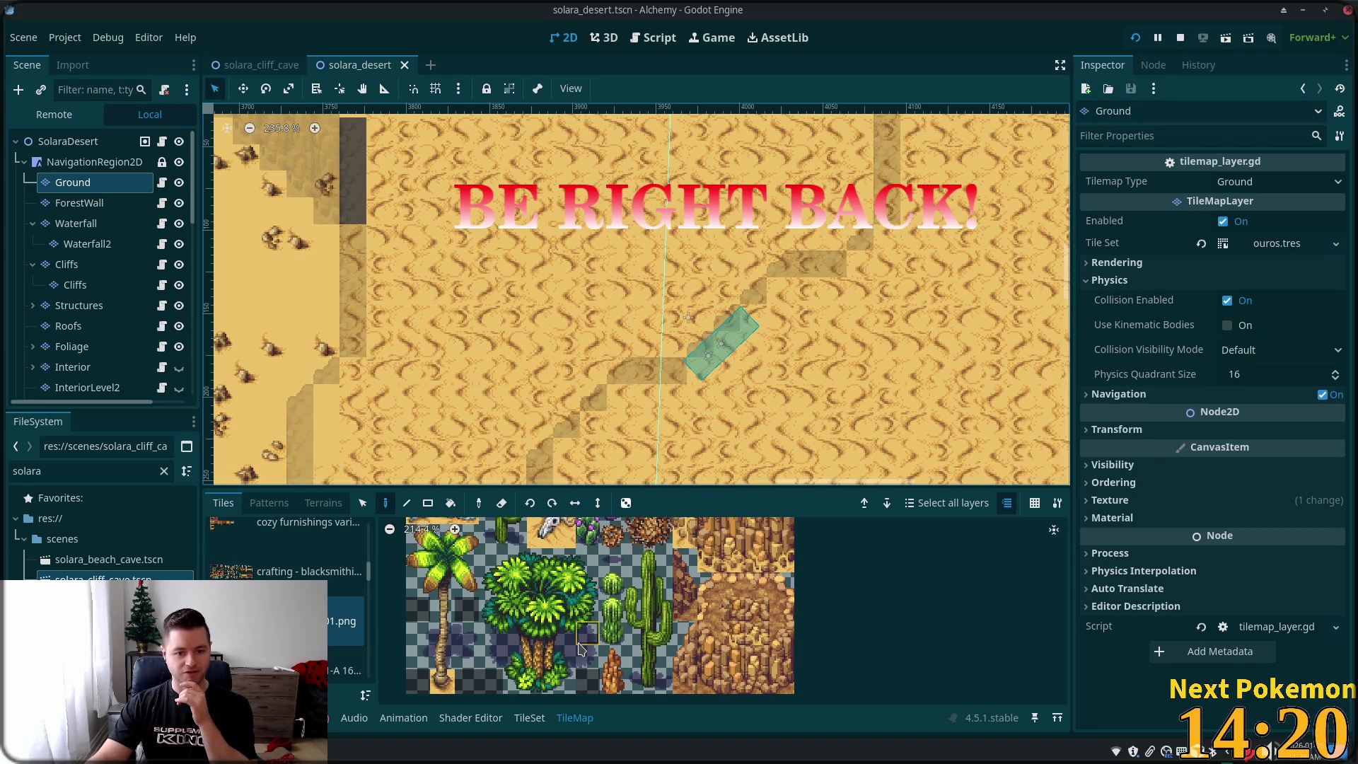
scroll(586, 581, "up", 3)
scroll(621, 571, "up", 3)
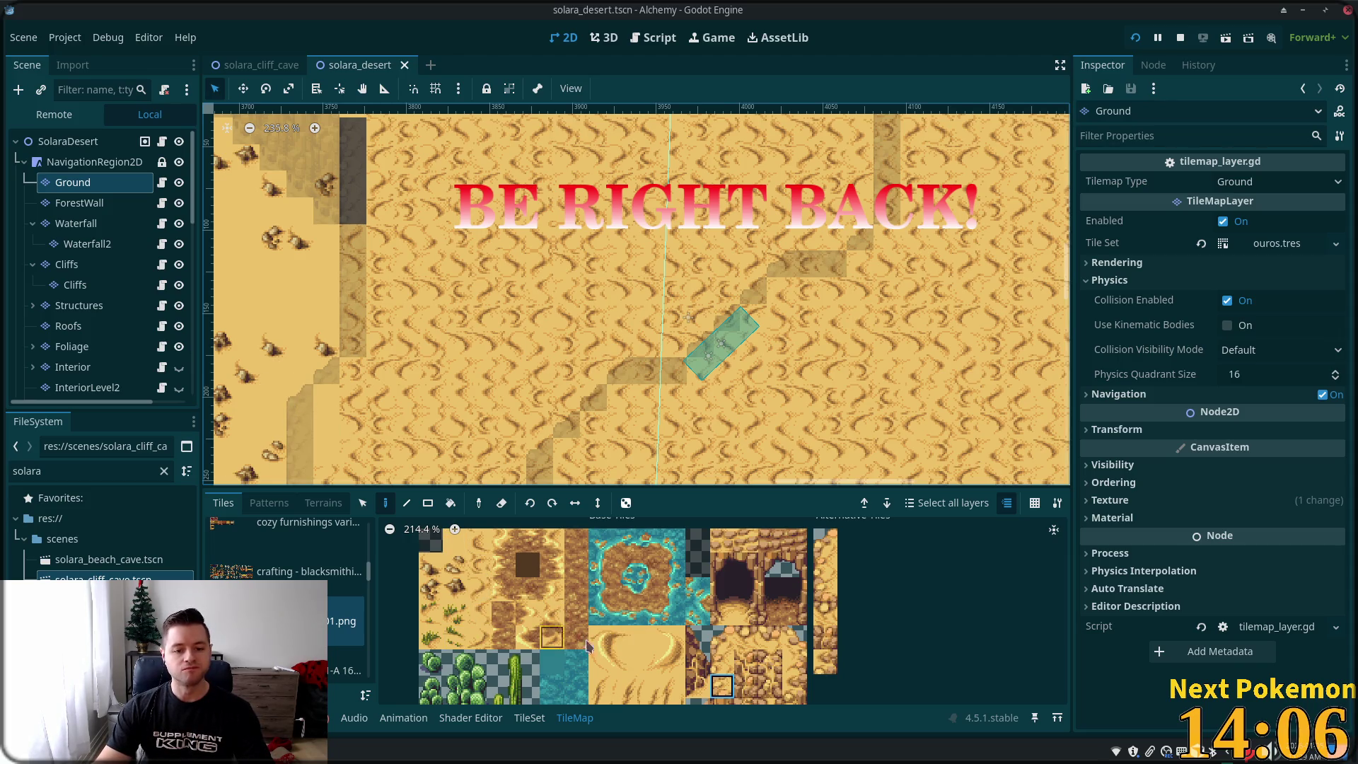
scroll(578, 645, "up", 1)
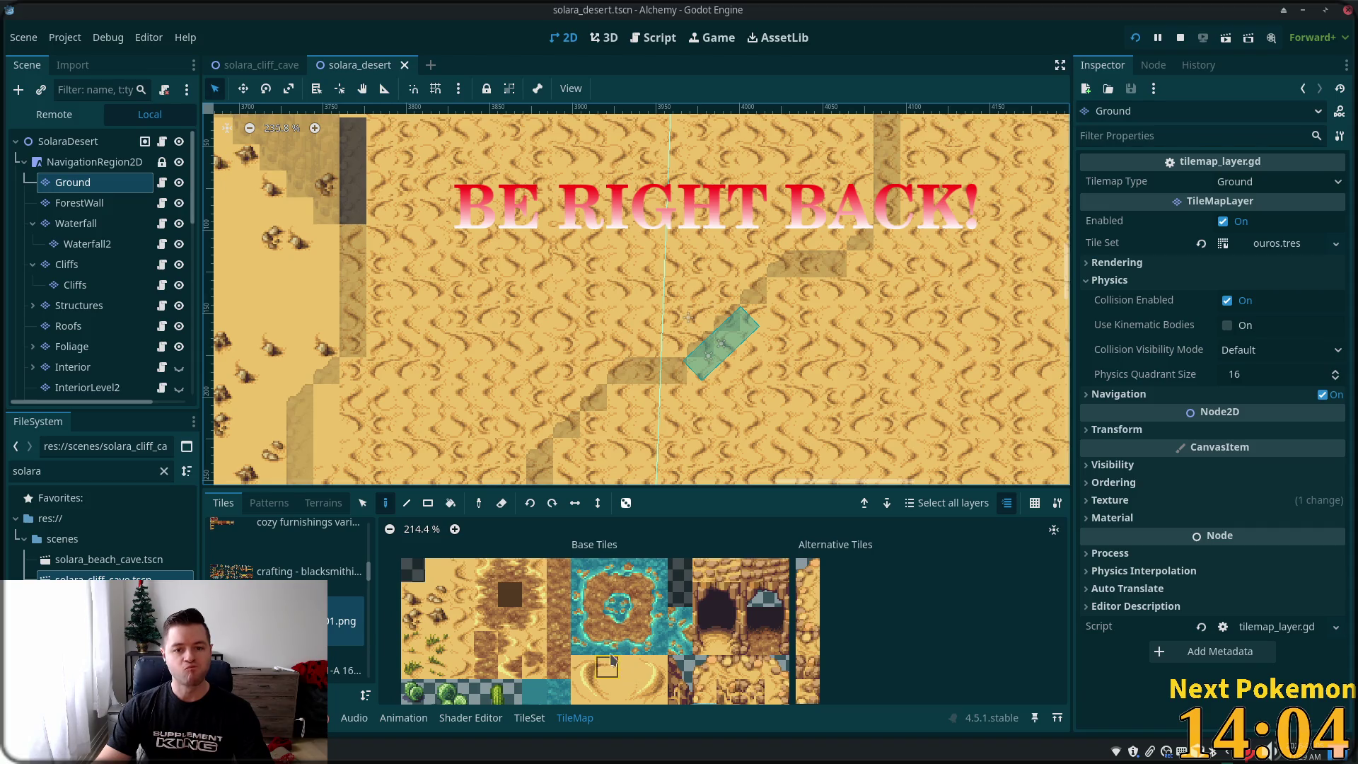
- Paint two rocky tiles onto the desert map near the green strip
left_click(485, 627)
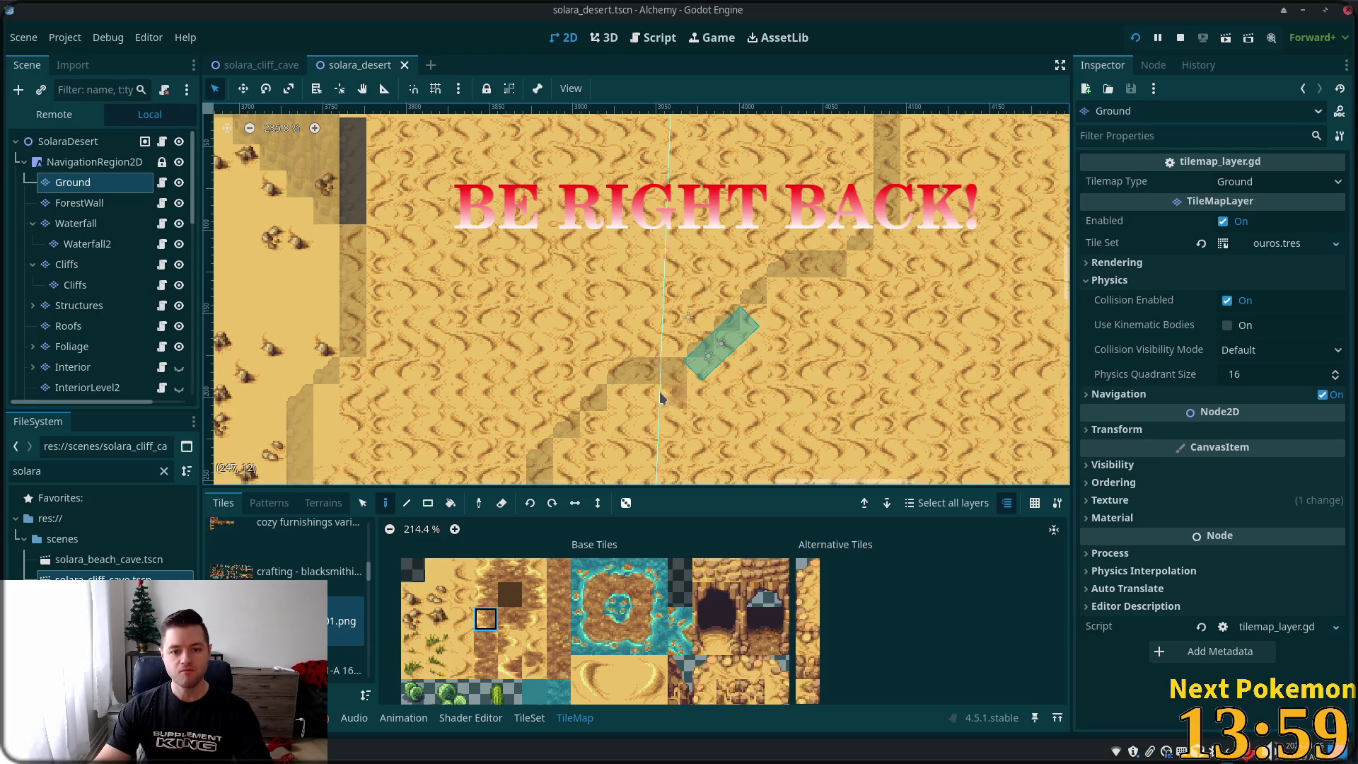
left_click(652, 348)
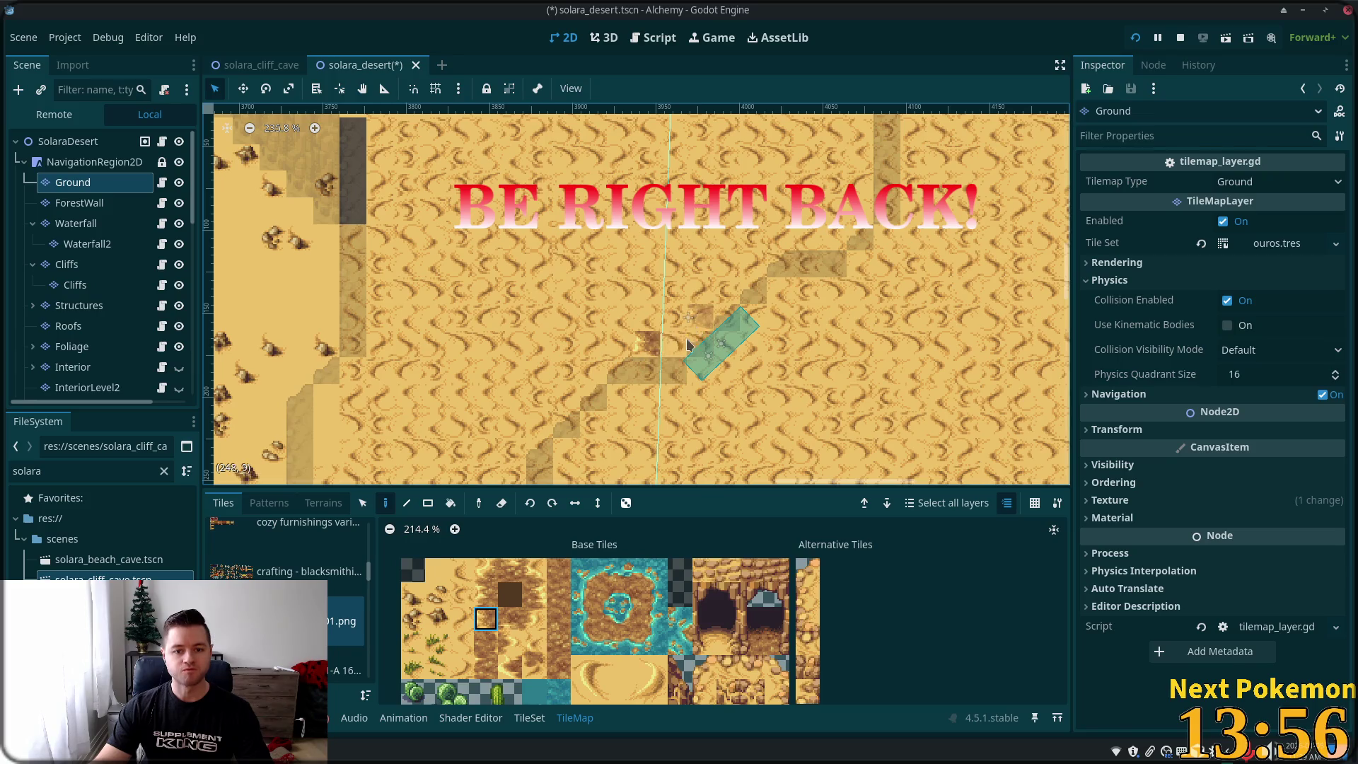
left_click(628, 329)
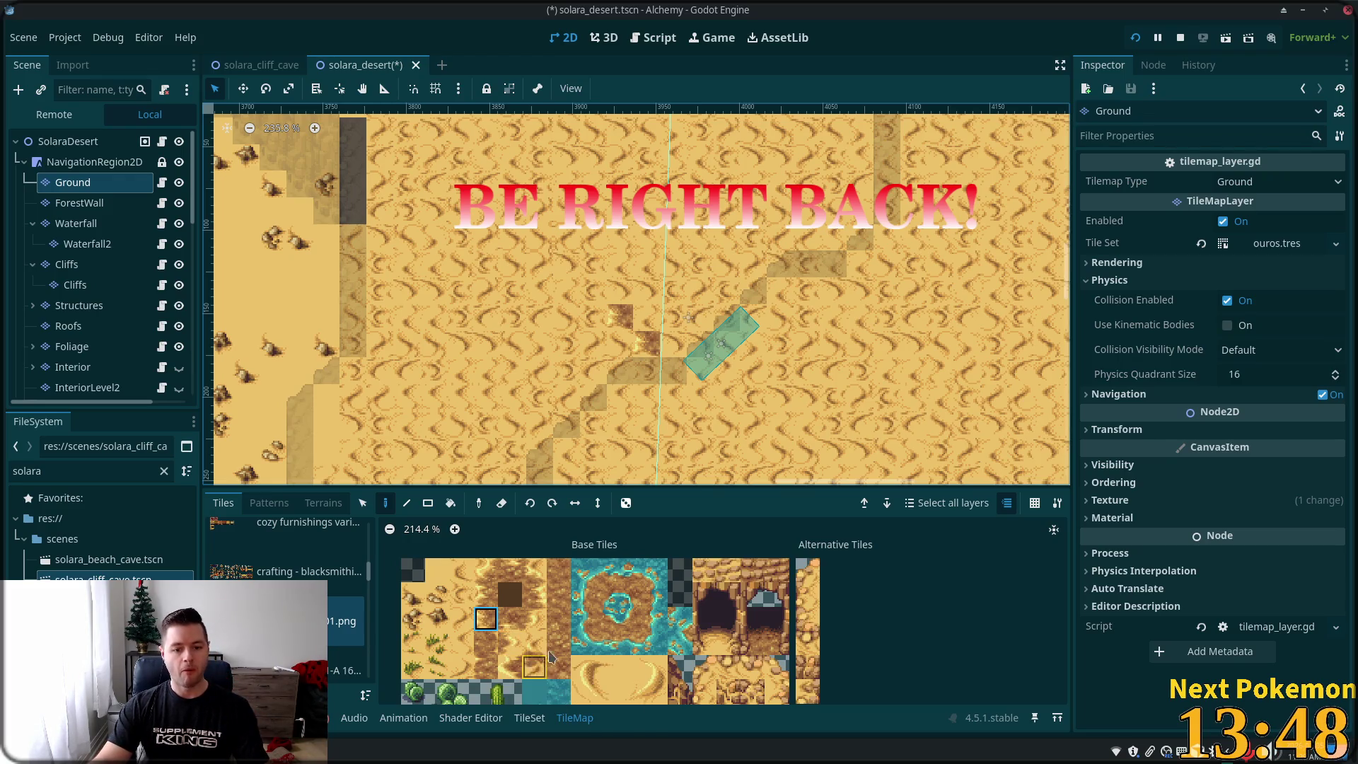
- Paint a patch of dark dirt tiles just left of the green diagonal strip
left_click_drag(545, 649, 559, 645)
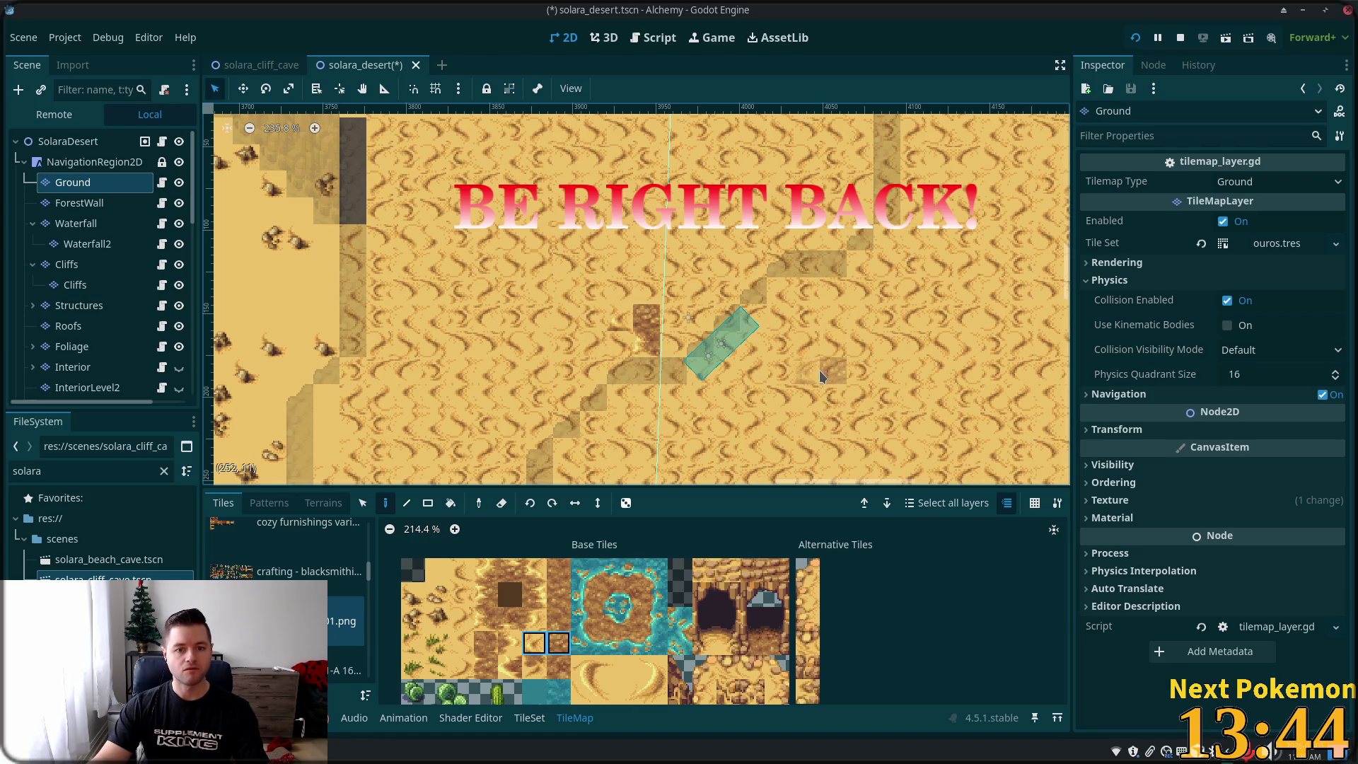
left_click(538, 644)
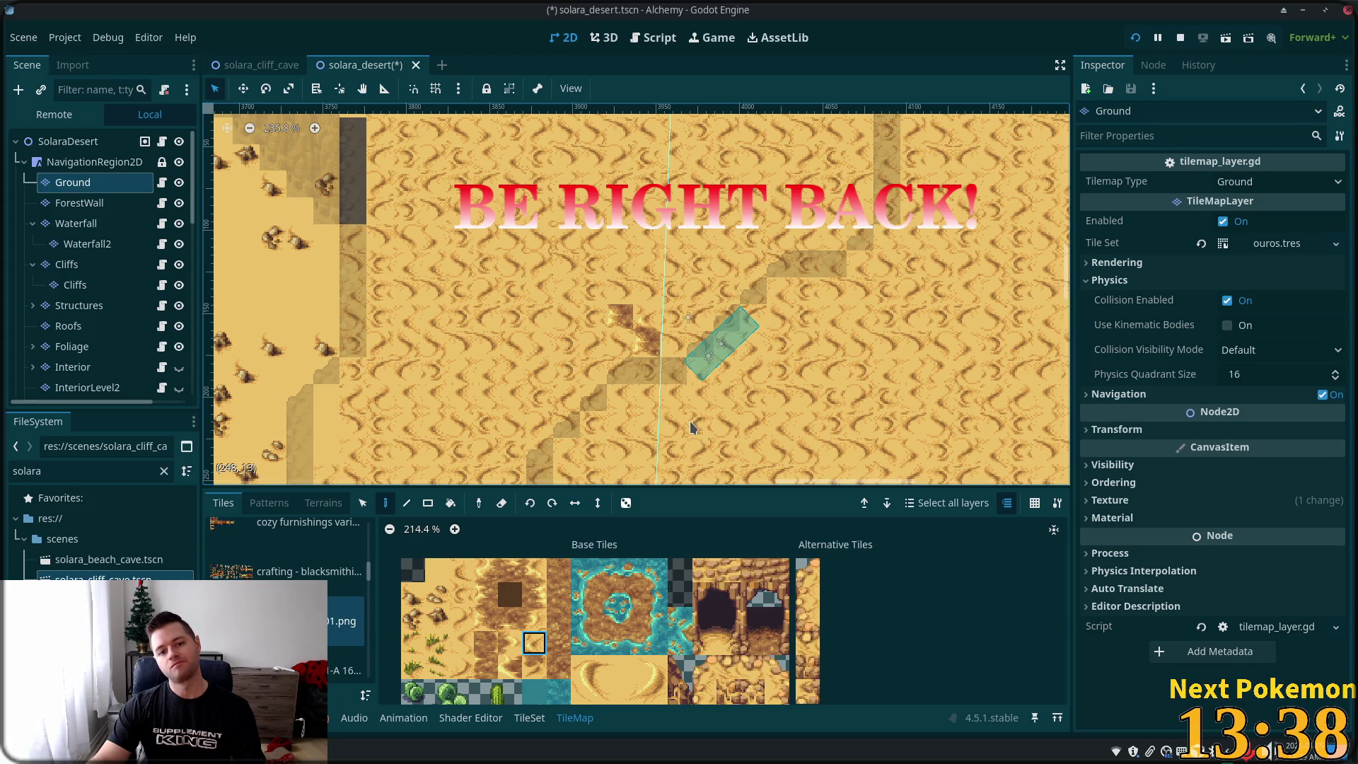
left_click(558, 618)
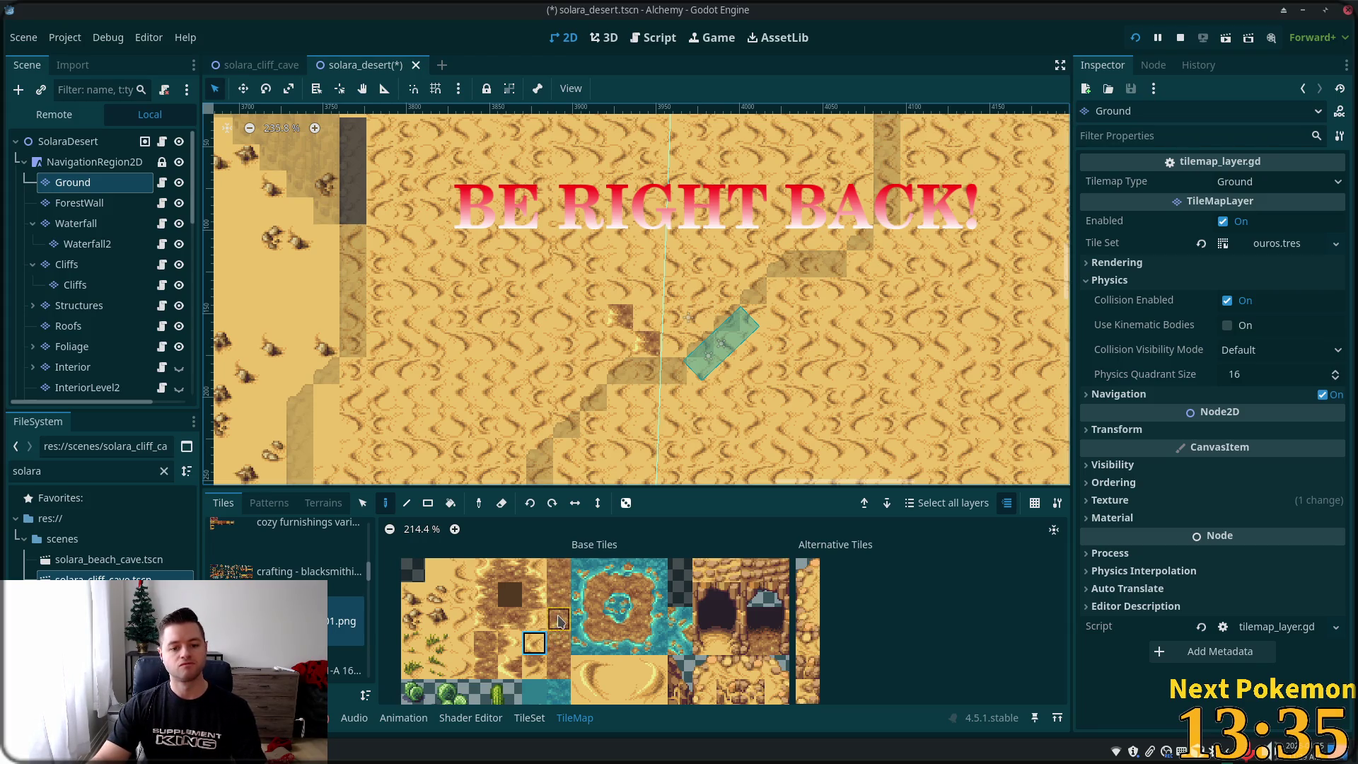
left_click(682, 347)
left_click_drag(704, 343, 706, 327)
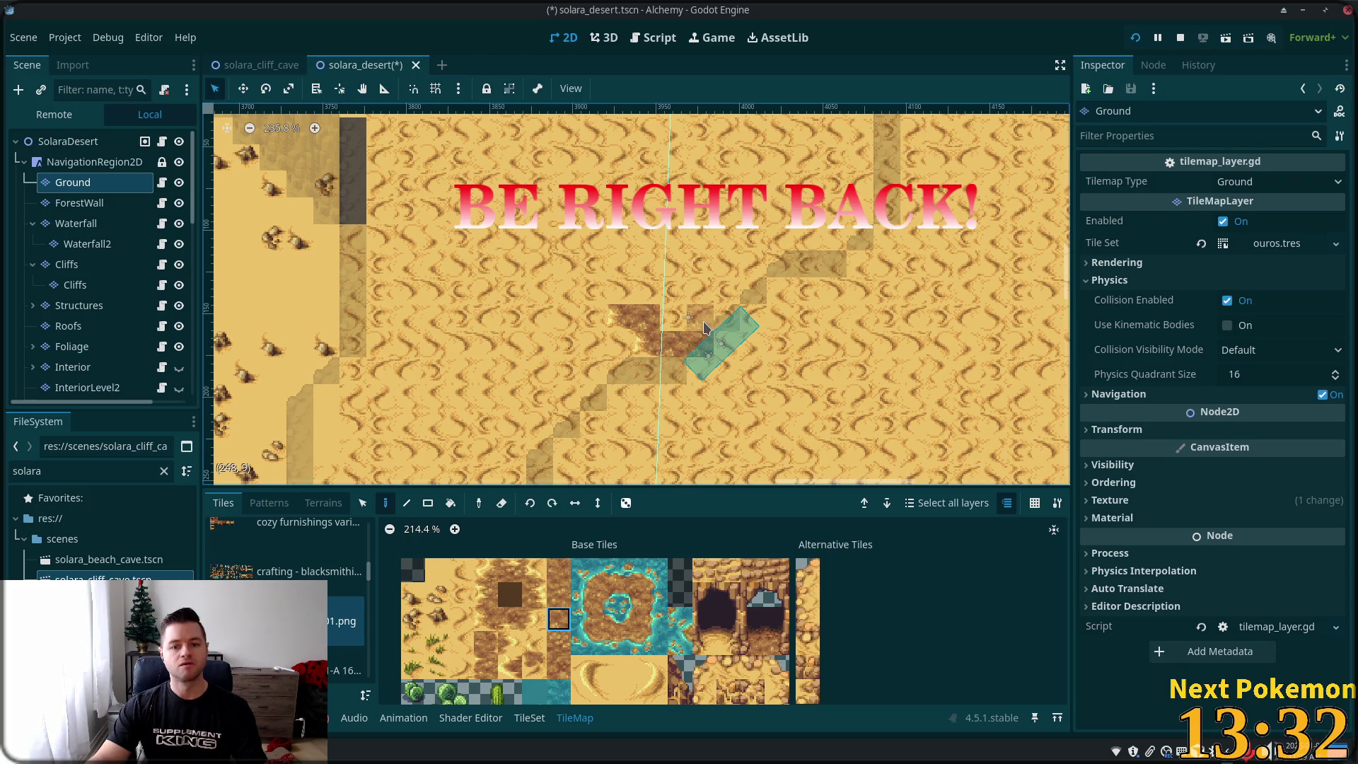
left_click(714, 324)
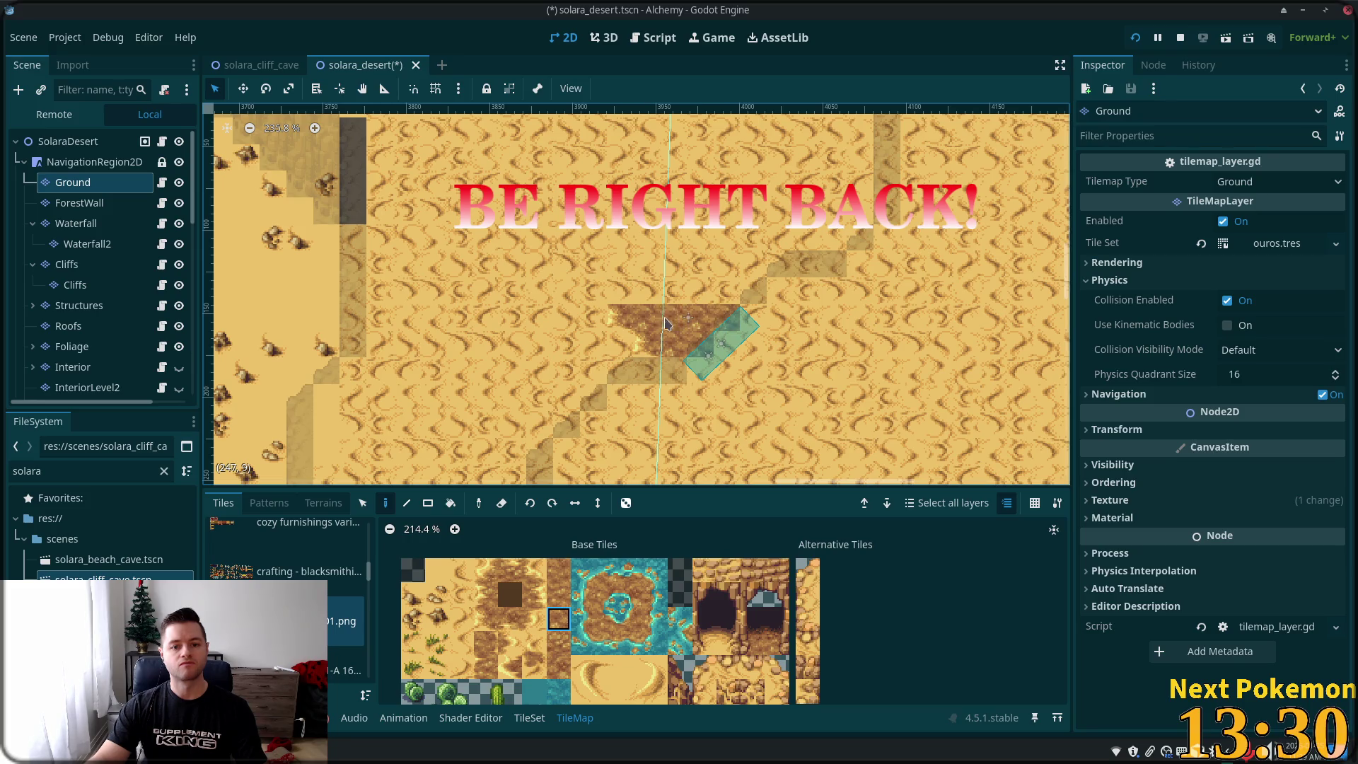
left_click_drag(673, 291, 646, 291)
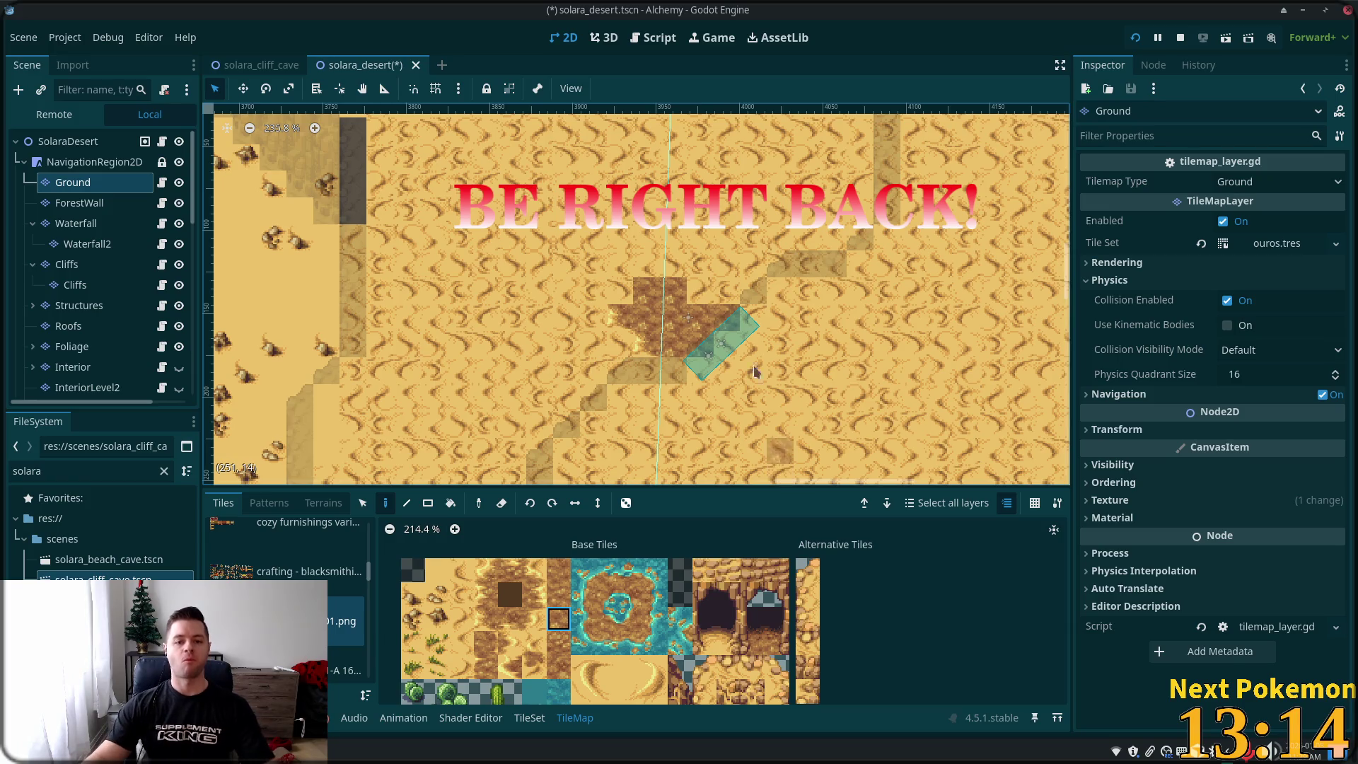
left_click(536, 573)
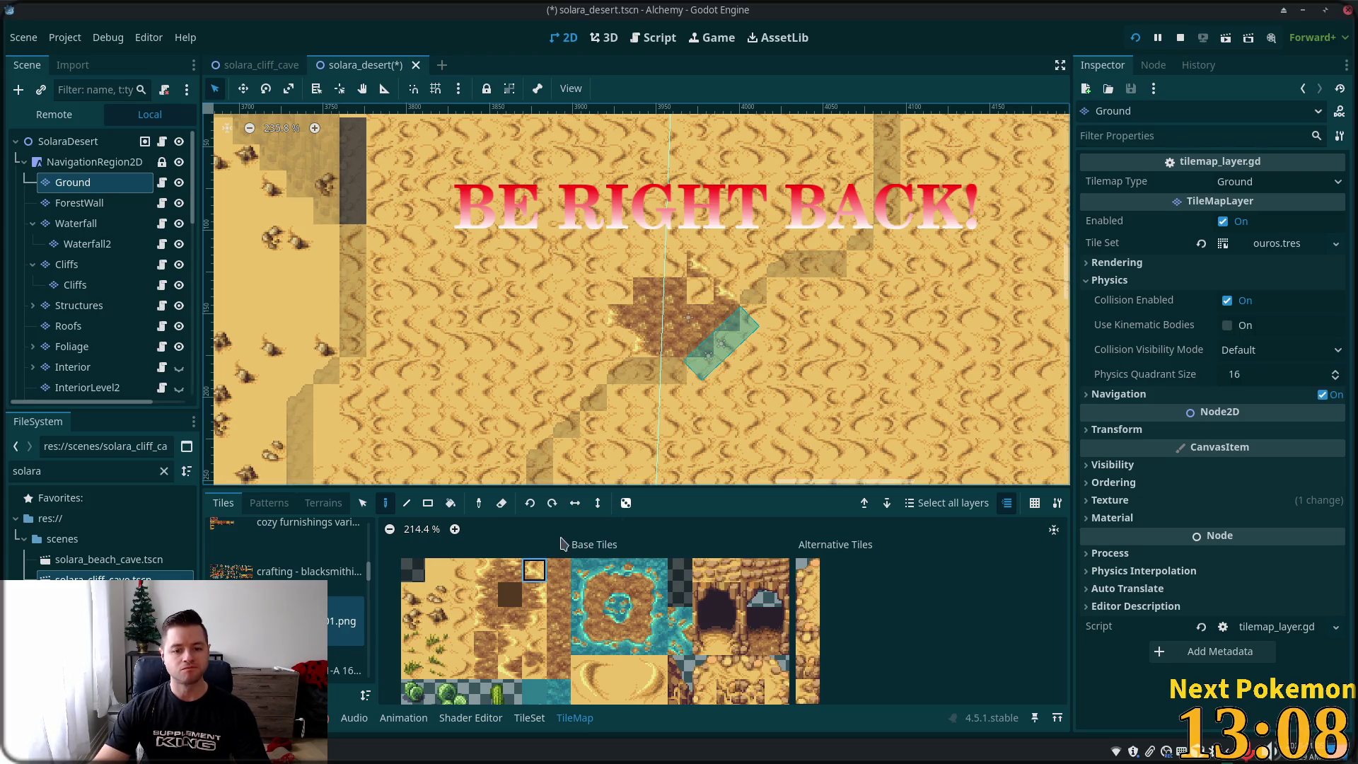
- Paint sand tiles along the dirt patch's top edge, trying several neighbouring ground tiles
left_click(509, 569)
left_click(674, 264)
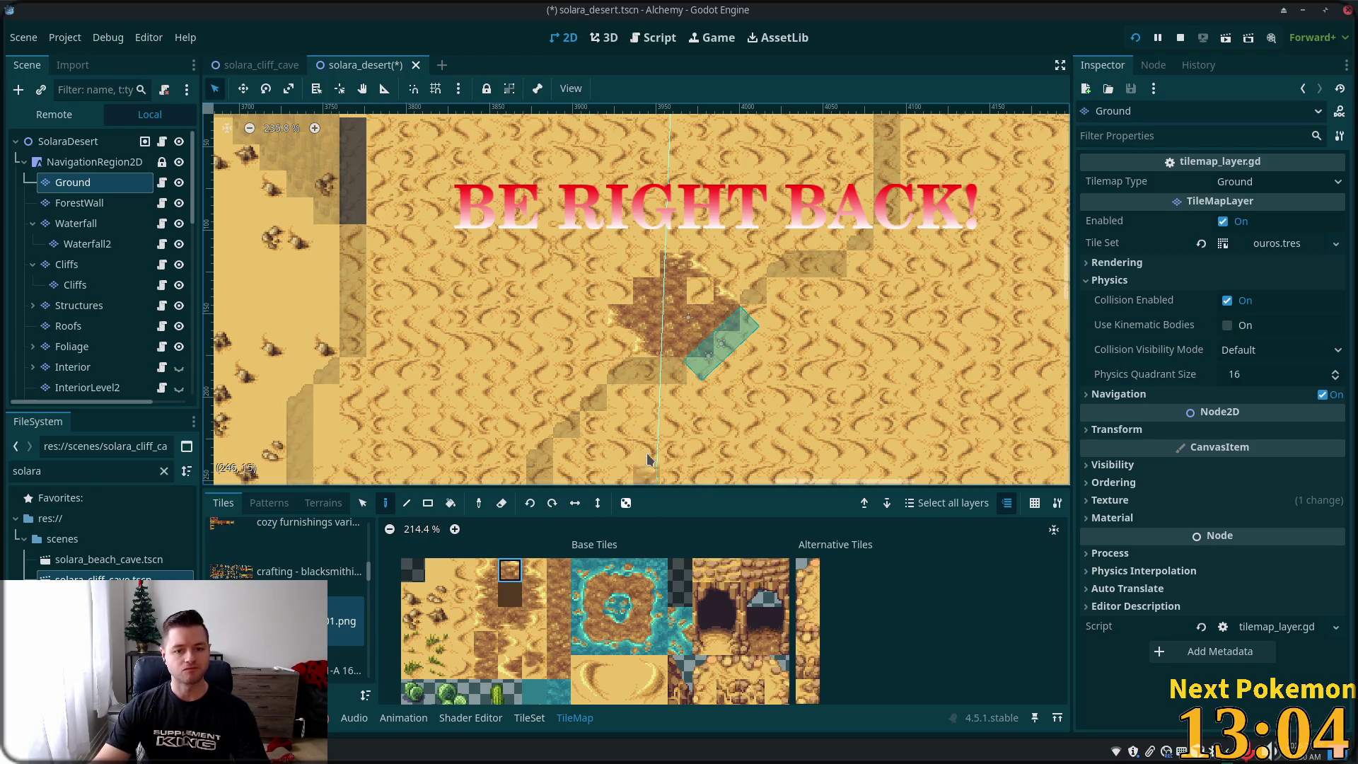
left_click(560, 621)
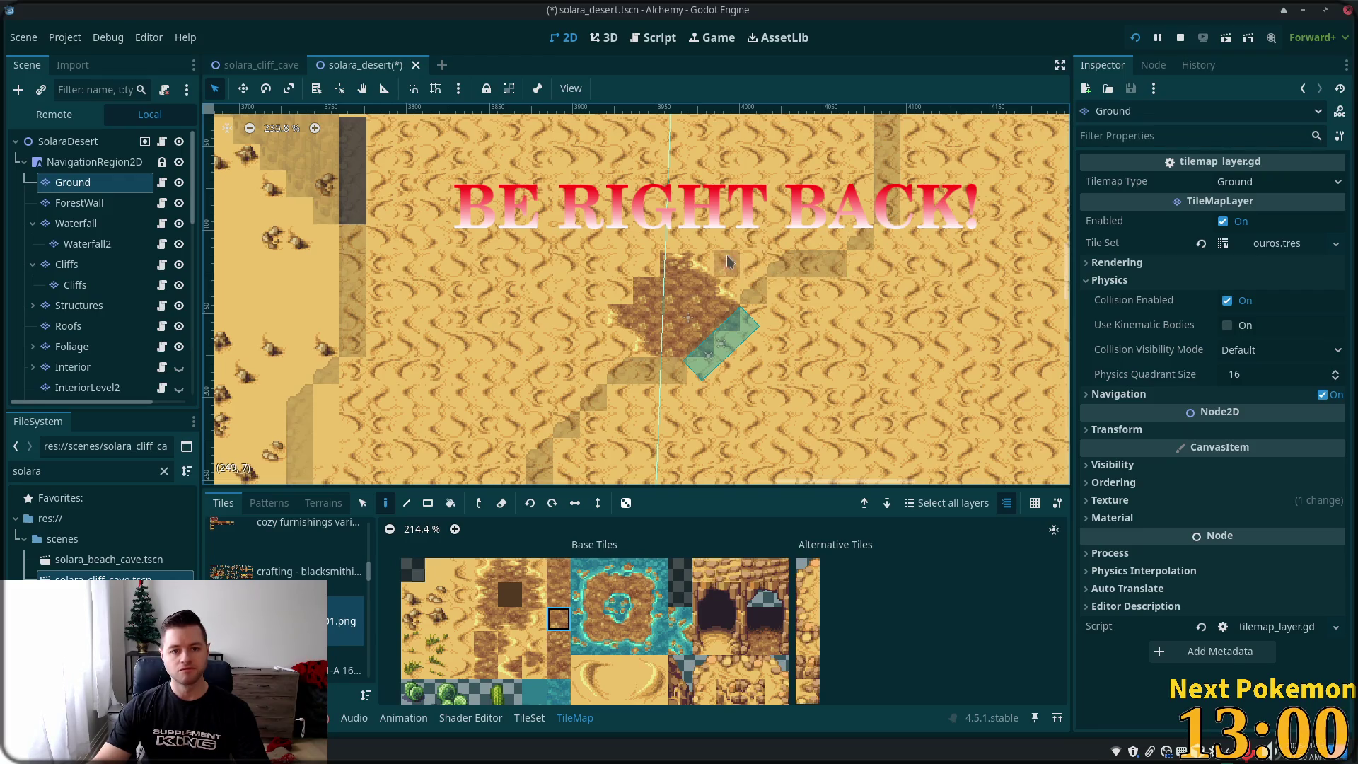
left_click(486, 569)
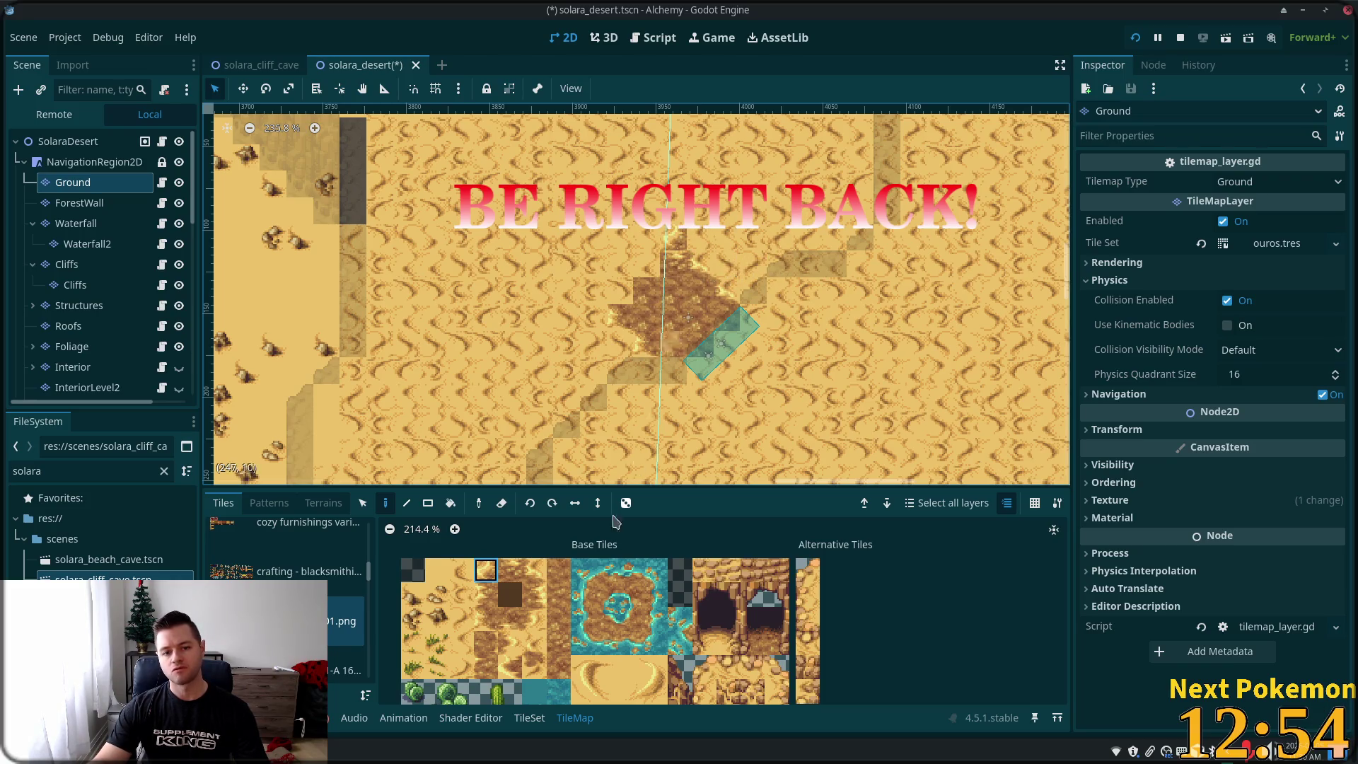
left_click(675, 281, "ctrl")
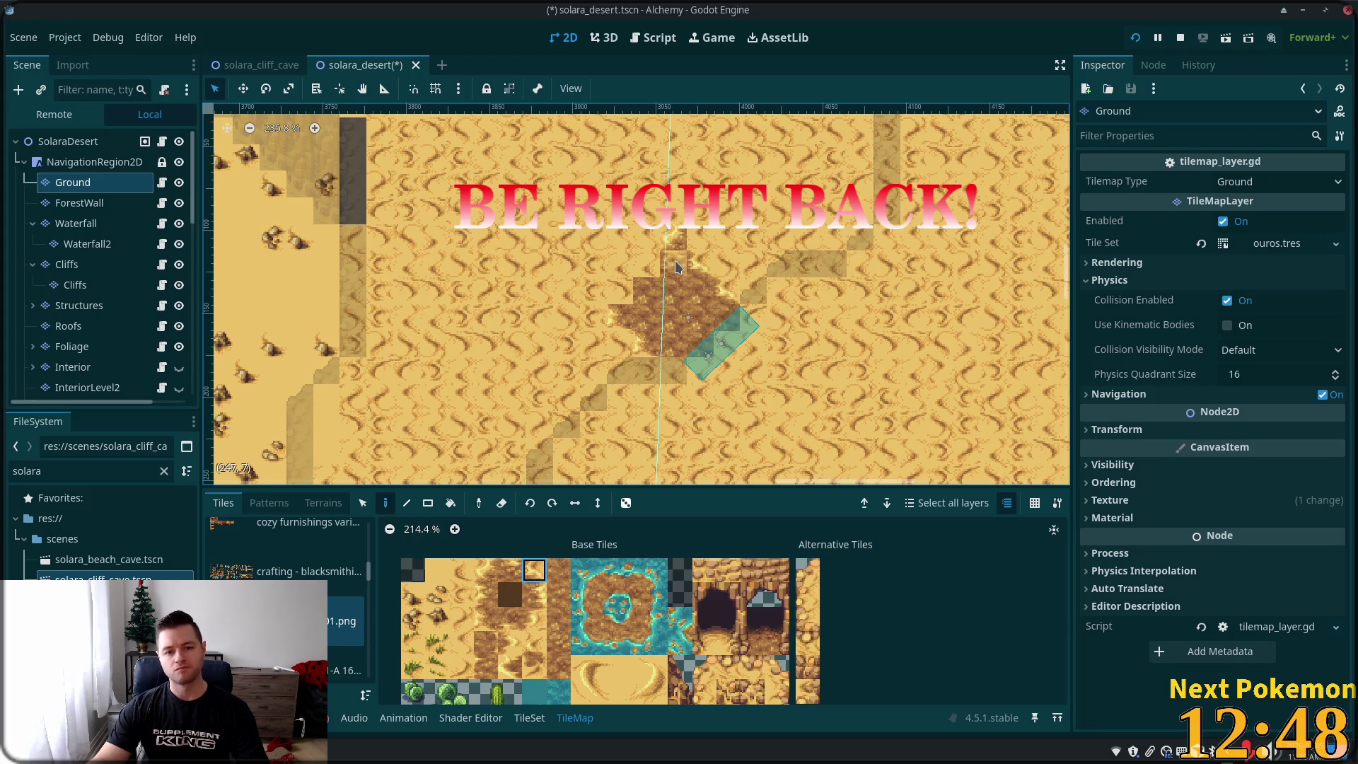
left_click(509, 571)
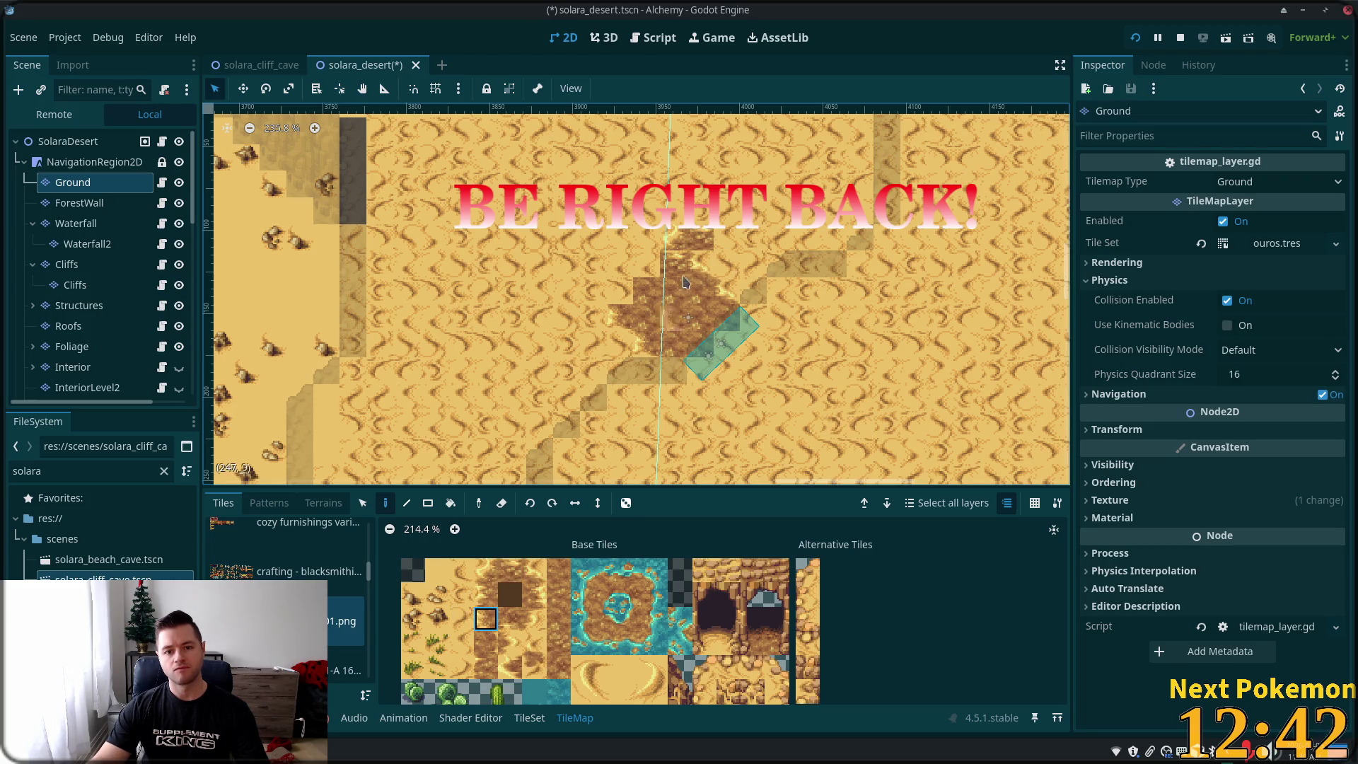
left_click(492, 578)
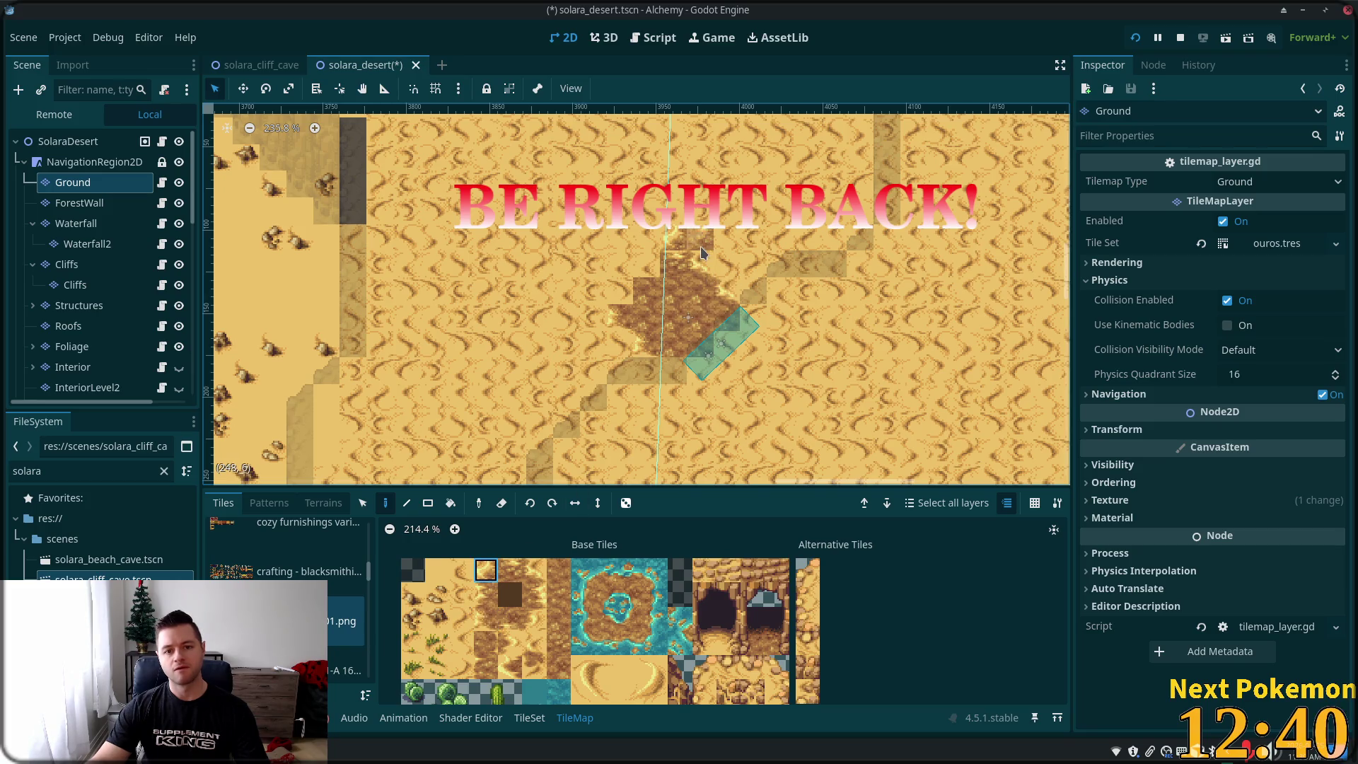
left_click(464, 575)
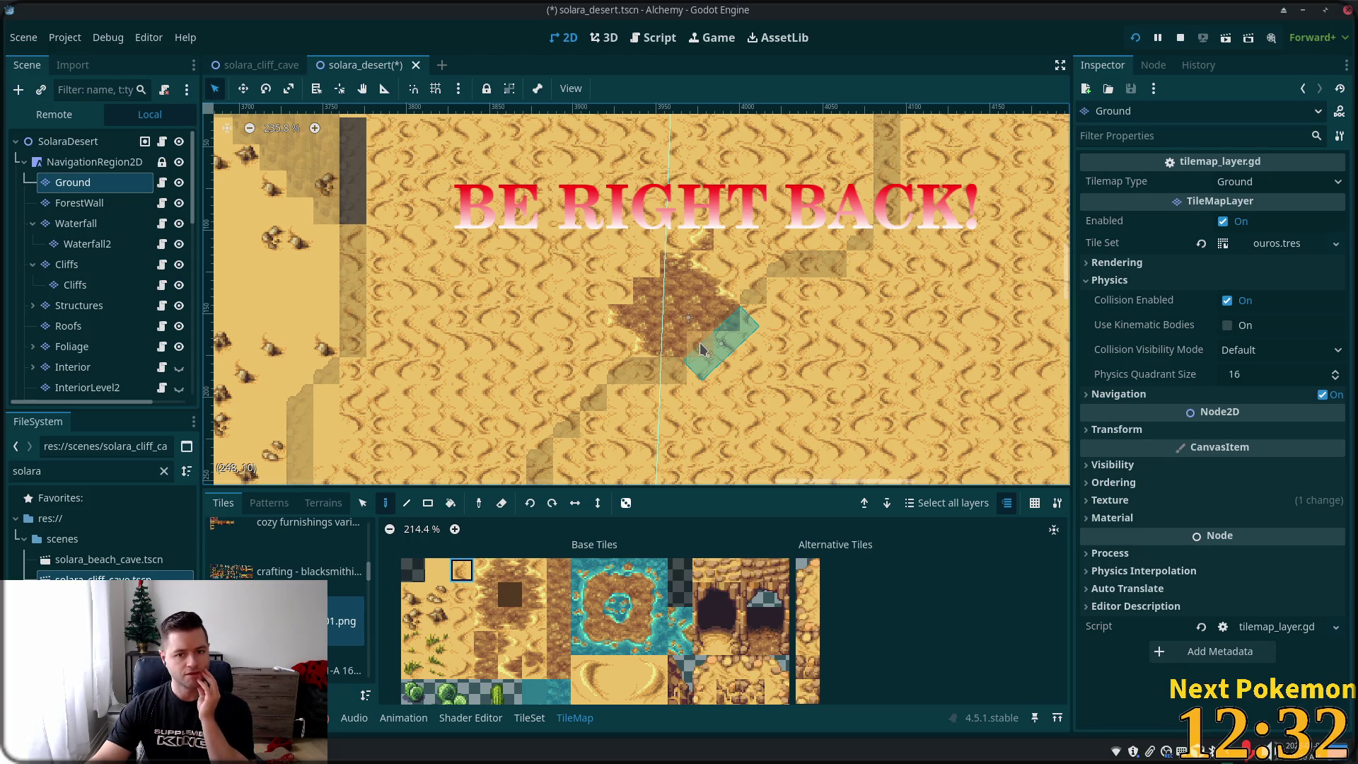
- Blend the dirt patch's edges into the sand with dirt edge tiles, shaping it into a diamond
left_click(700, 290)
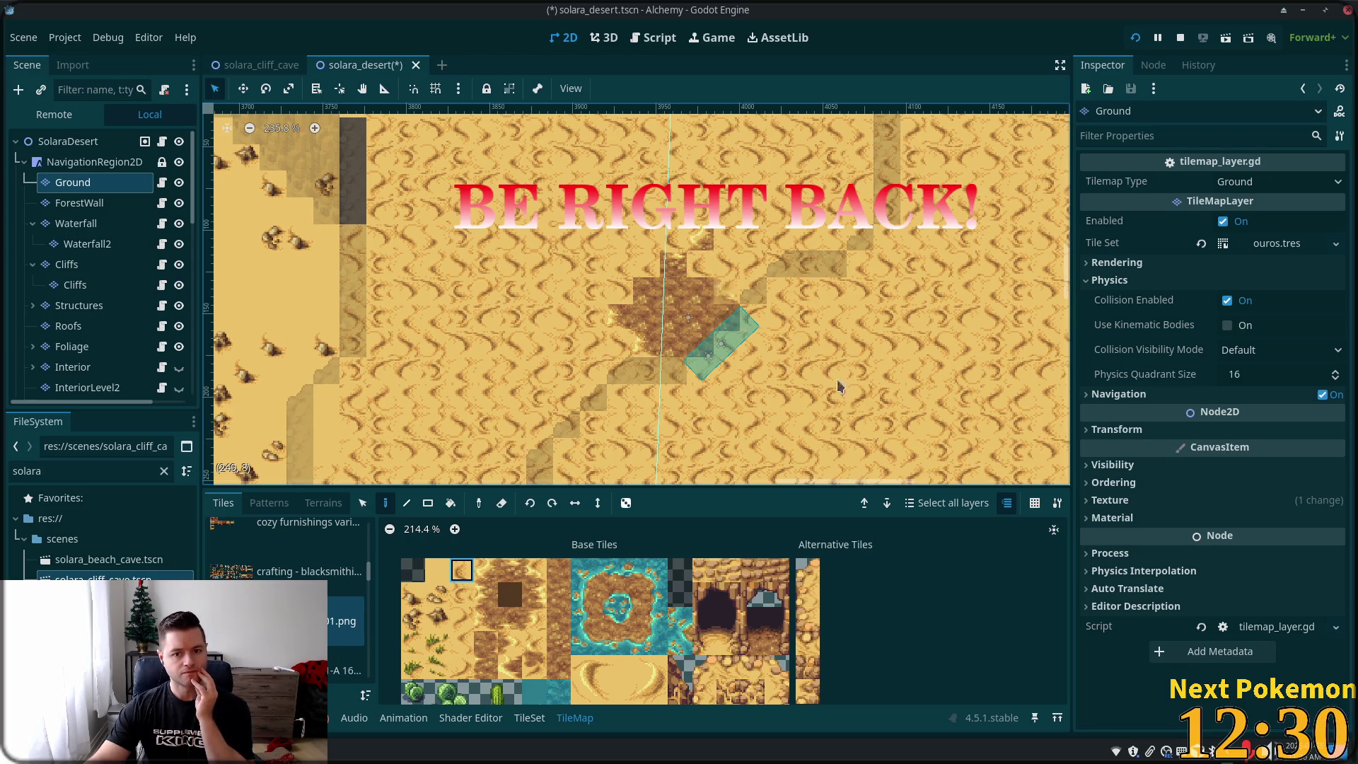
left_click(489, 573)
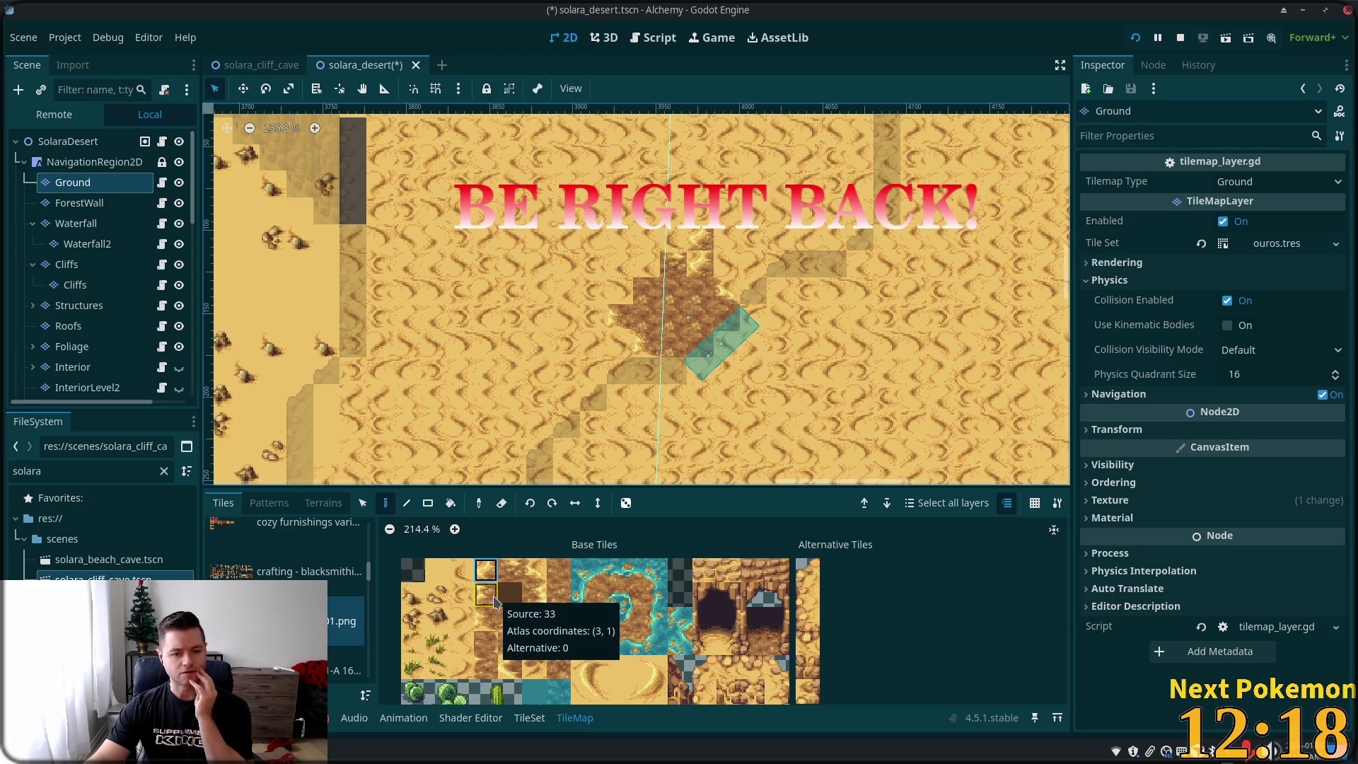
left_click(534, 593)
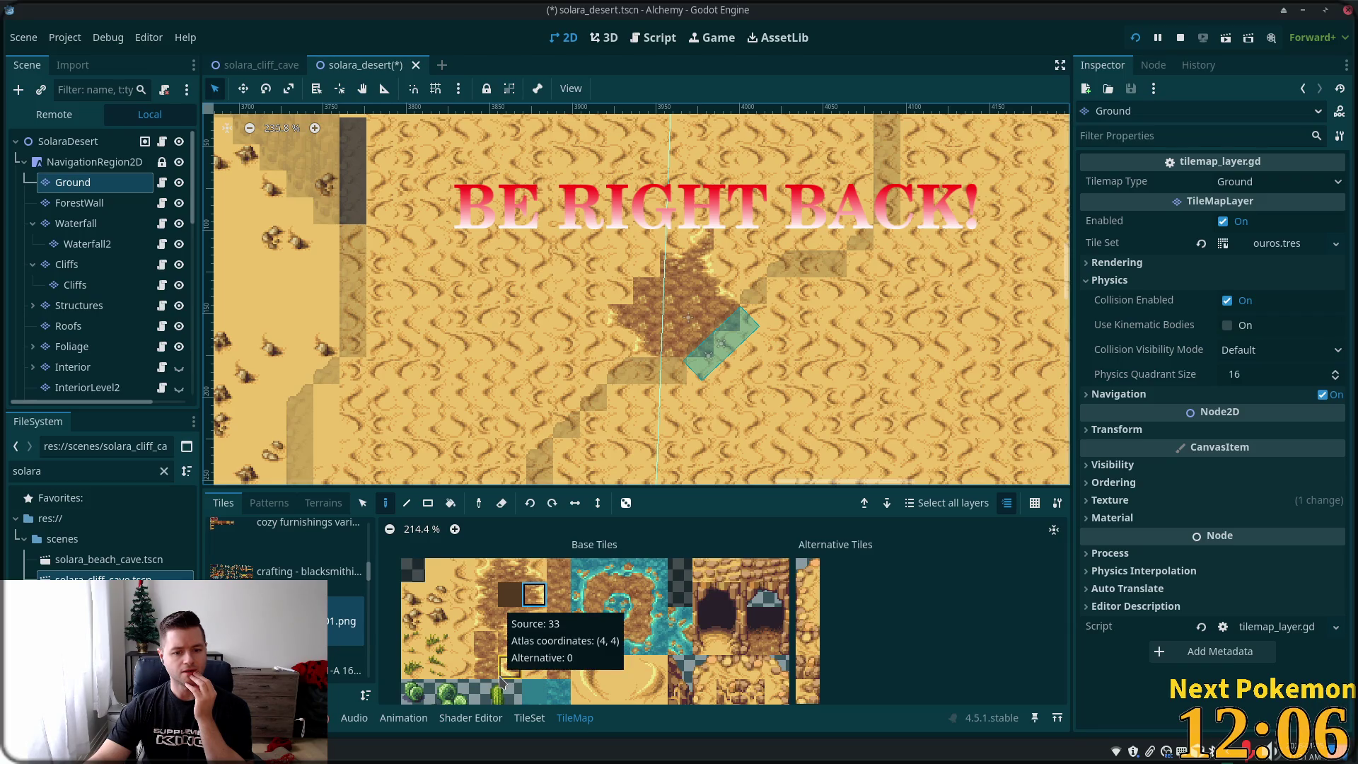
left_click(534, 642)
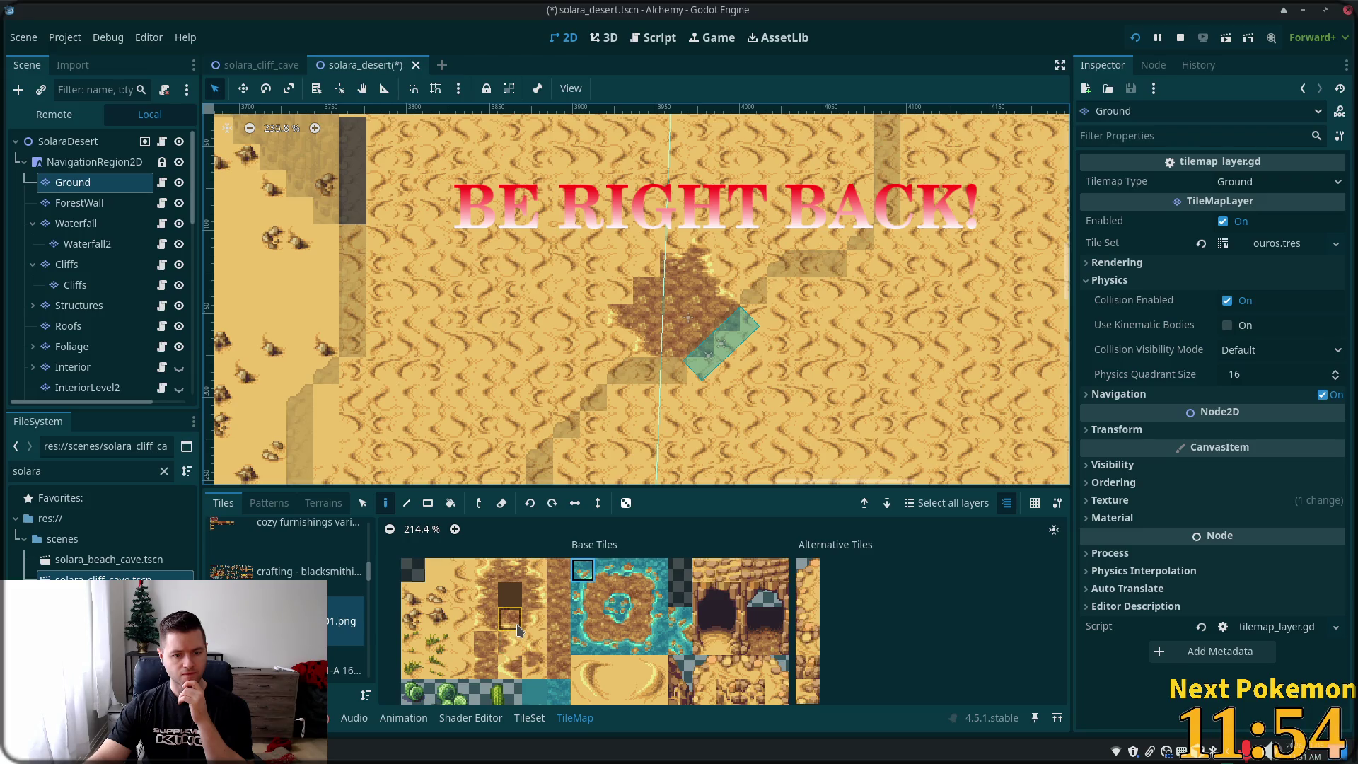
left_click(509, 570)
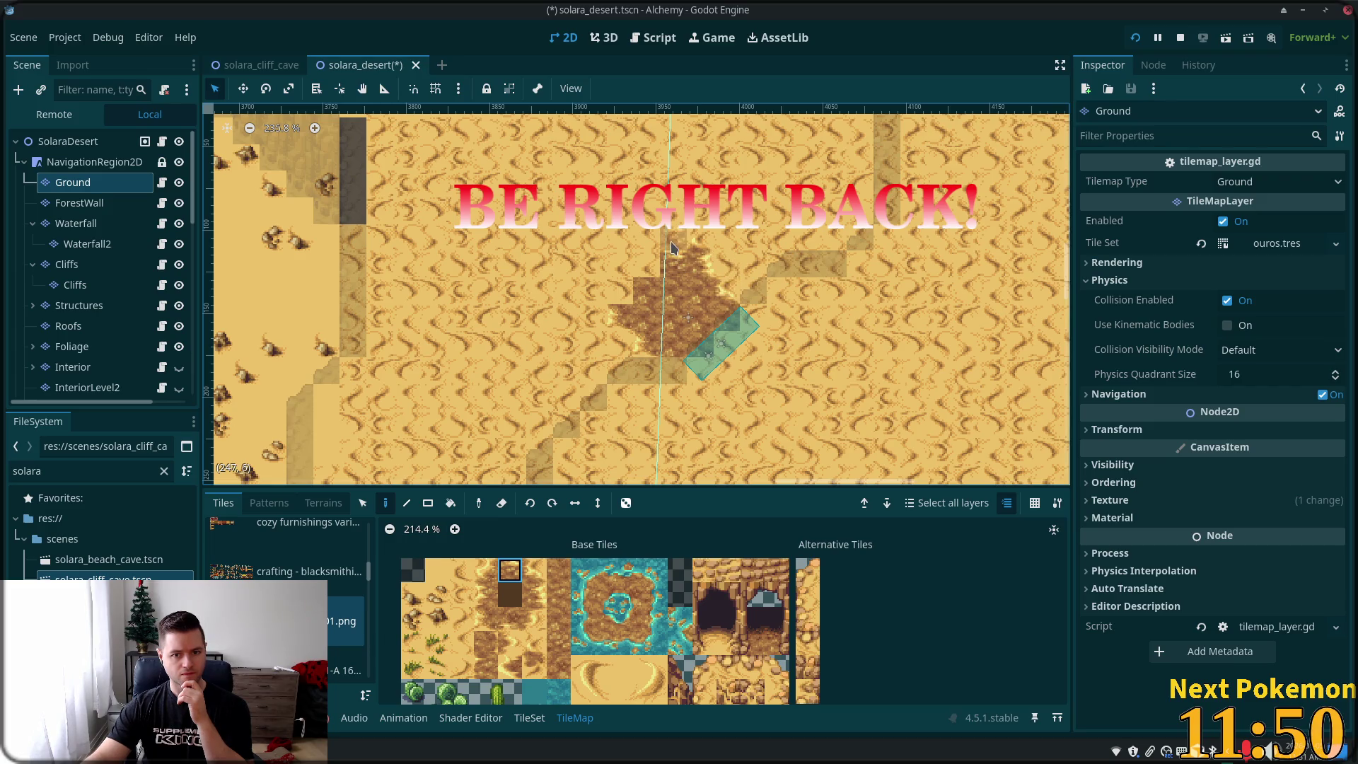
left_click(536, 568)
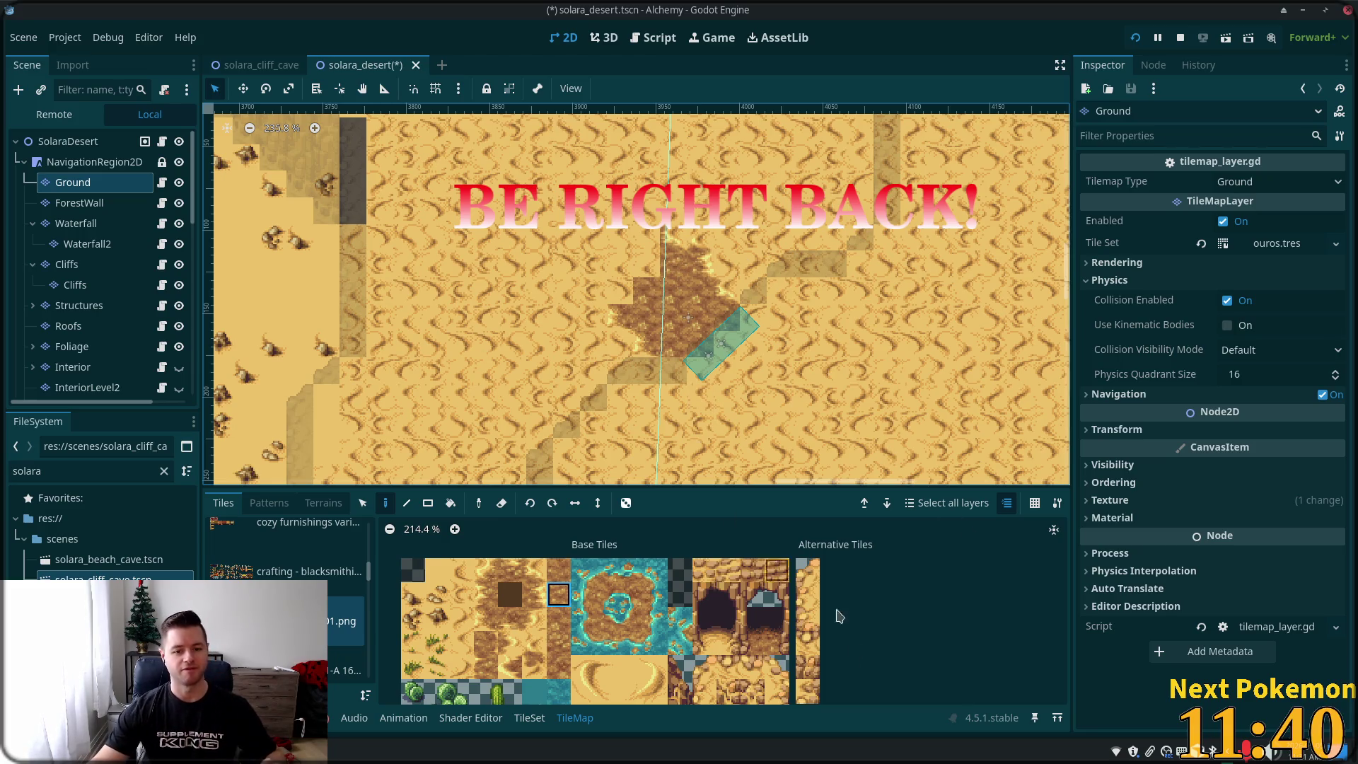
left_click(631, 279)
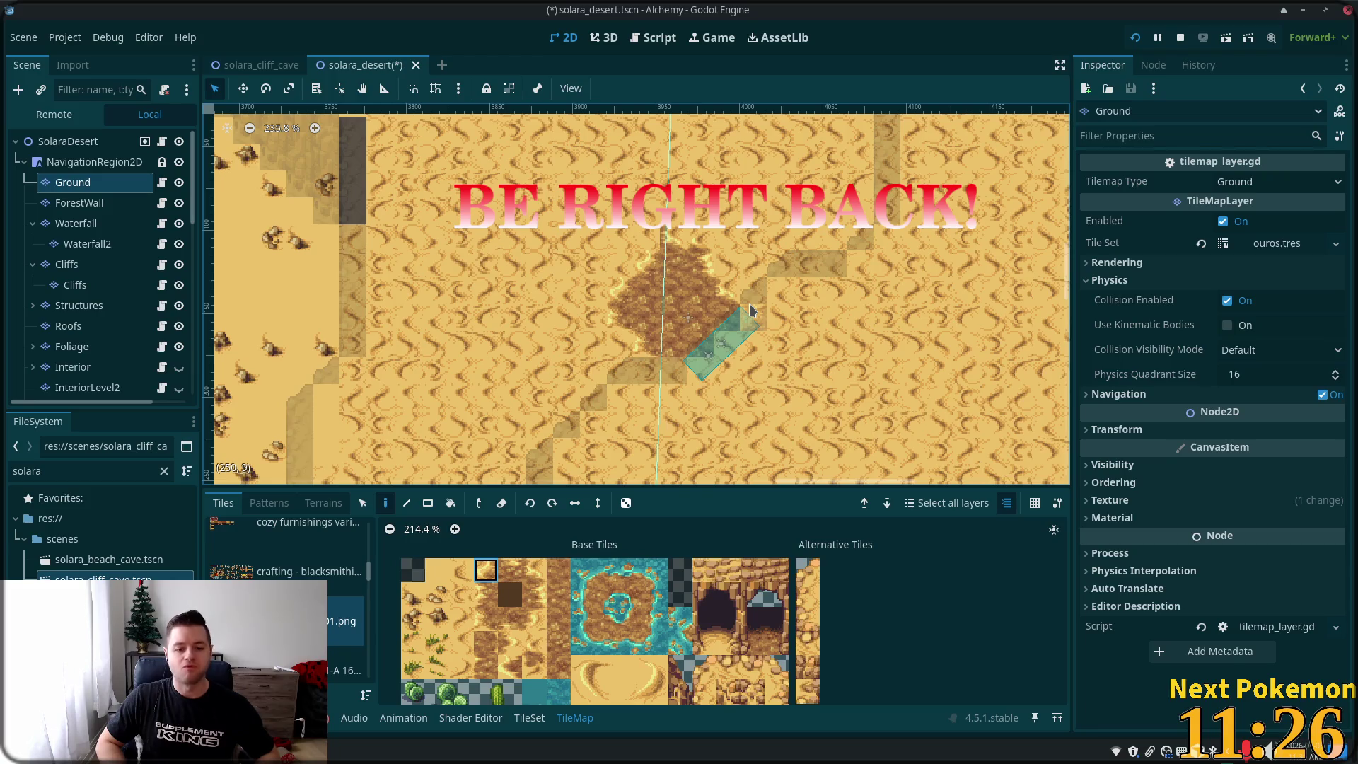
left_click(88, 346)
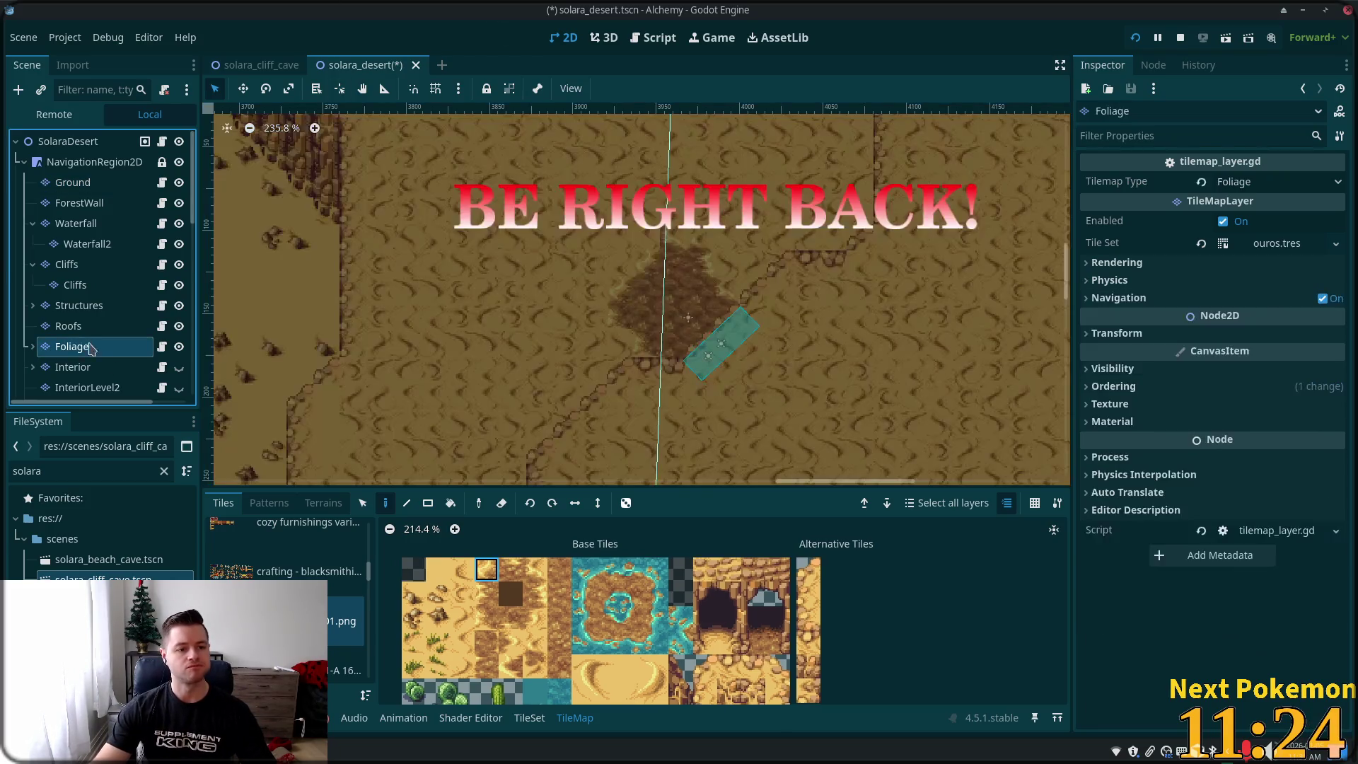
- Try placing a palm tree on the dirt patch on Foliage, then undo it
scroll(498, 635, "down", 2)
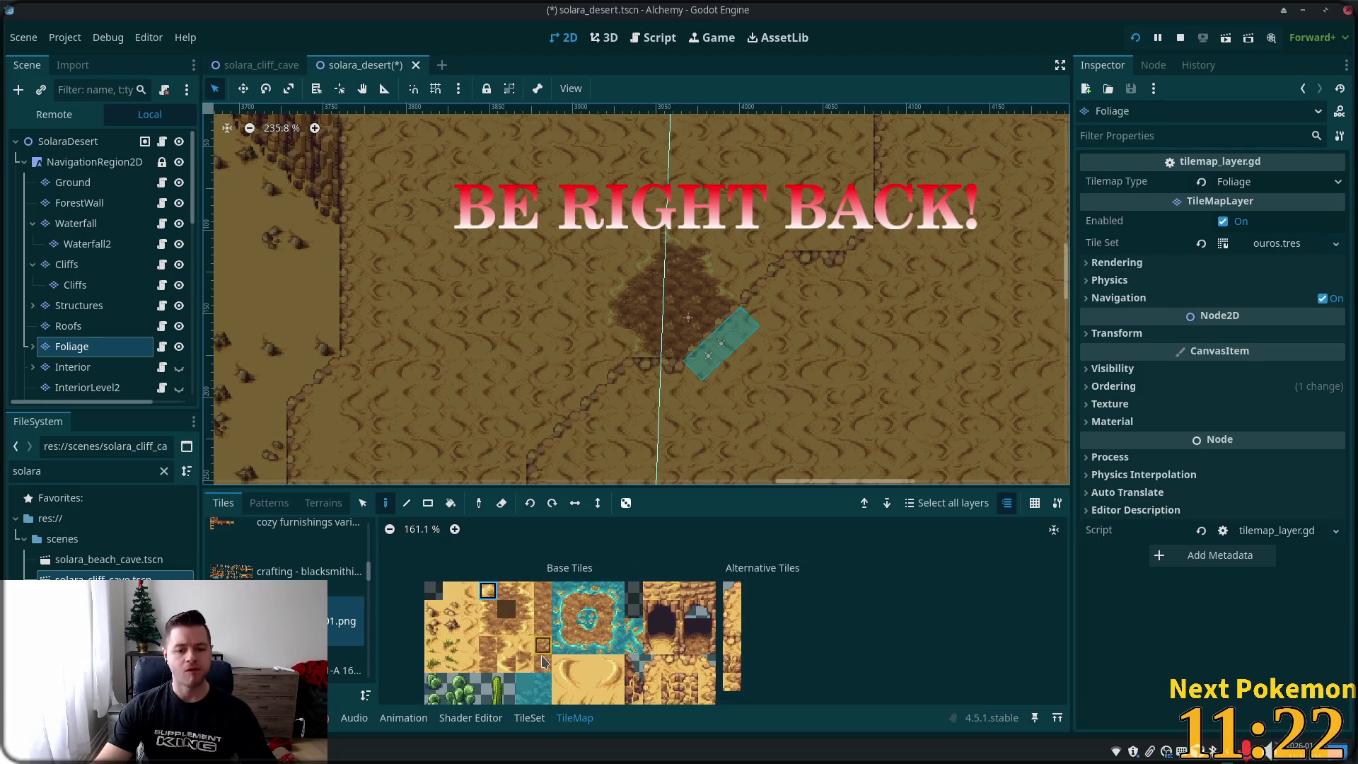
scroll(467, 619, "down", 3)
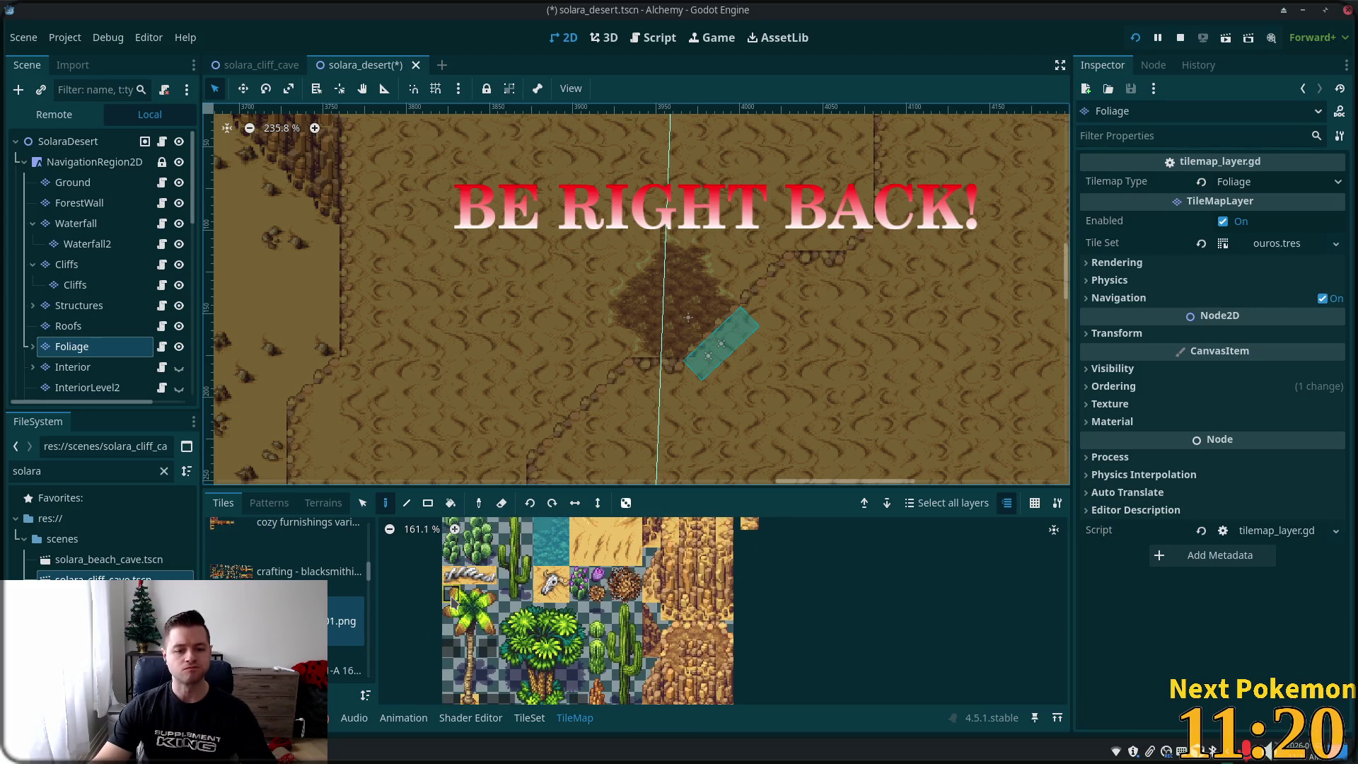
left_click_drag(488, 697, 450, 593)
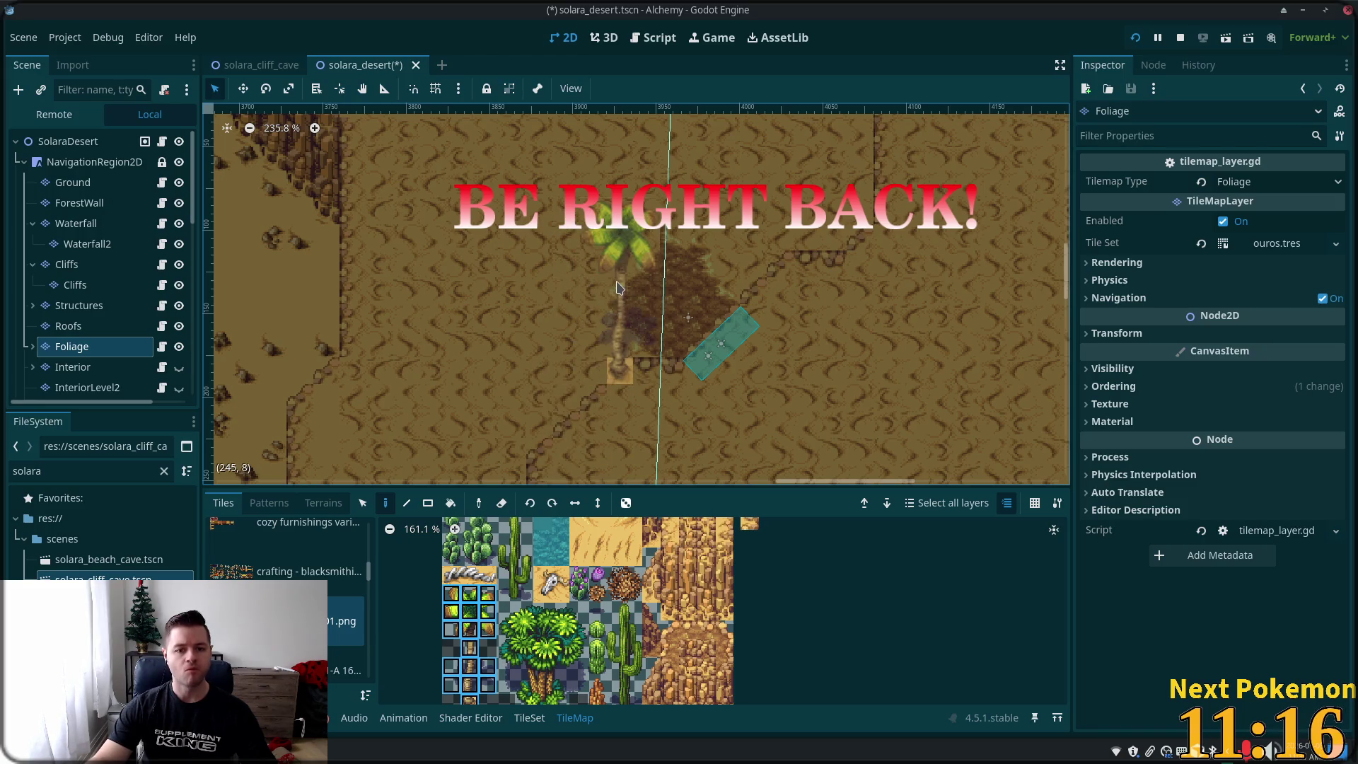
left_click(616, 285)
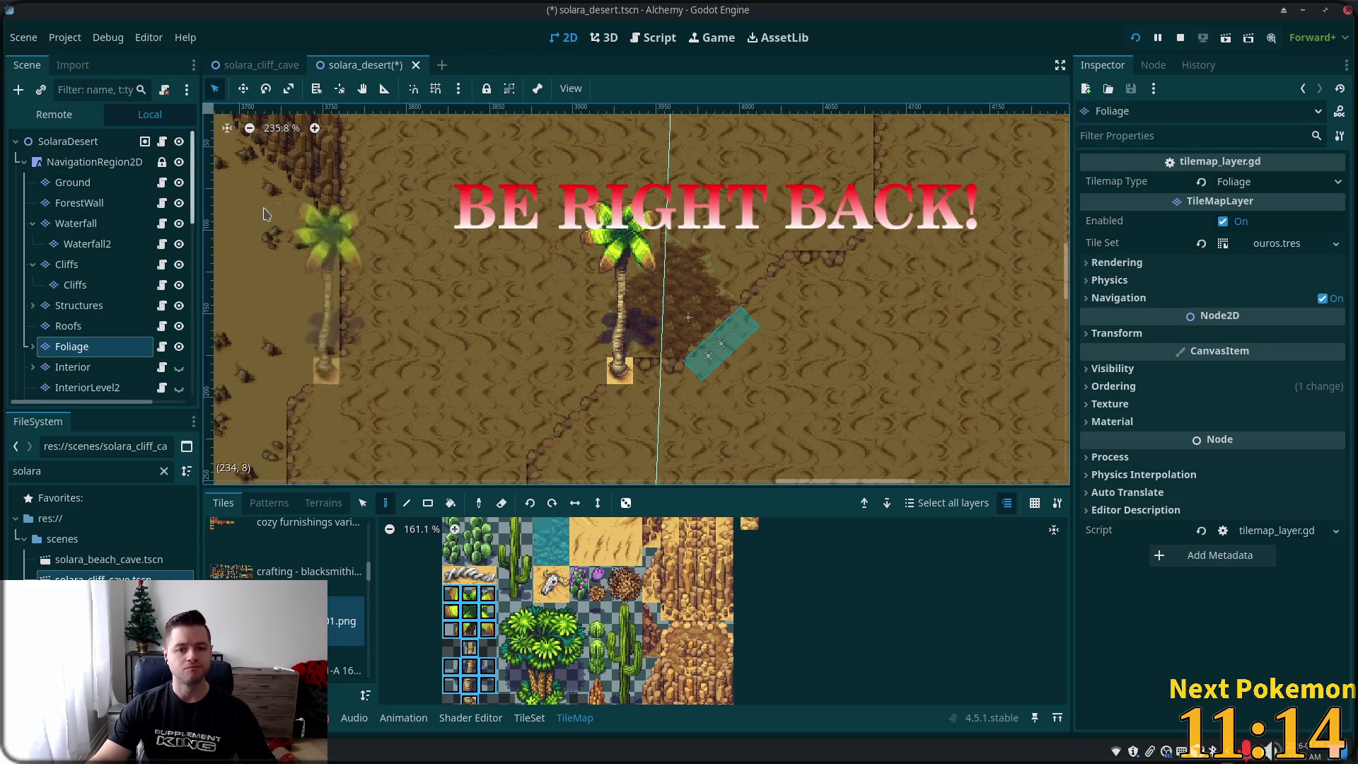
left_click(71, 142)
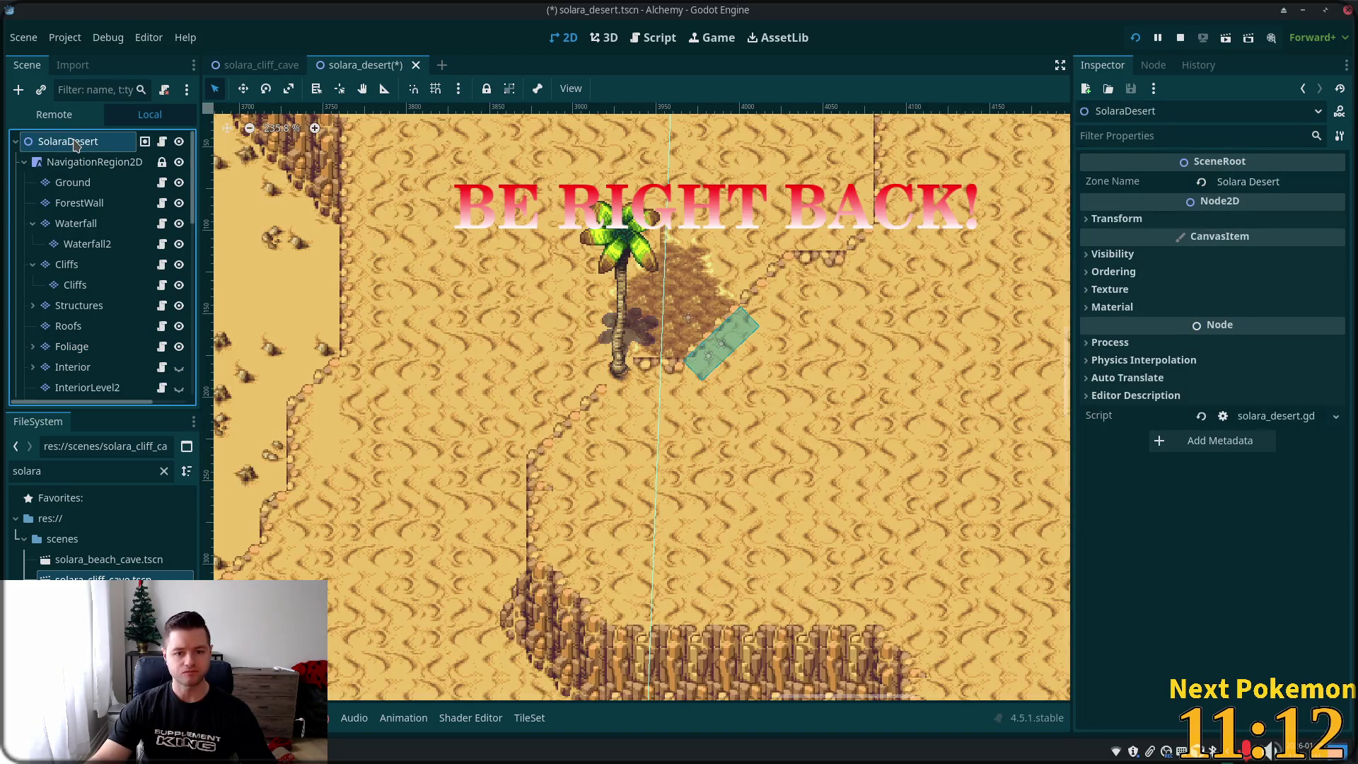
key("ctrl+z")
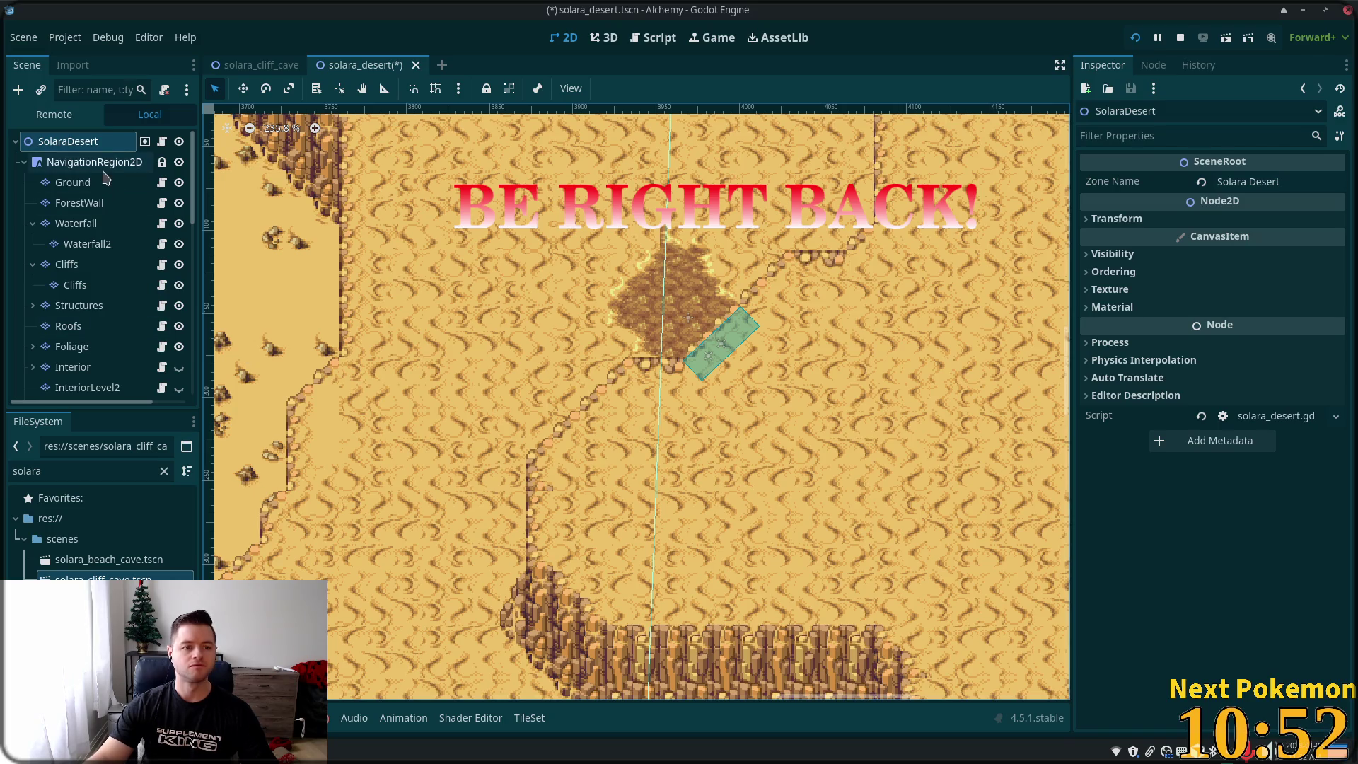
- Place a tall cactus on the dirt patch and a small cactus to its right
left_click(72, 346)
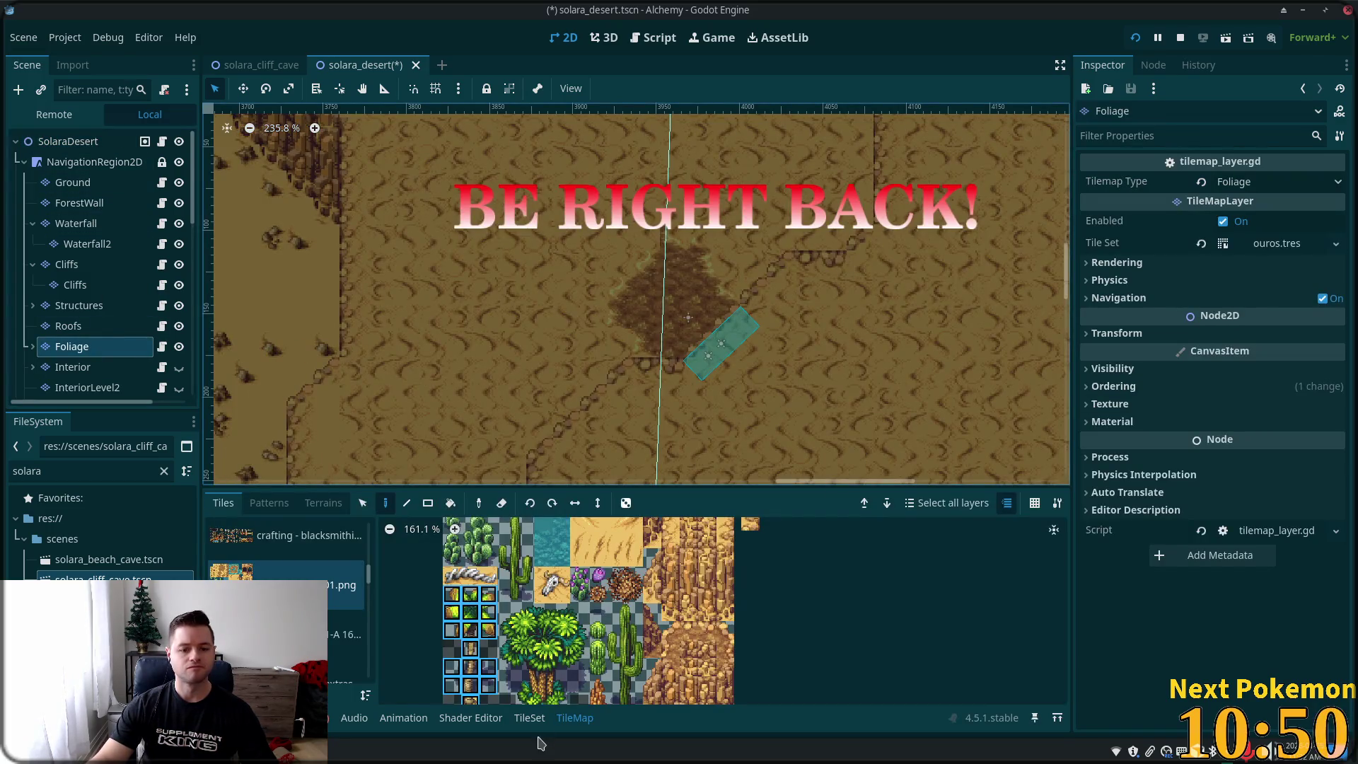
scroll(588, 570, "down", 2)
left_click_drag(589, 566, 611, 657)
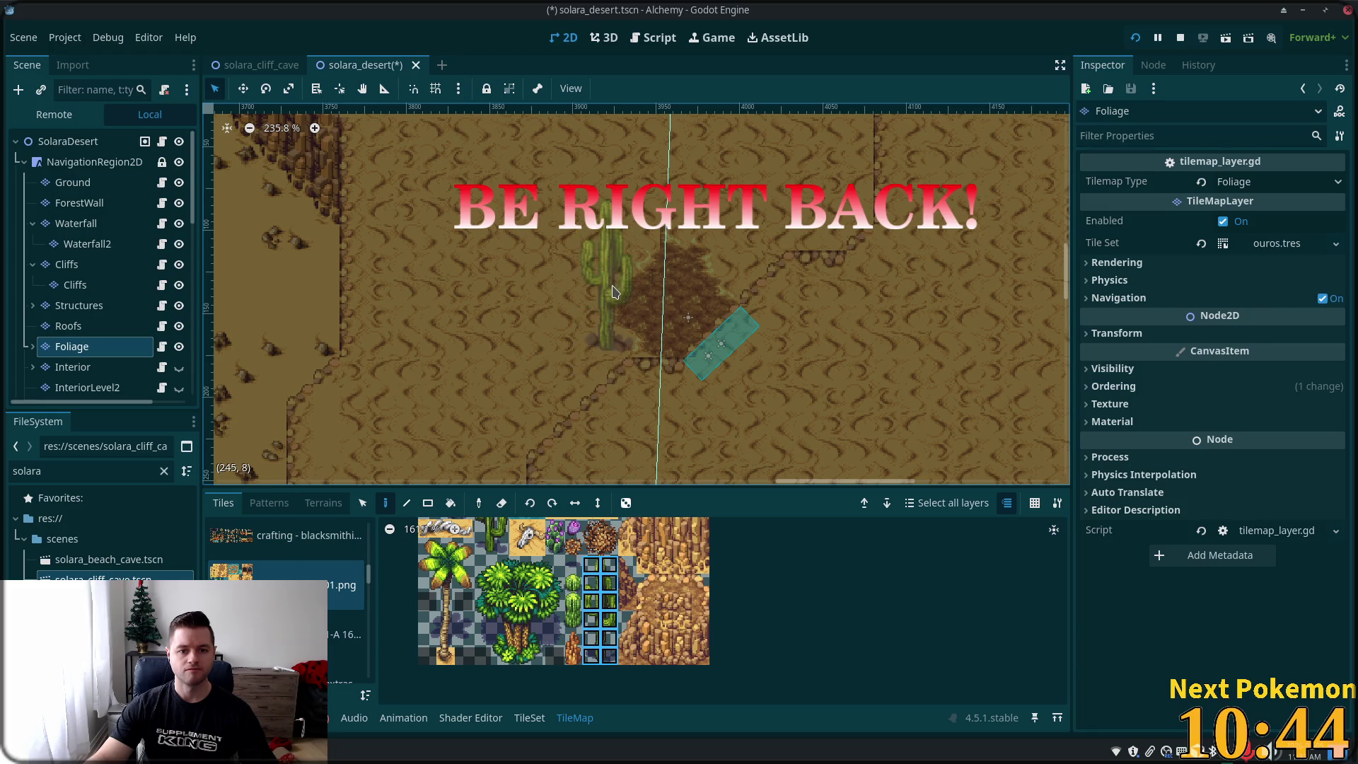
left_click(619, 294)
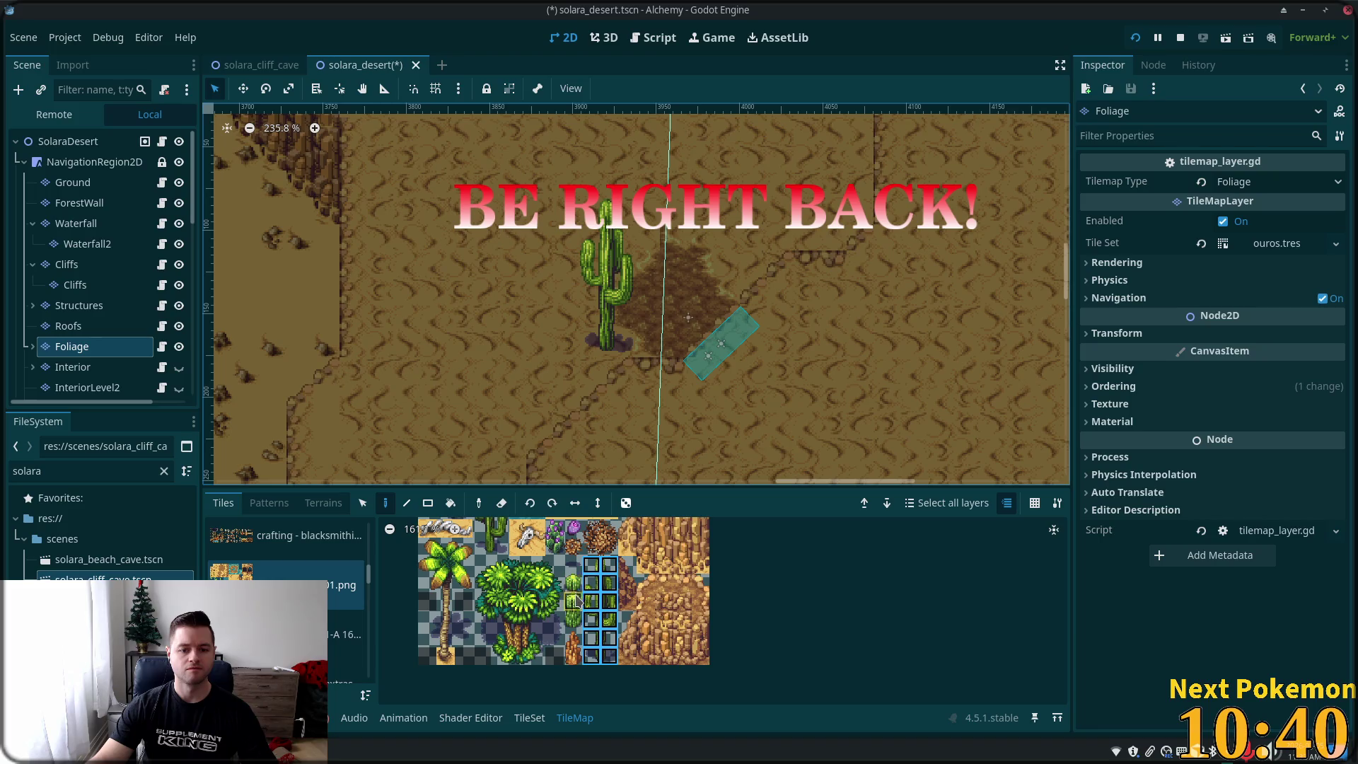
left_click_drag(577, 601, 582, 628)
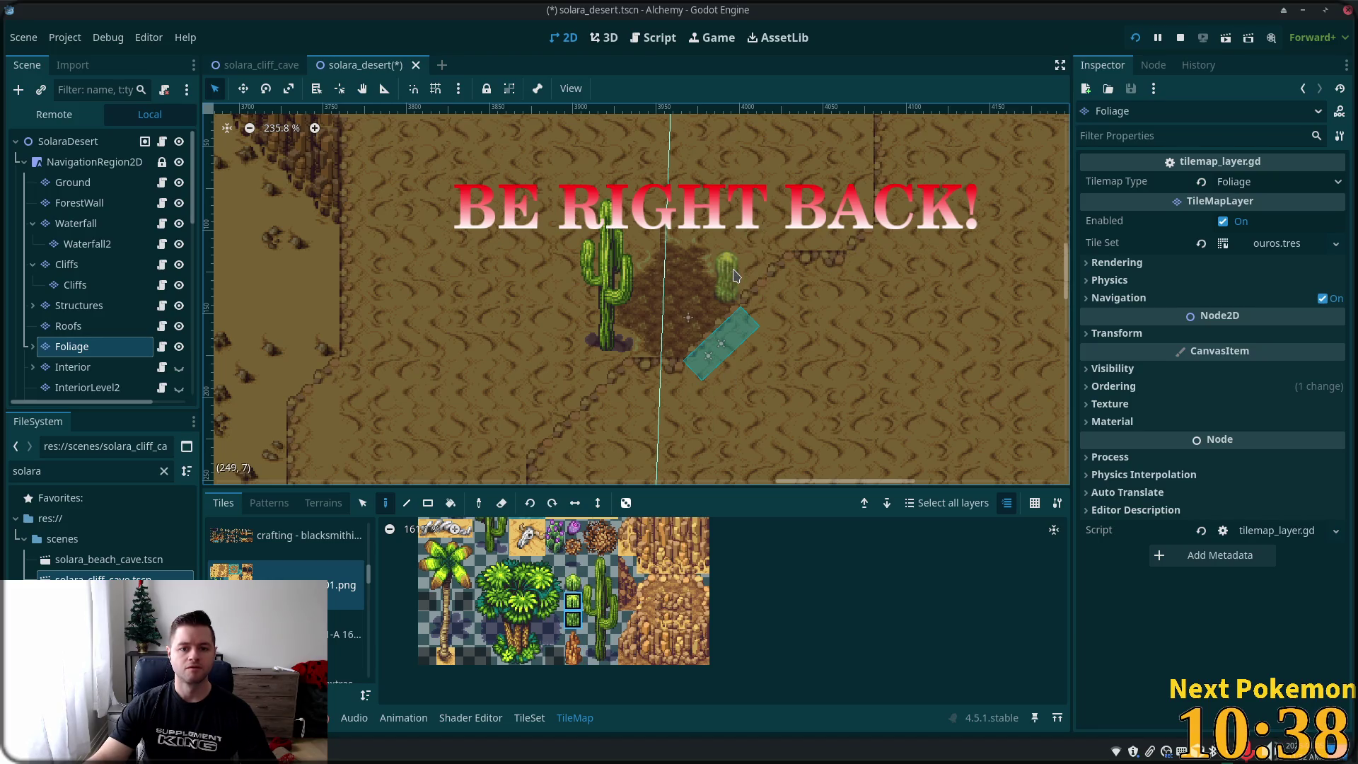
left_click(733, 277)
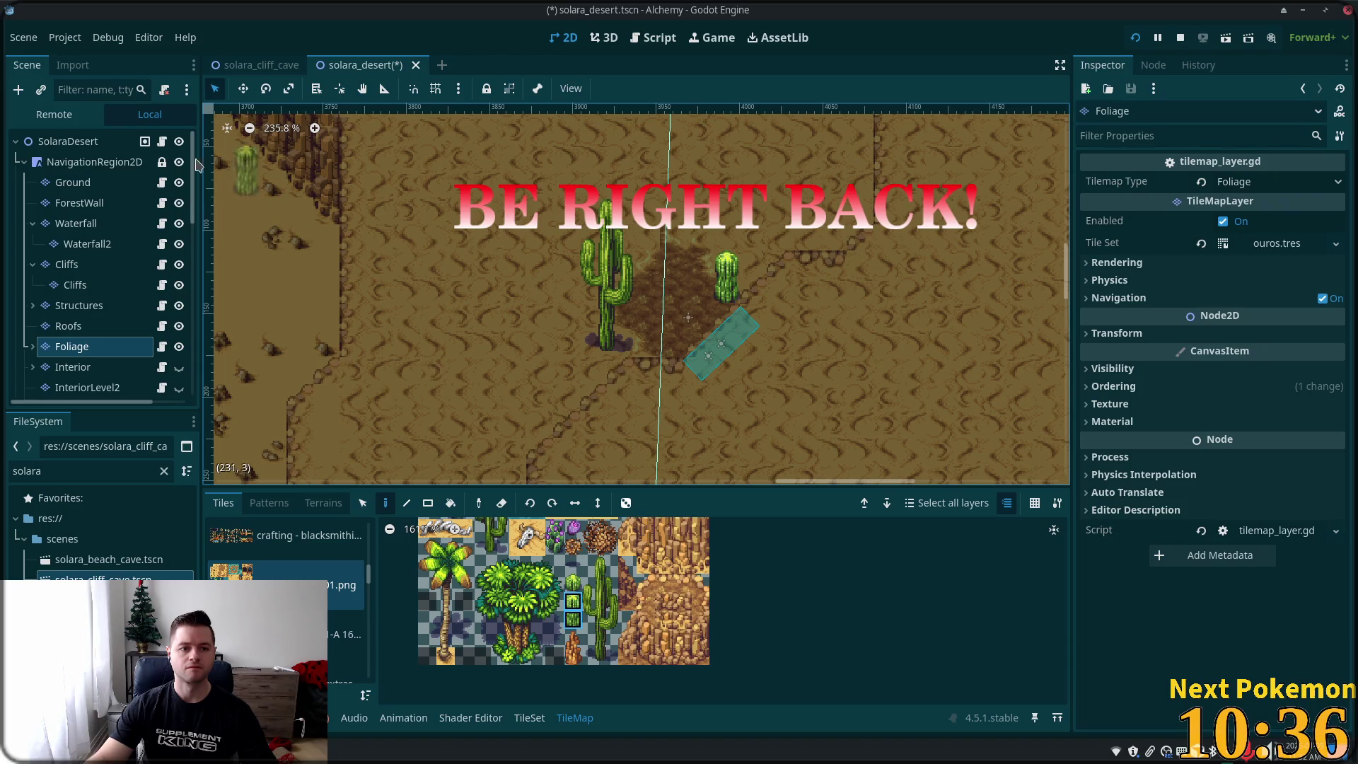
left_click(78, 141)
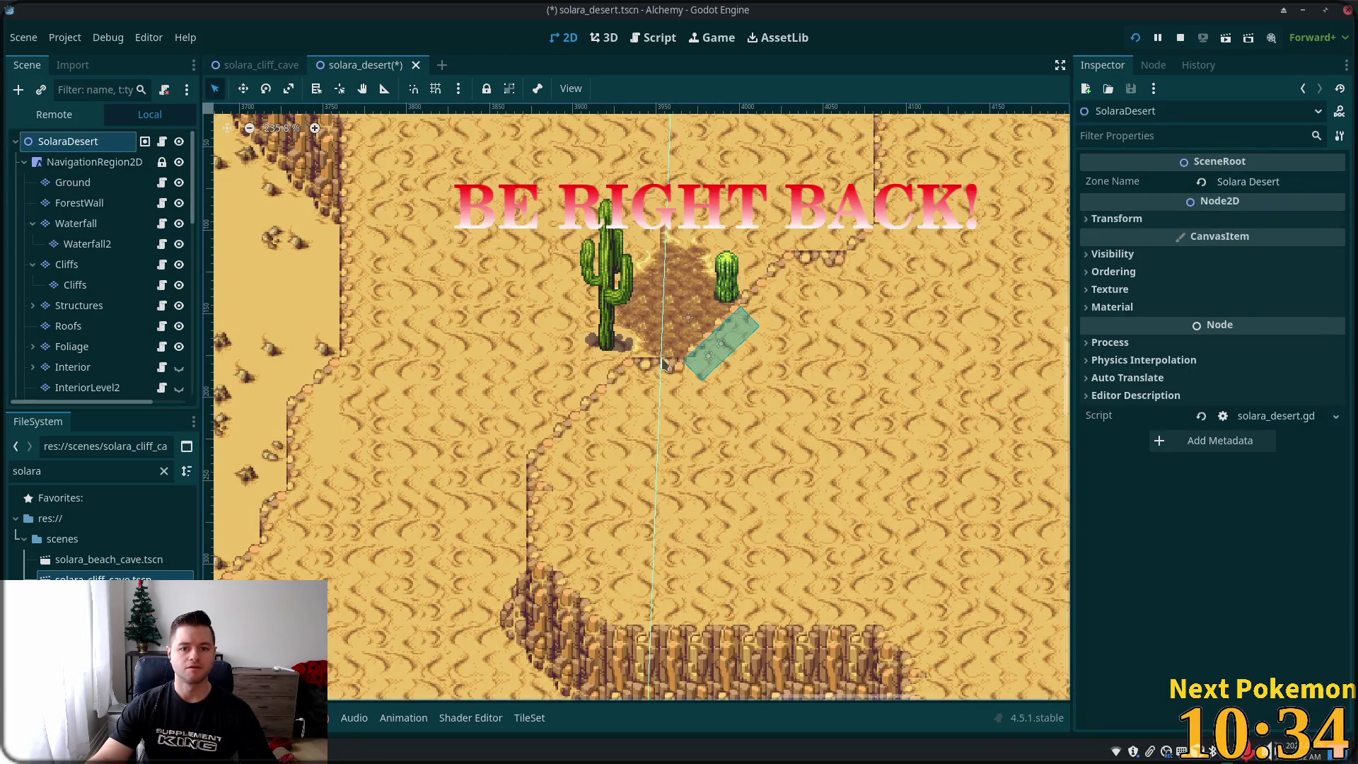
- Reselect the Ground layer, zoom the canvas back out, and save solara_desert with Ctrl+S
scroll(653, 246, "up", 5)
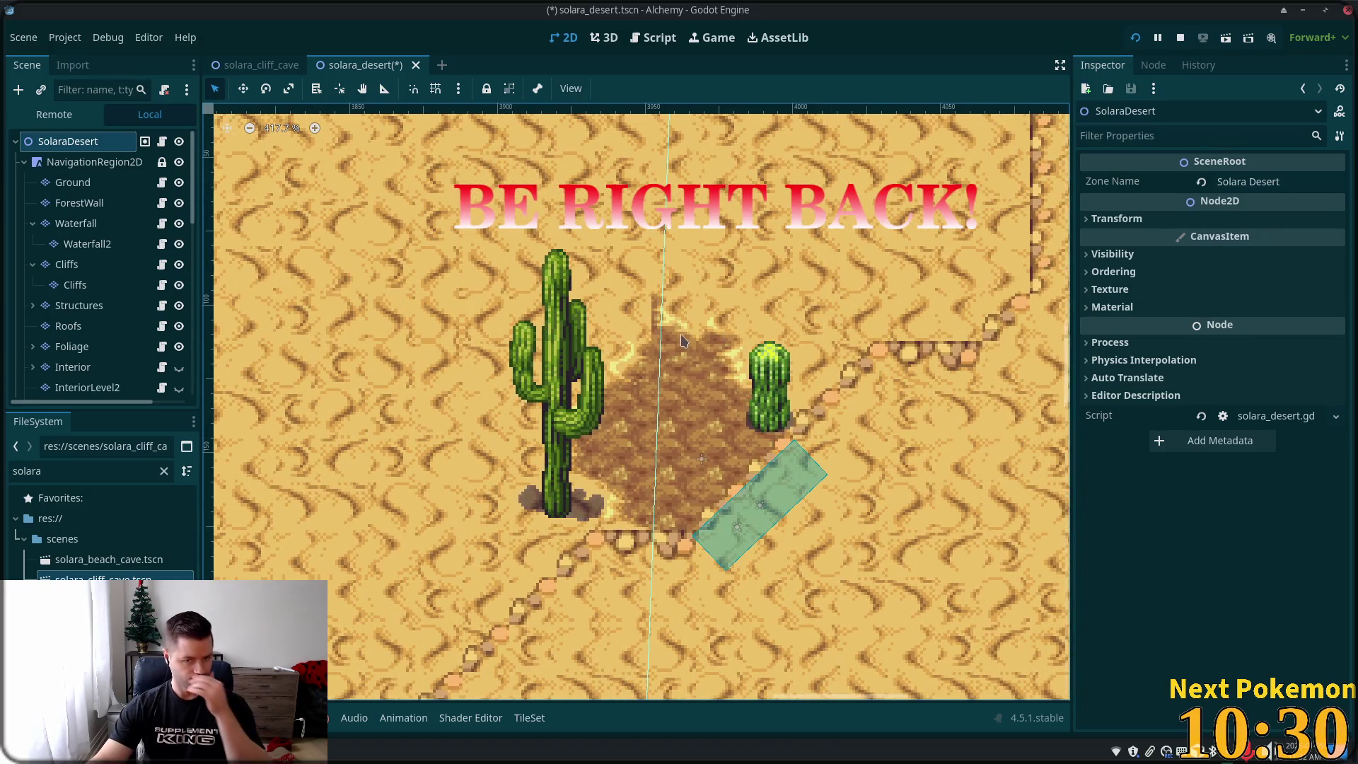
left_click(72, 181)
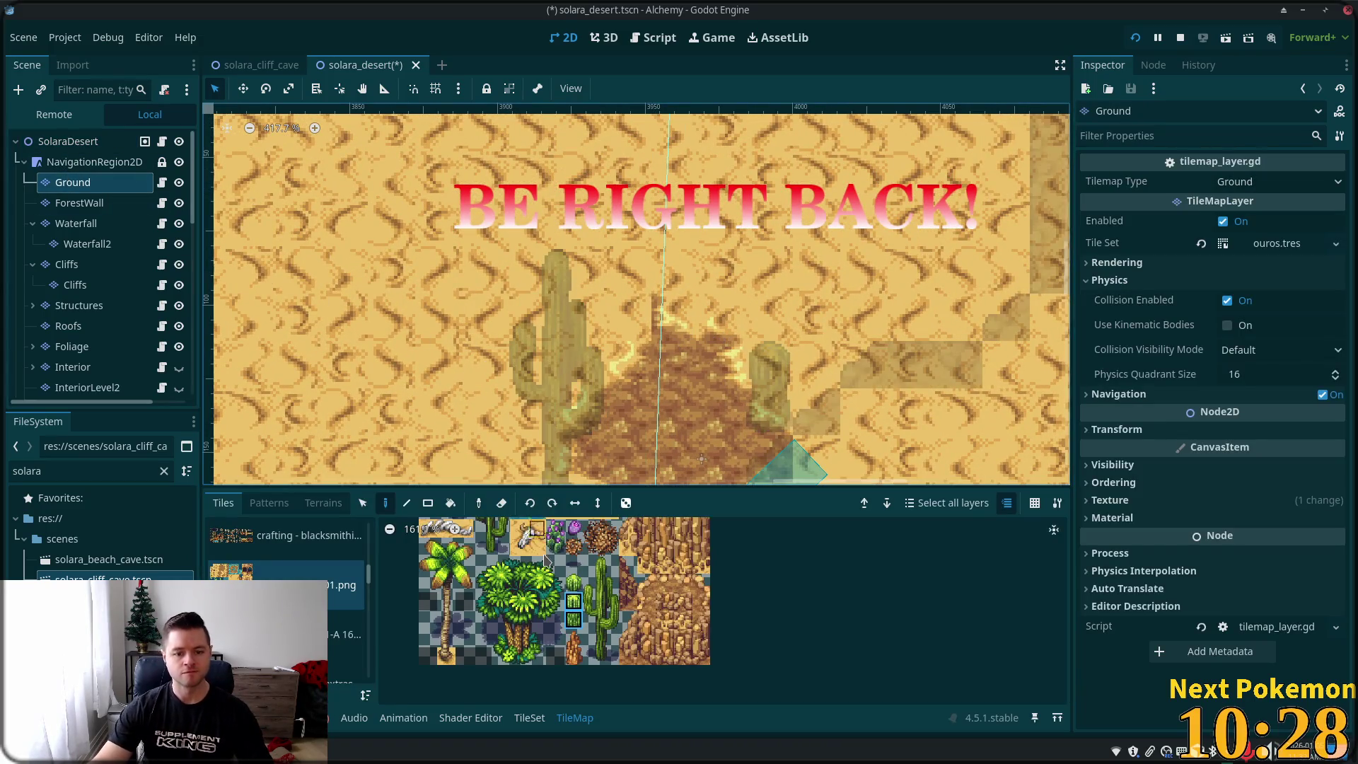
scroll(544, 560, "up", 5)
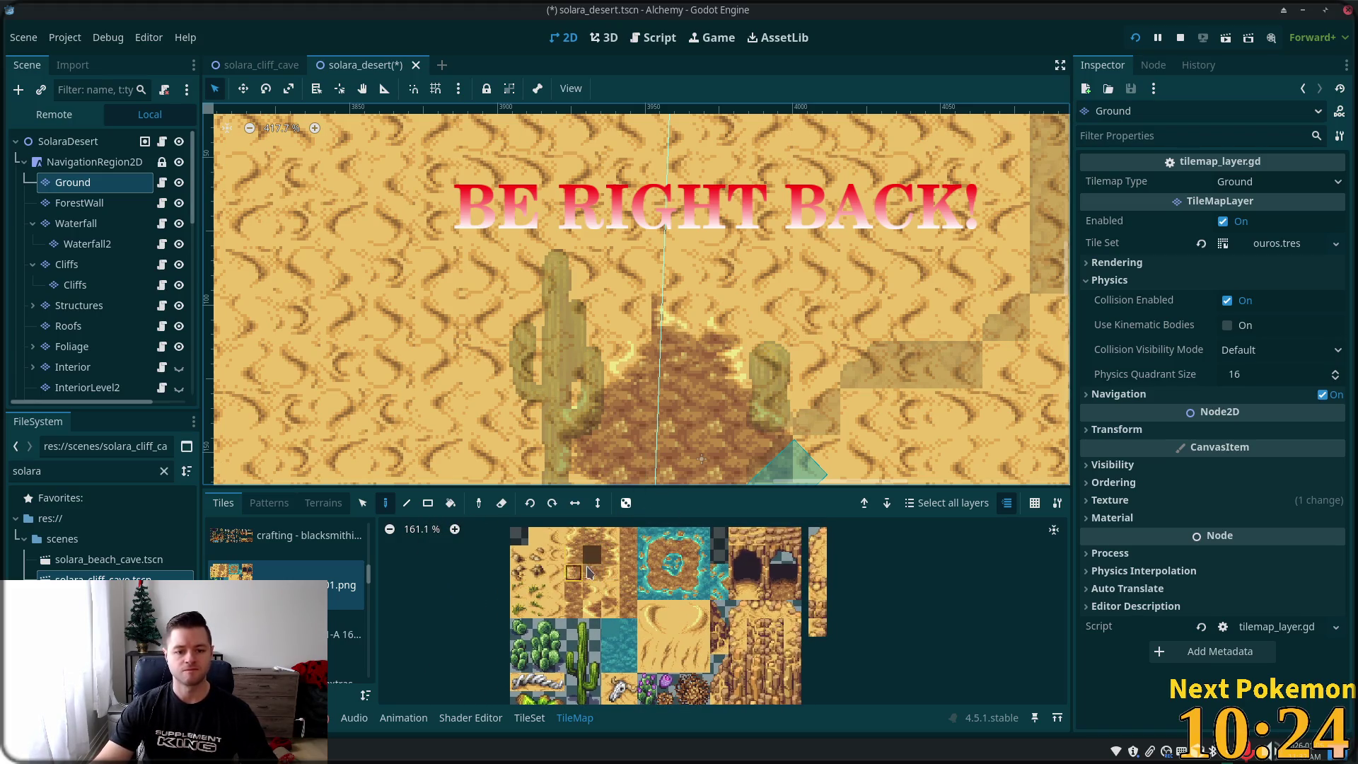
left_click(625, 593)
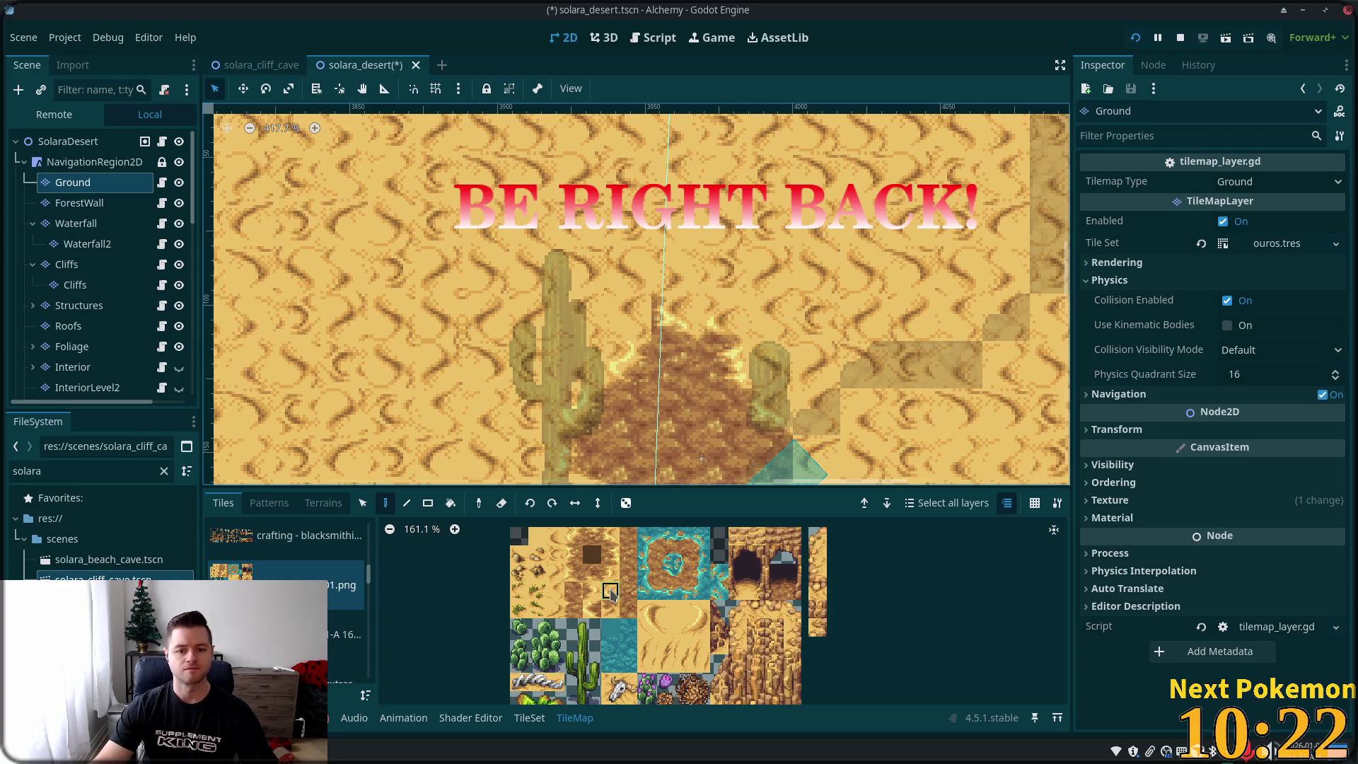
scroll(885, 259, "down", 1)
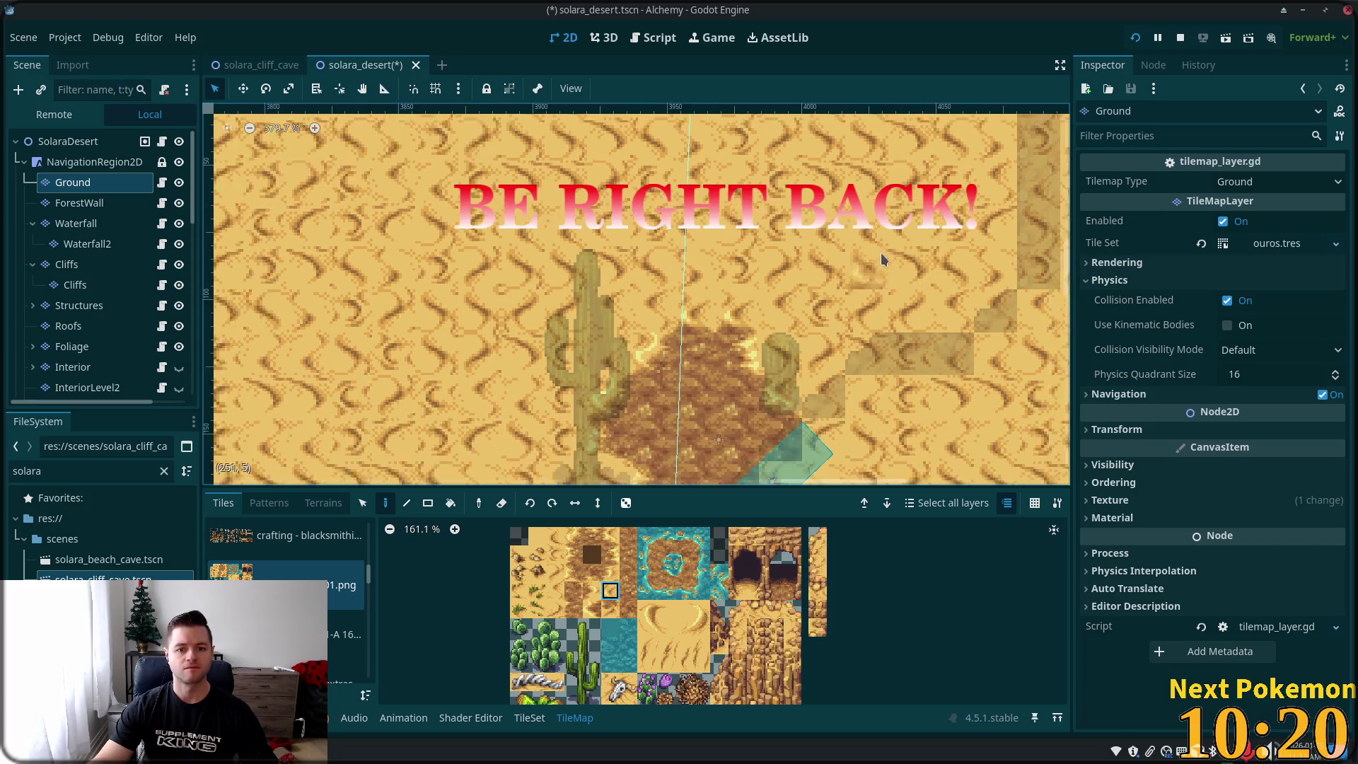
scroll(861, 266, "down", 5)
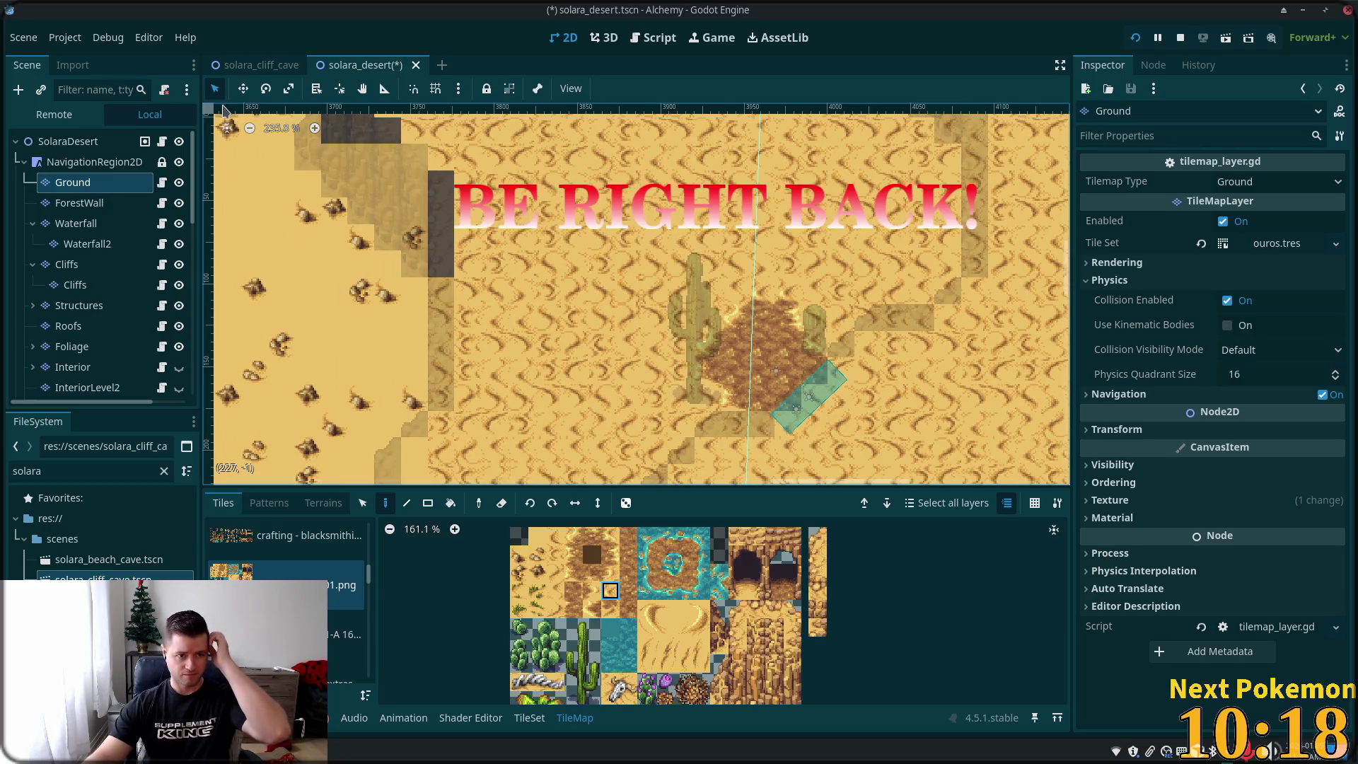
key("ctrl+s")
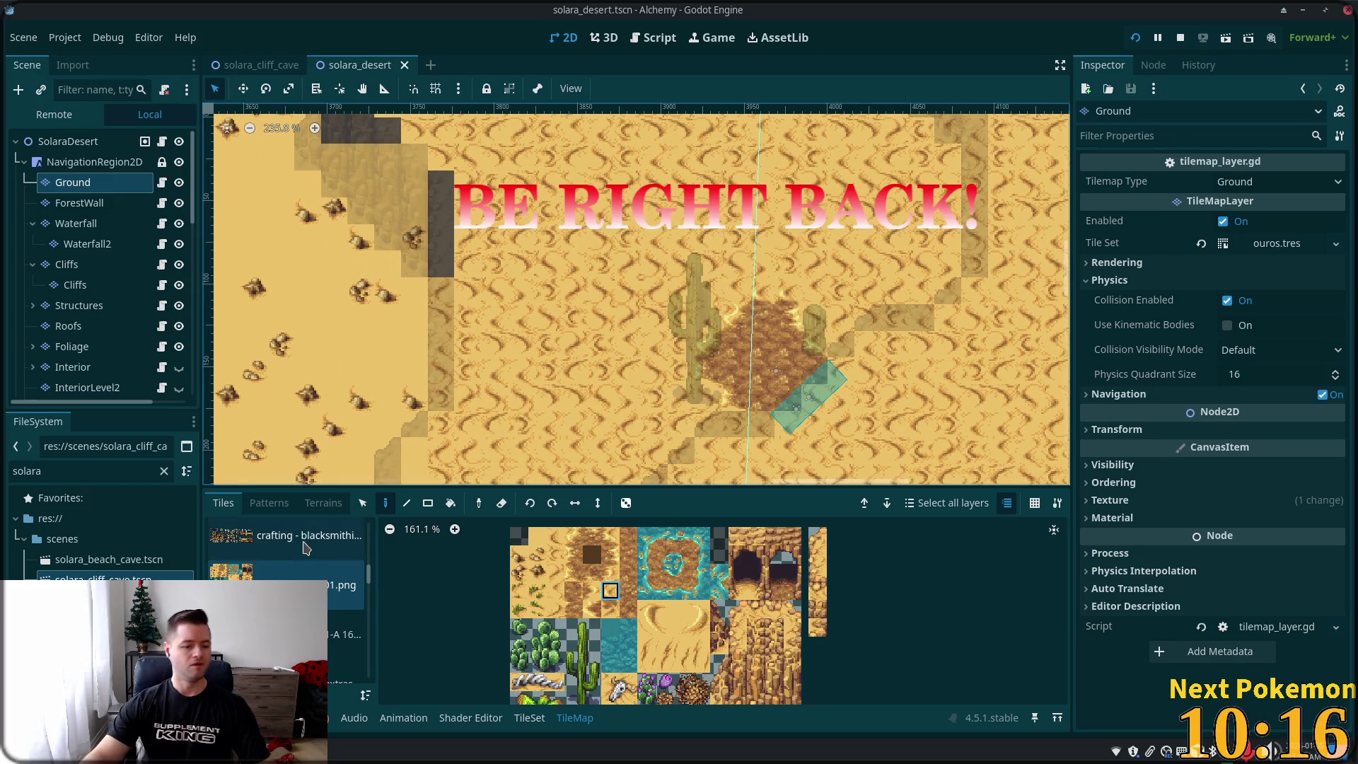
- Walk the character around the desert, past the cactus and onto the dirt patch
left_click(365, 695)
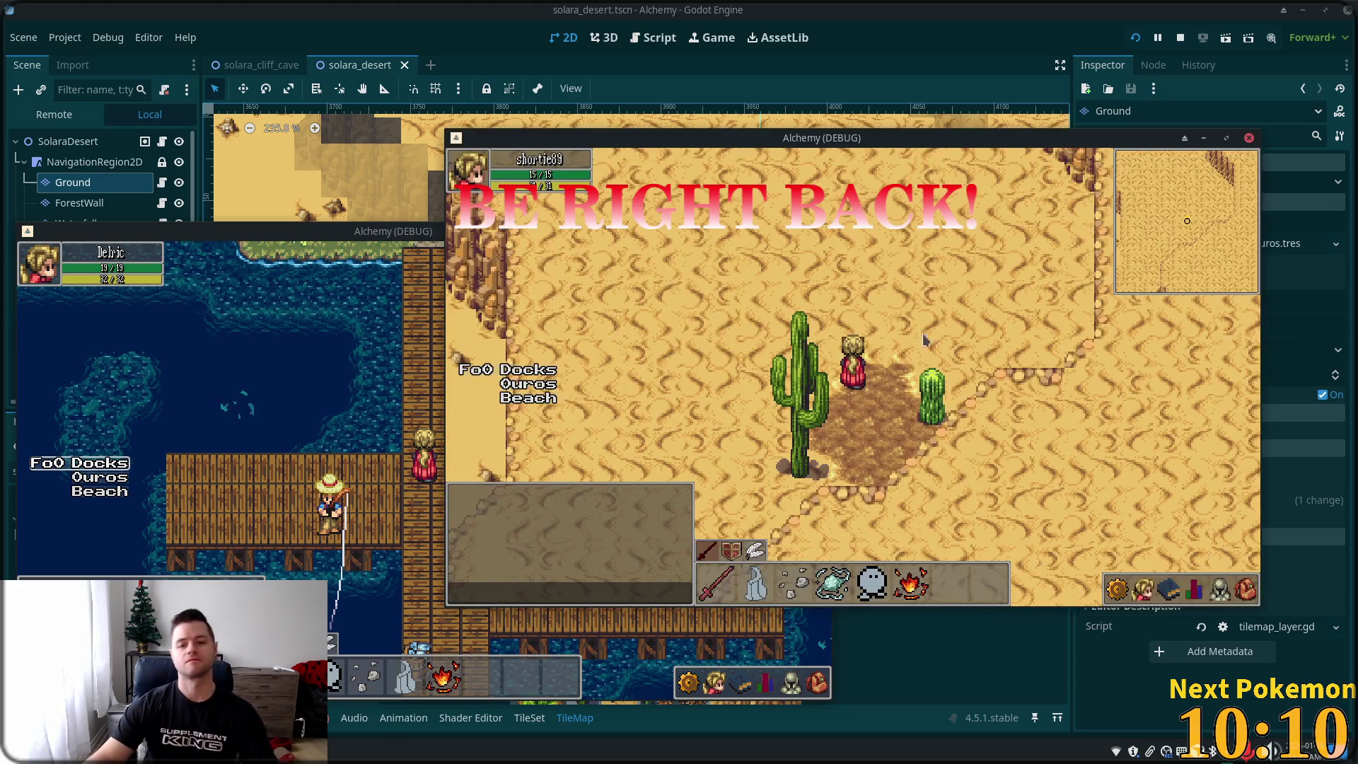
key("Up")
key("Left")
key("Down")
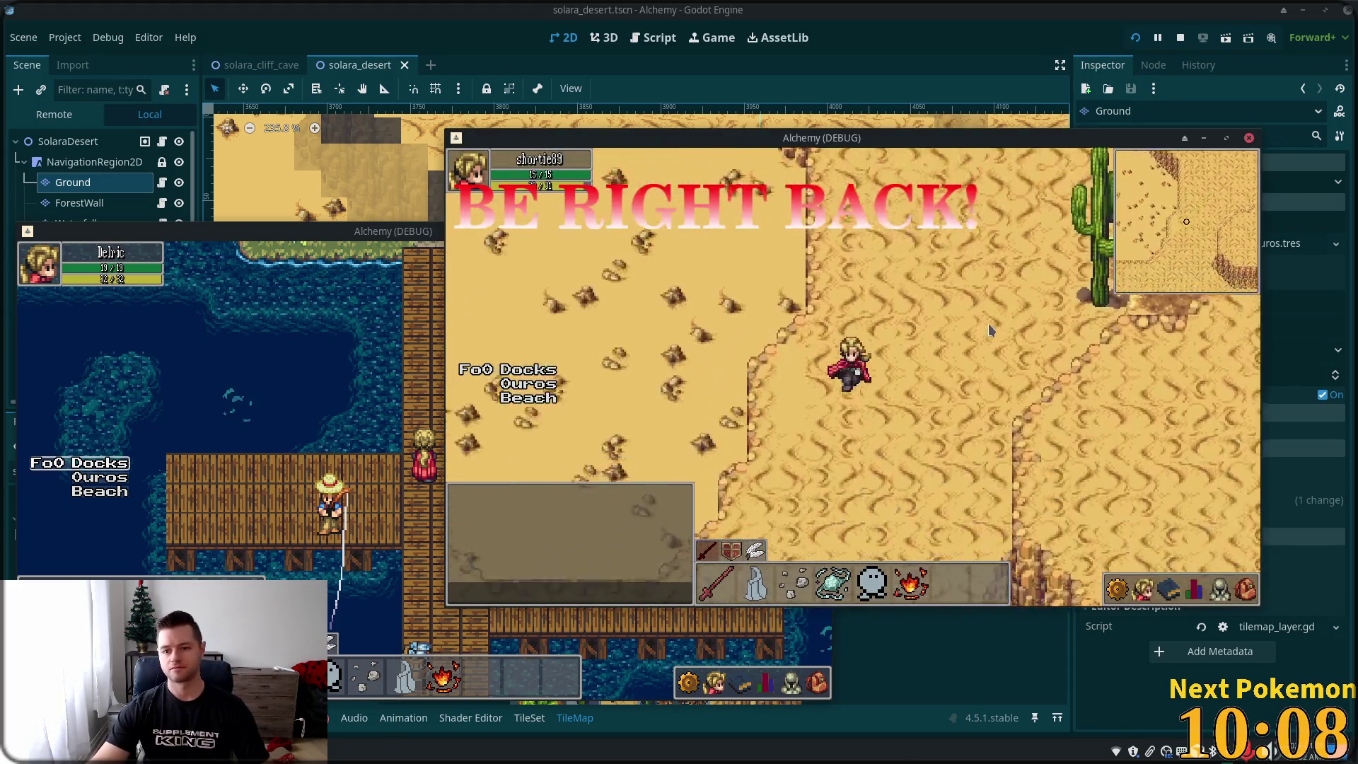
key("Right")
key("Up")
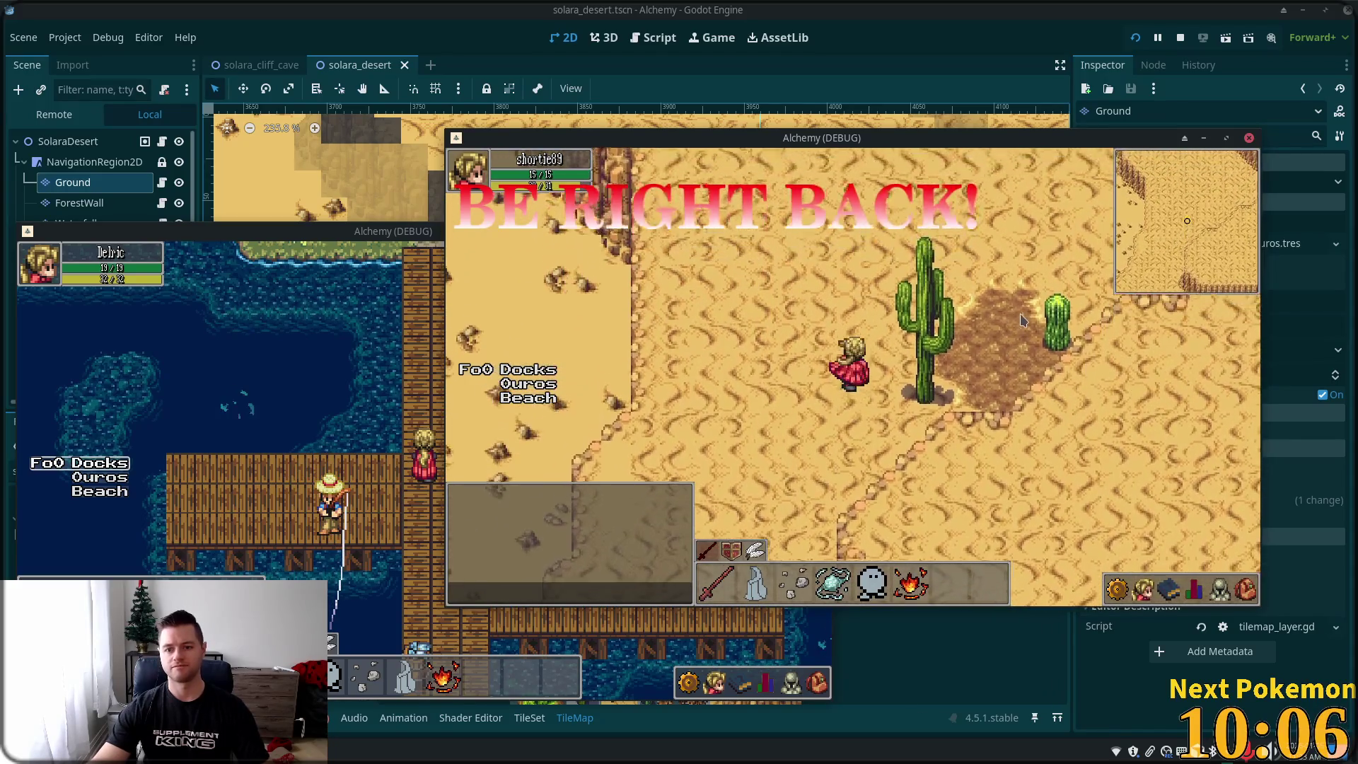
key("Up")
key("Right")
- Walk the character down toward the cliff and back toward the cacti, then return to the editor
key("Down")
key("Left")
key("Down")
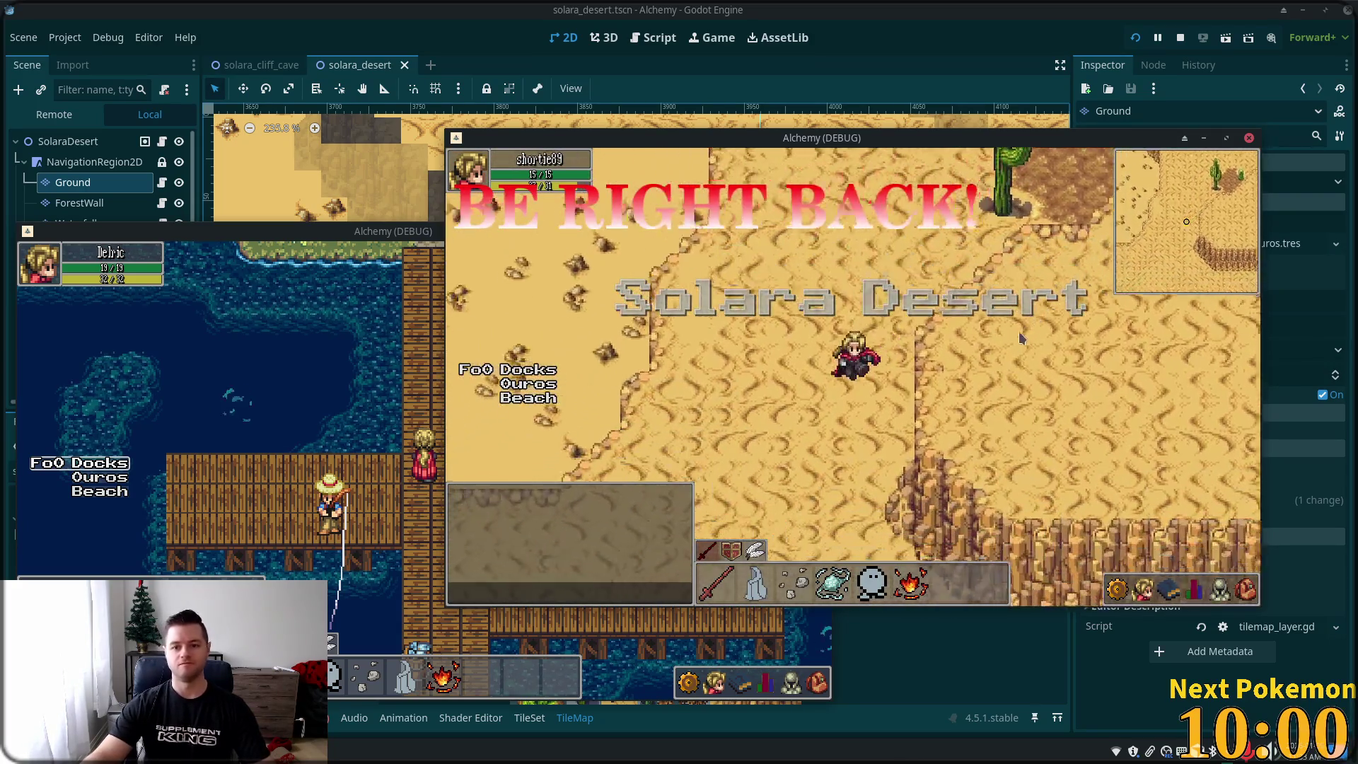
key("Down")
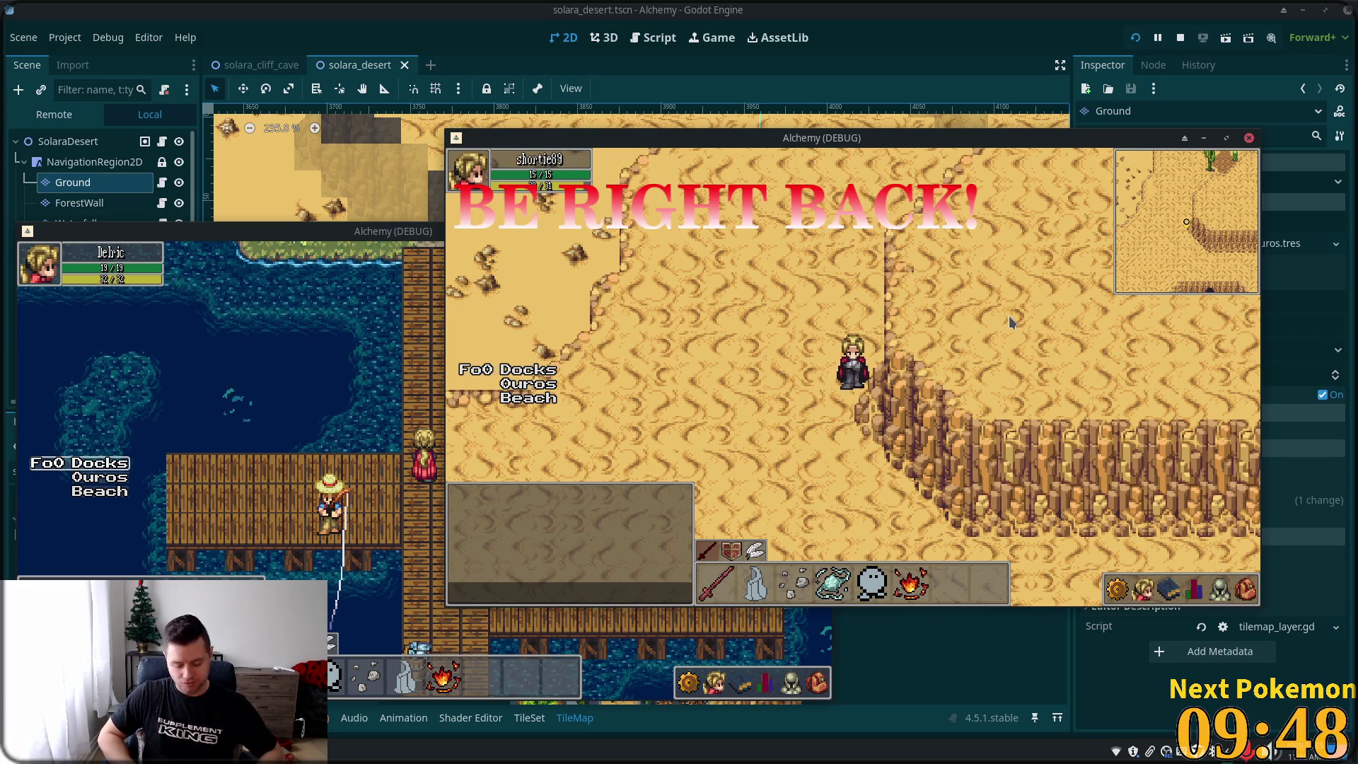
left_click(1046, 231)
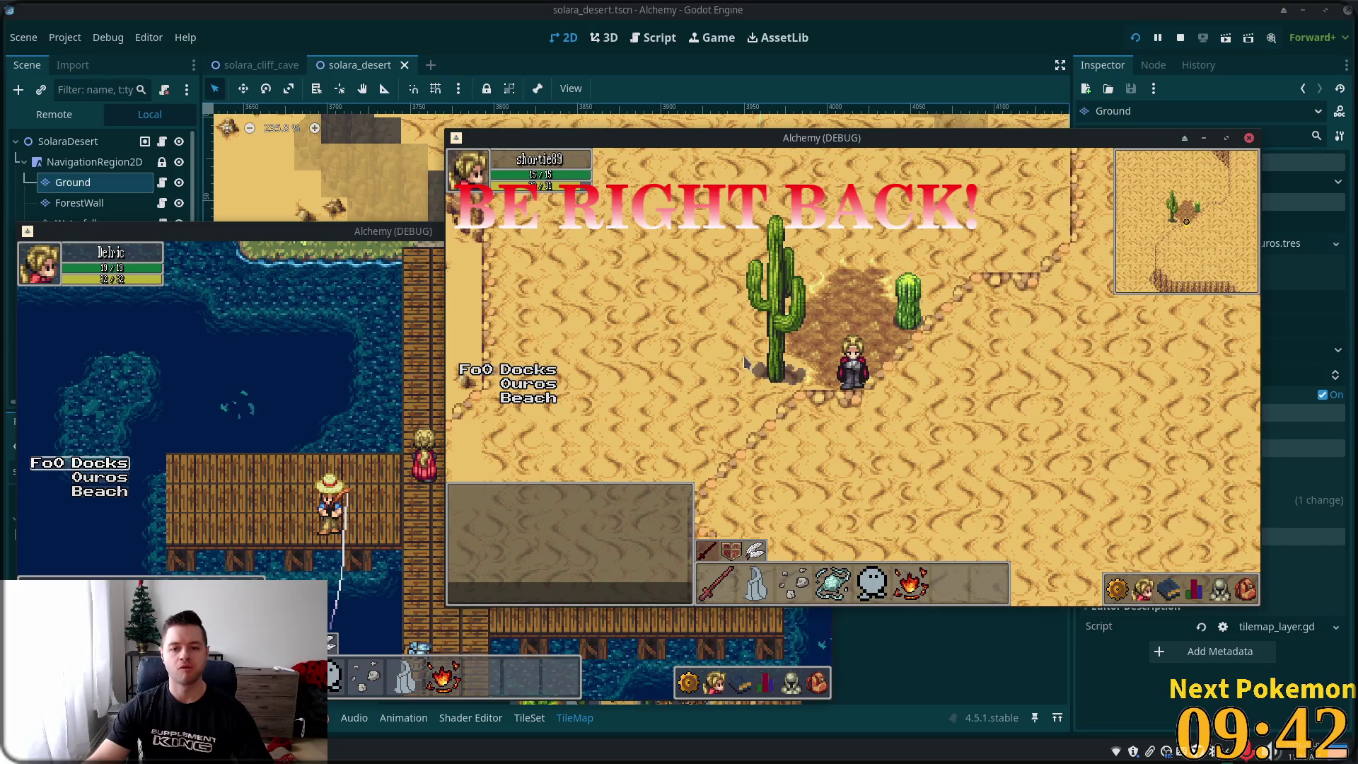
left_click(744, 362)
left_click(443, 323)
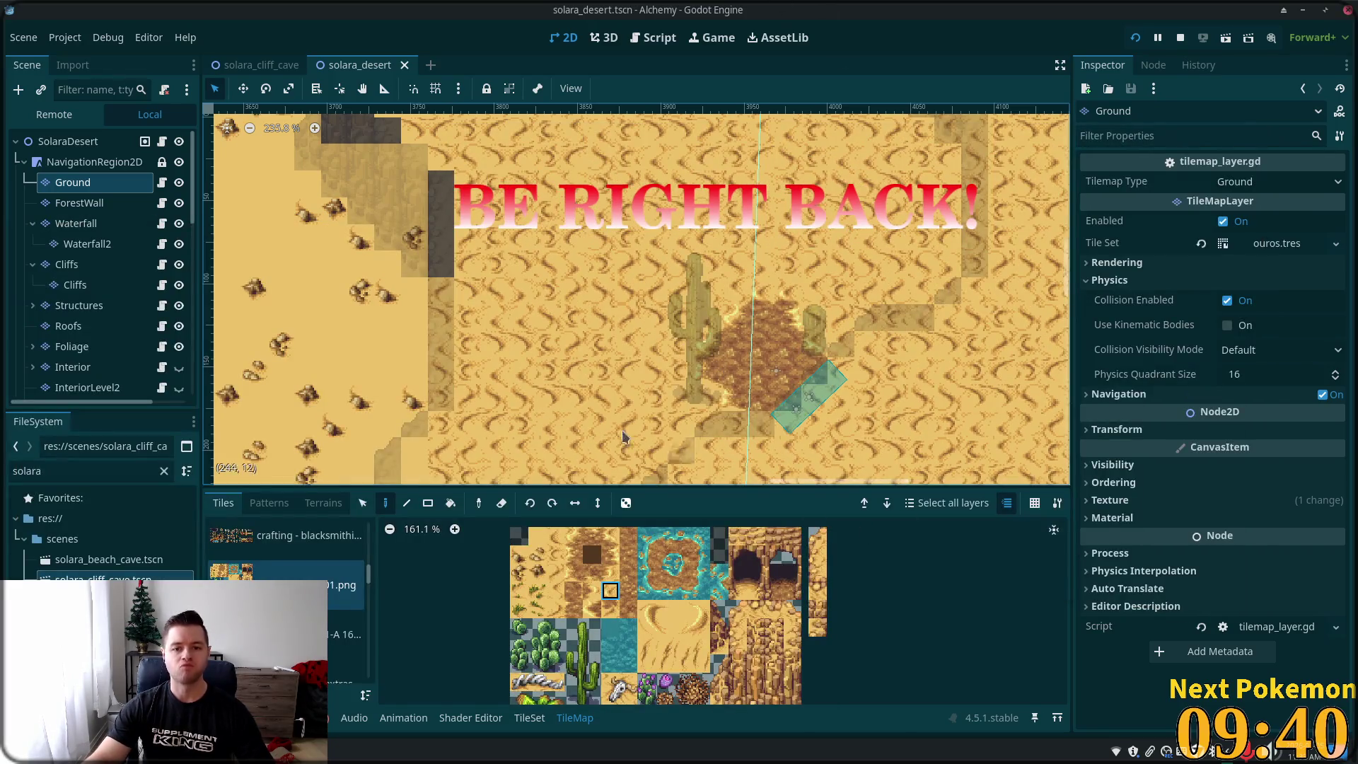
- Paint a second small cactus beside the existing one on the Foliage layer and save the scene
left_click(79, 305)
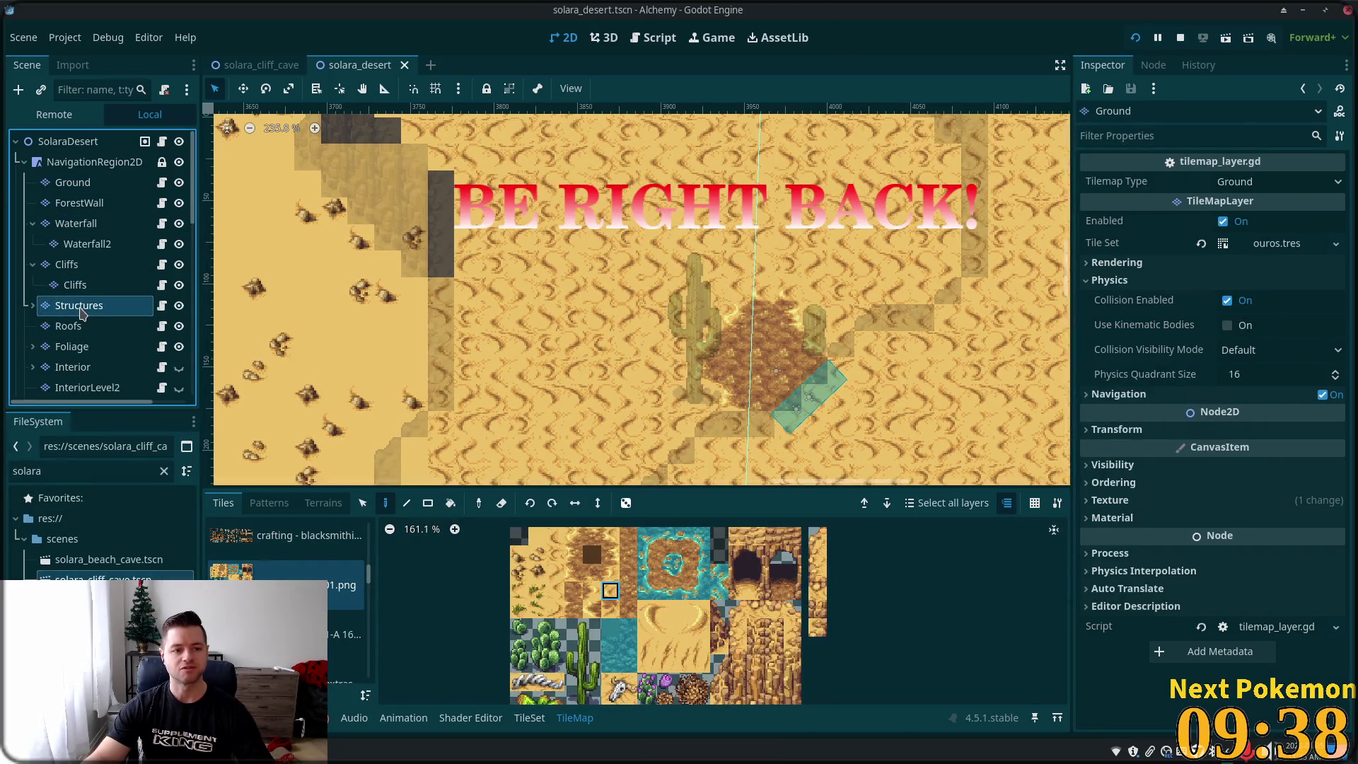
left_click(73, 346)
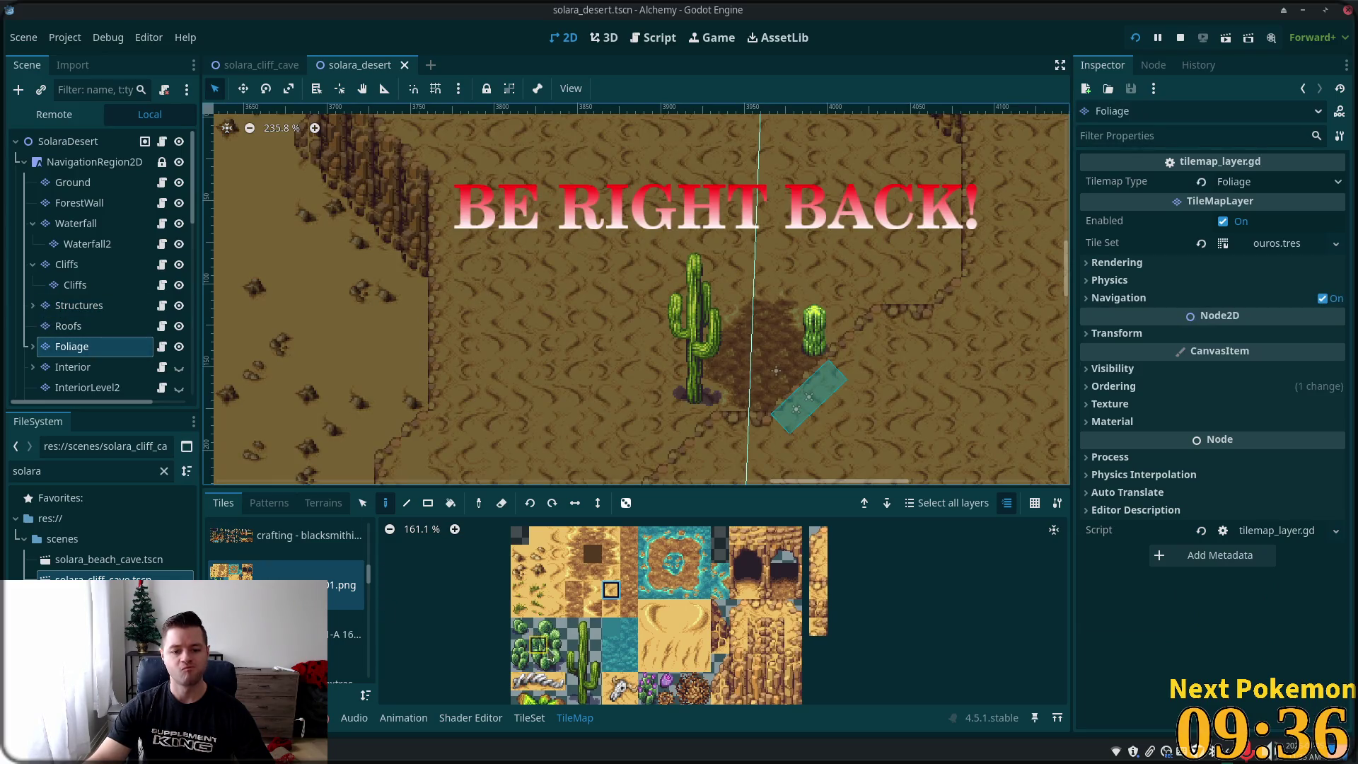
scroll(546, 647, "down", 3)
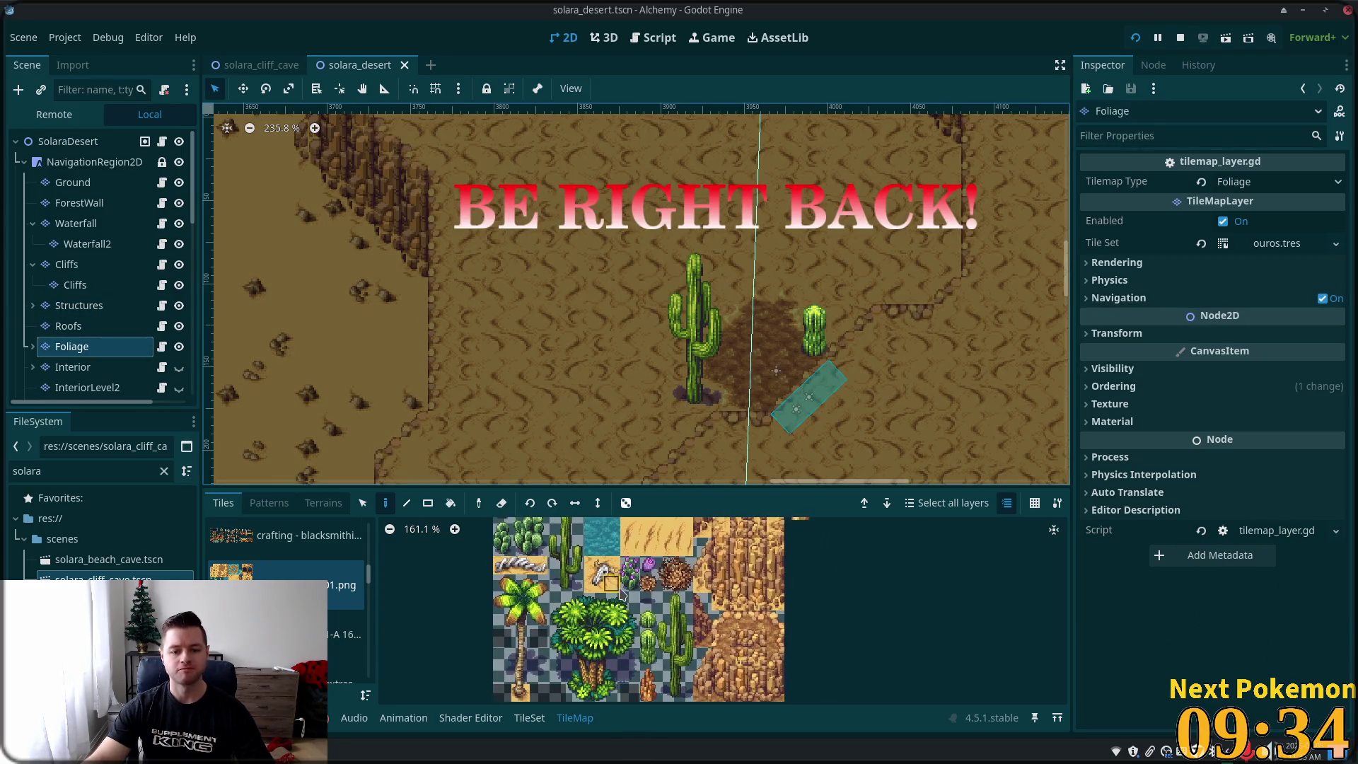
left_click(793, 322)
key("ctrl+s")
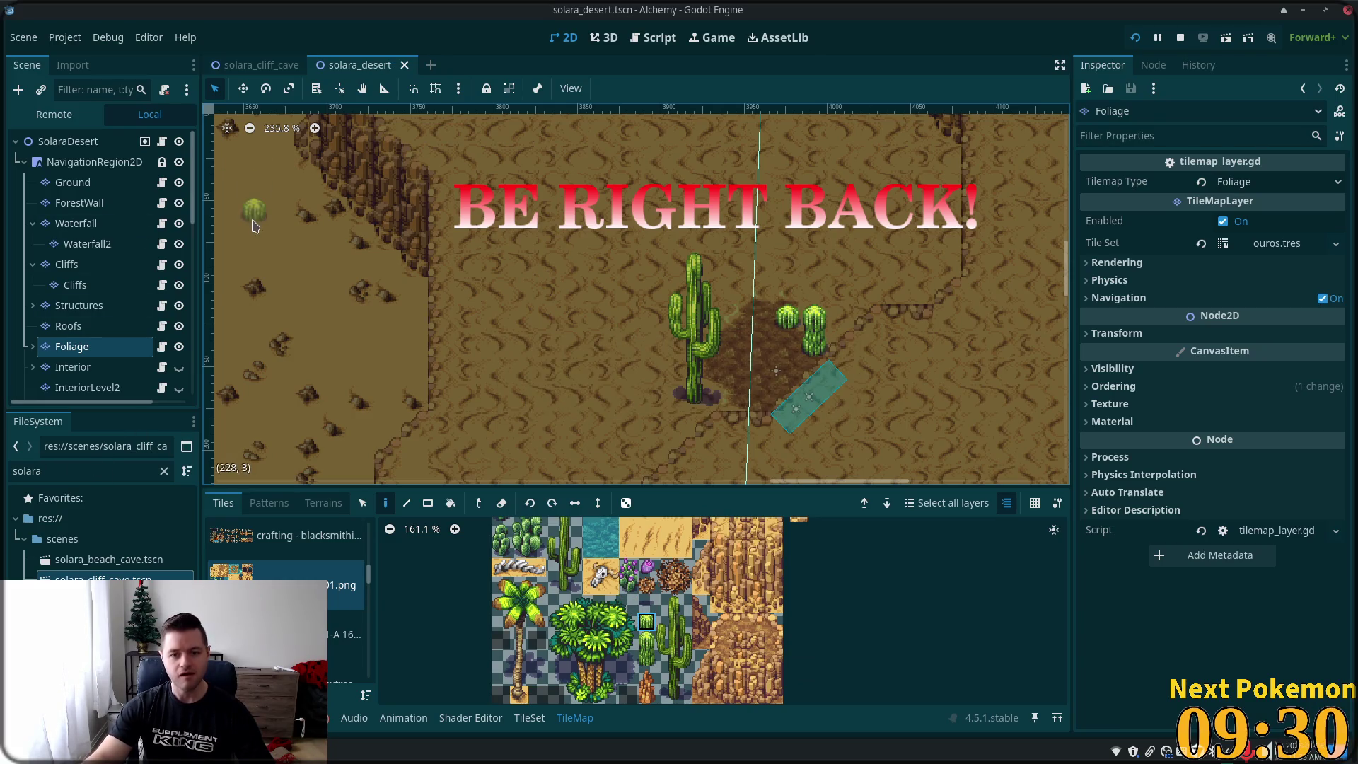
key("super")
left_click(649, 4)
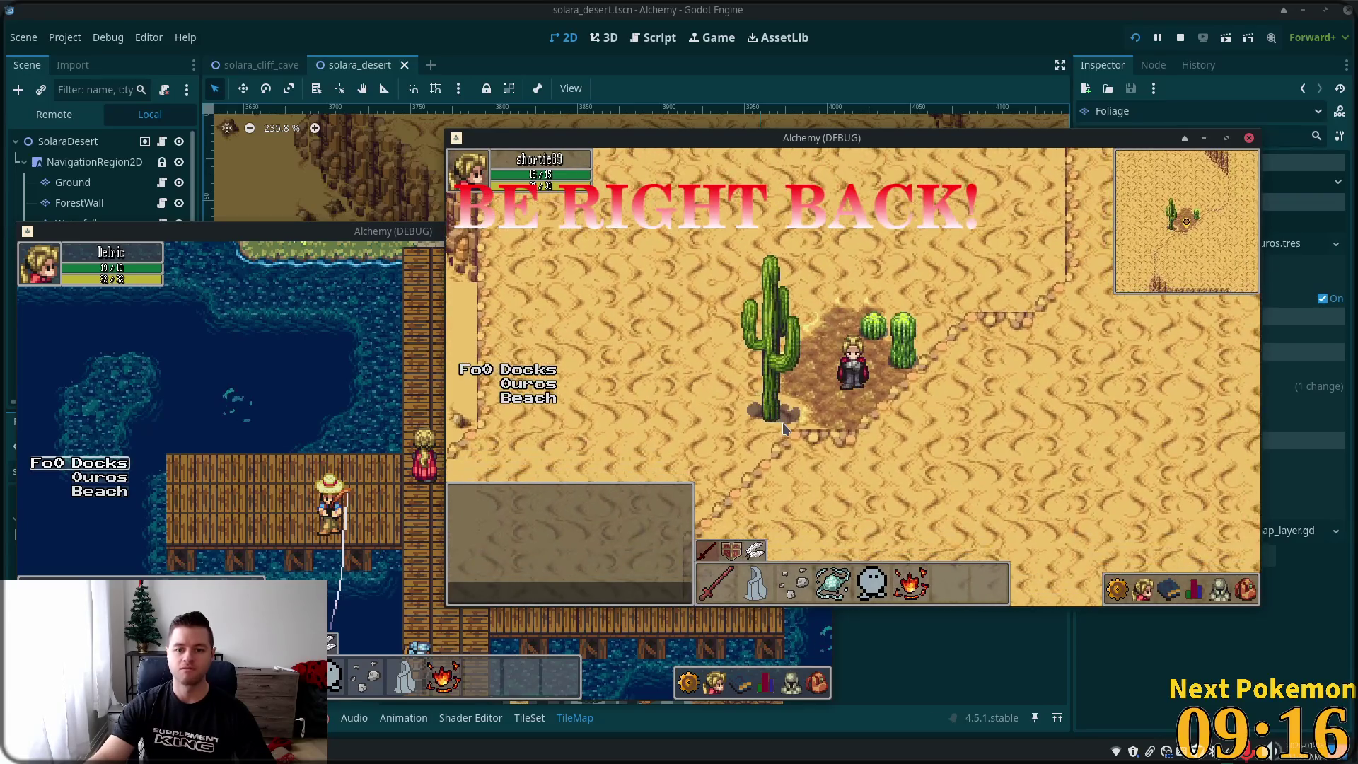
- Stop the running game and expand Foliage to reveal its Foliage2 sublayer
key("F8")
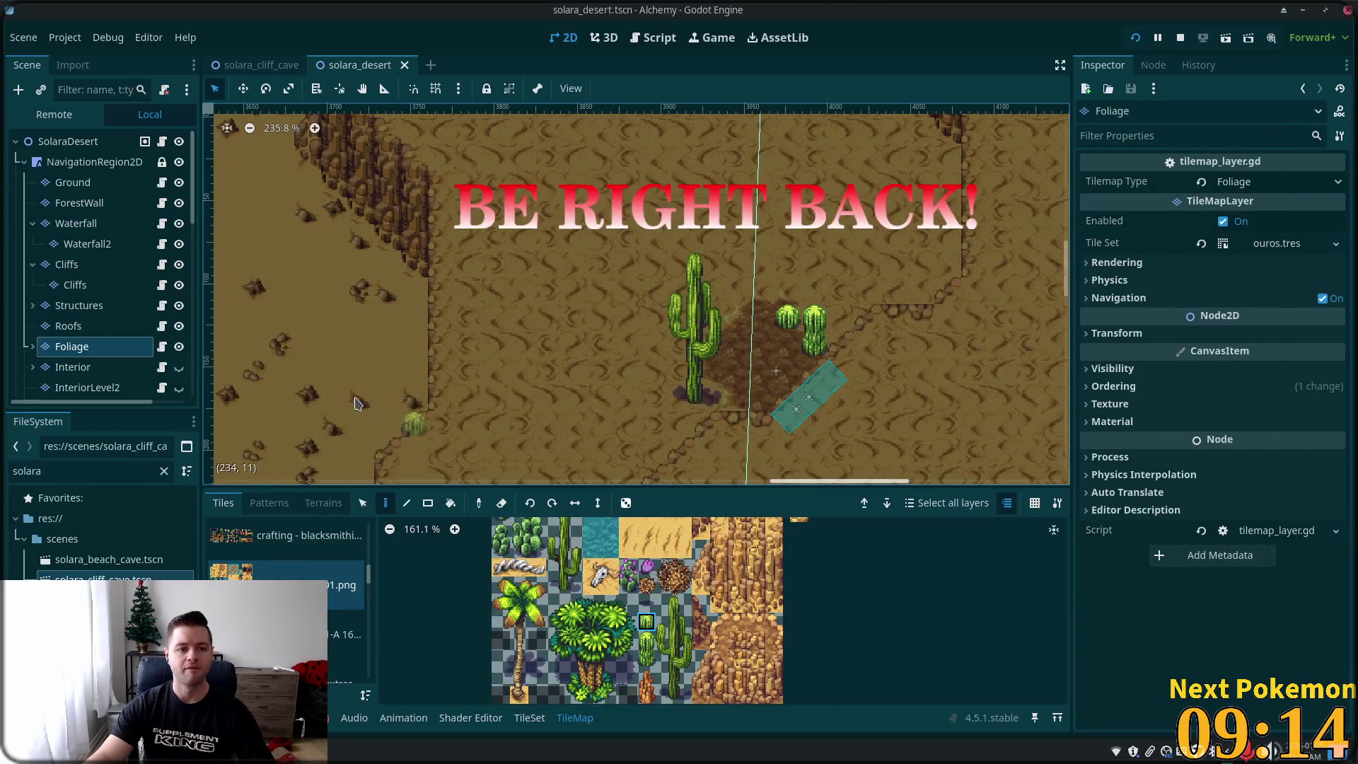
left_click(33, 346)
scroll(70, 325, "down", 2)
left_click(71, 303)
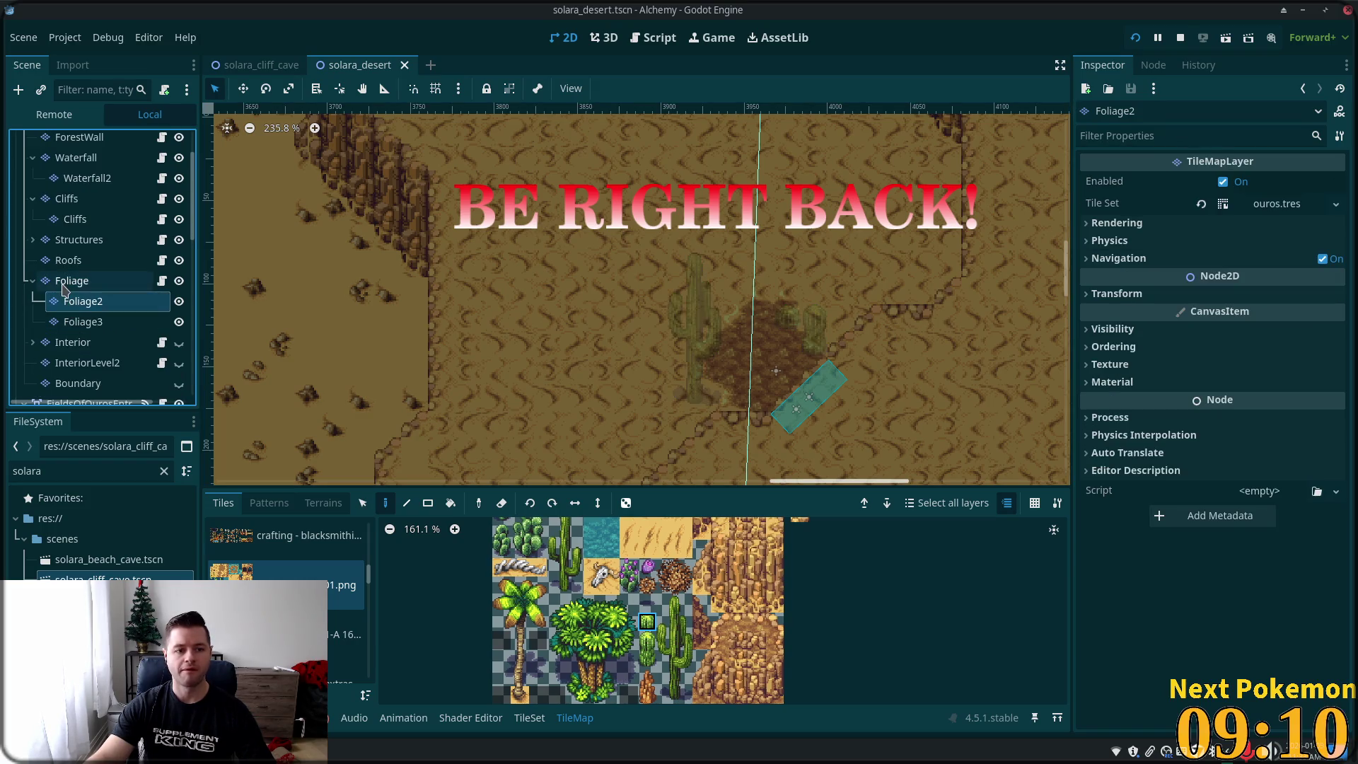
left_click(67, 282)
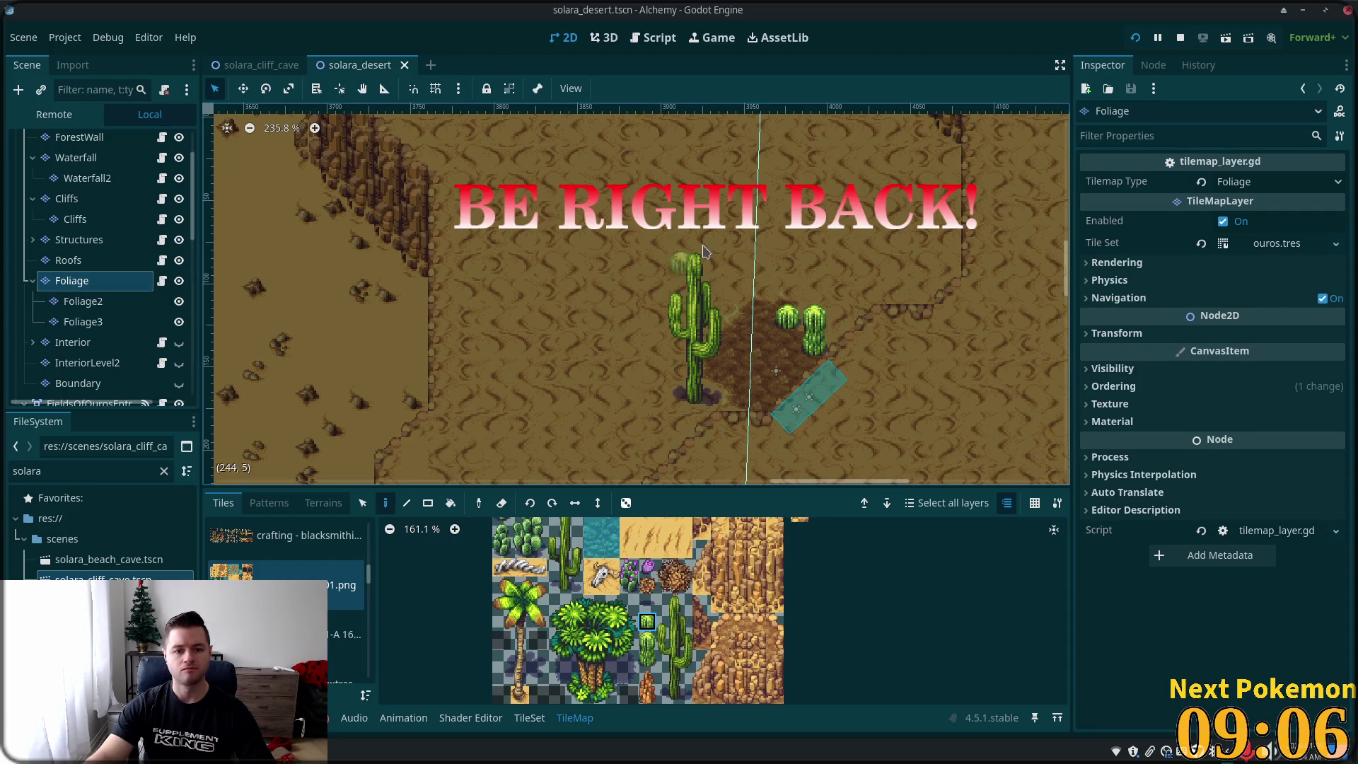
- Box-select the tall cactus on Foliage and paint it onto the Foliage2 layer
left_click(362, 502)
mouse_move(669, 253)
left_mouse_down()
mouse_move(711, 332)
mouse_move(720, 409)
left_mouse_up()
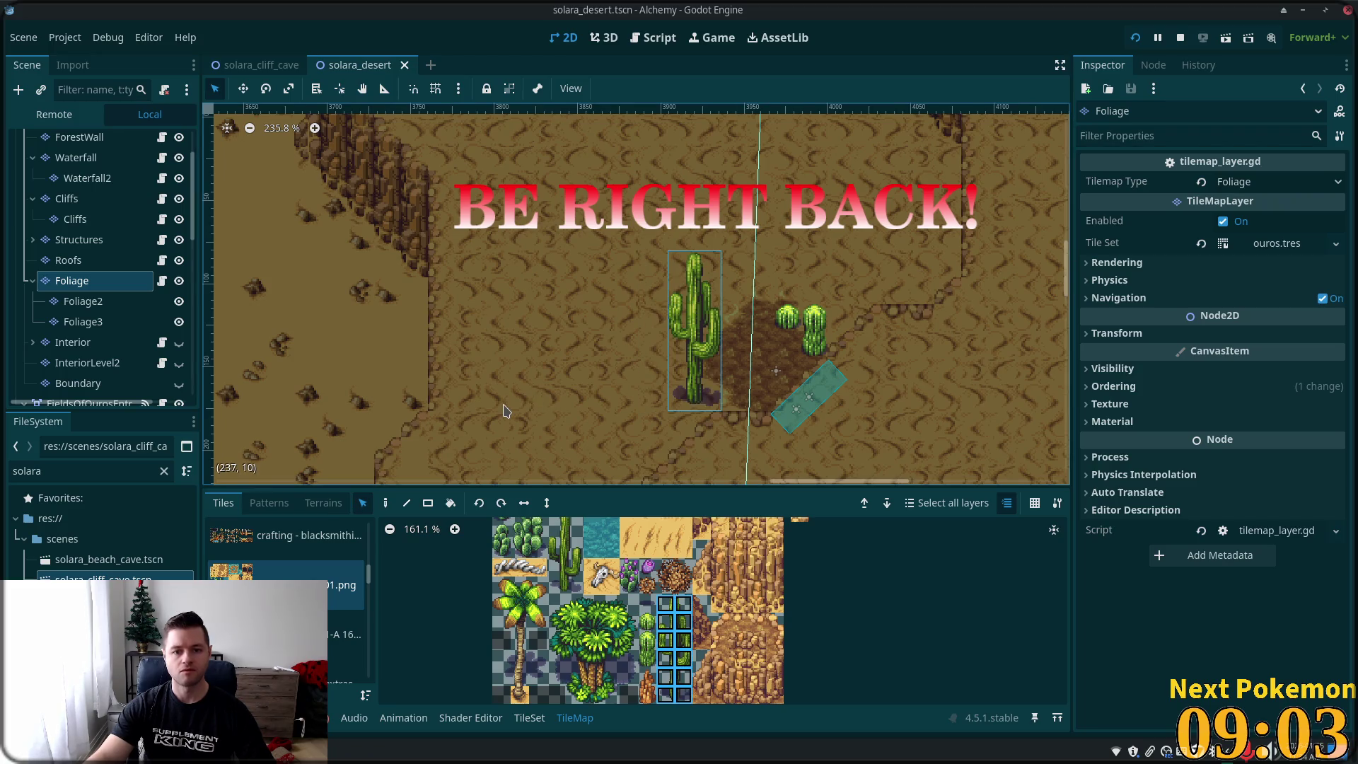
left_click(387, 504)
left_click(83, 301)
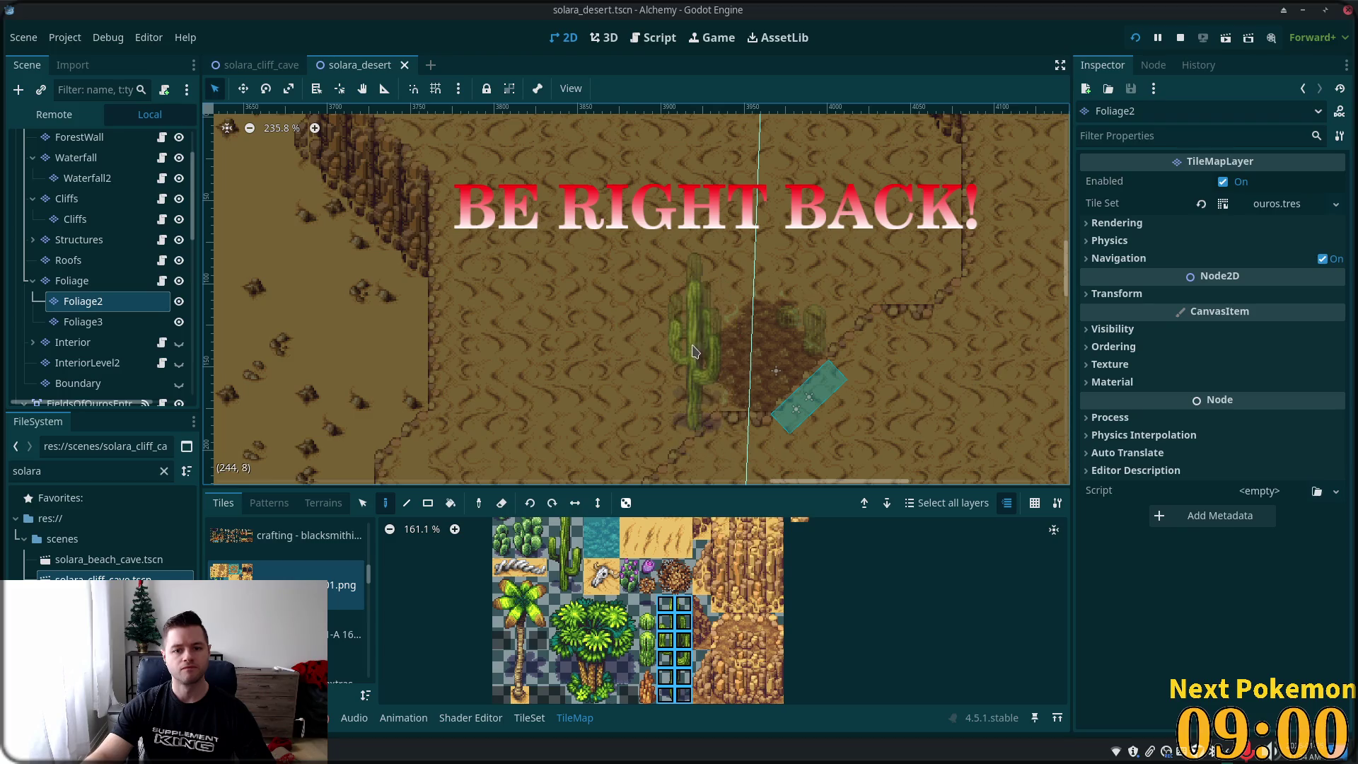
left_click(693, 351)
- Pick the small cactus from the map, place it at the tall cactus's base, then select SolaraDesert
left_click(72, 281)
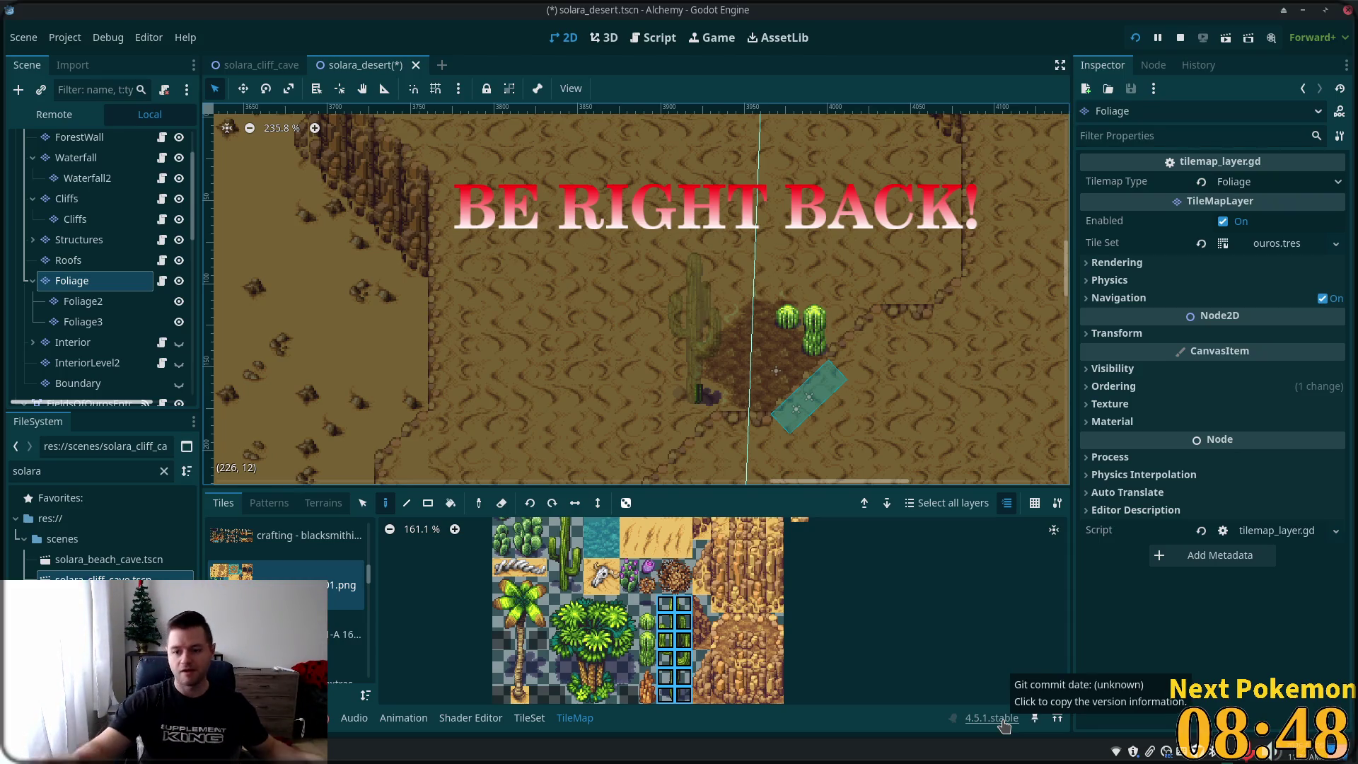
key("ctrl")
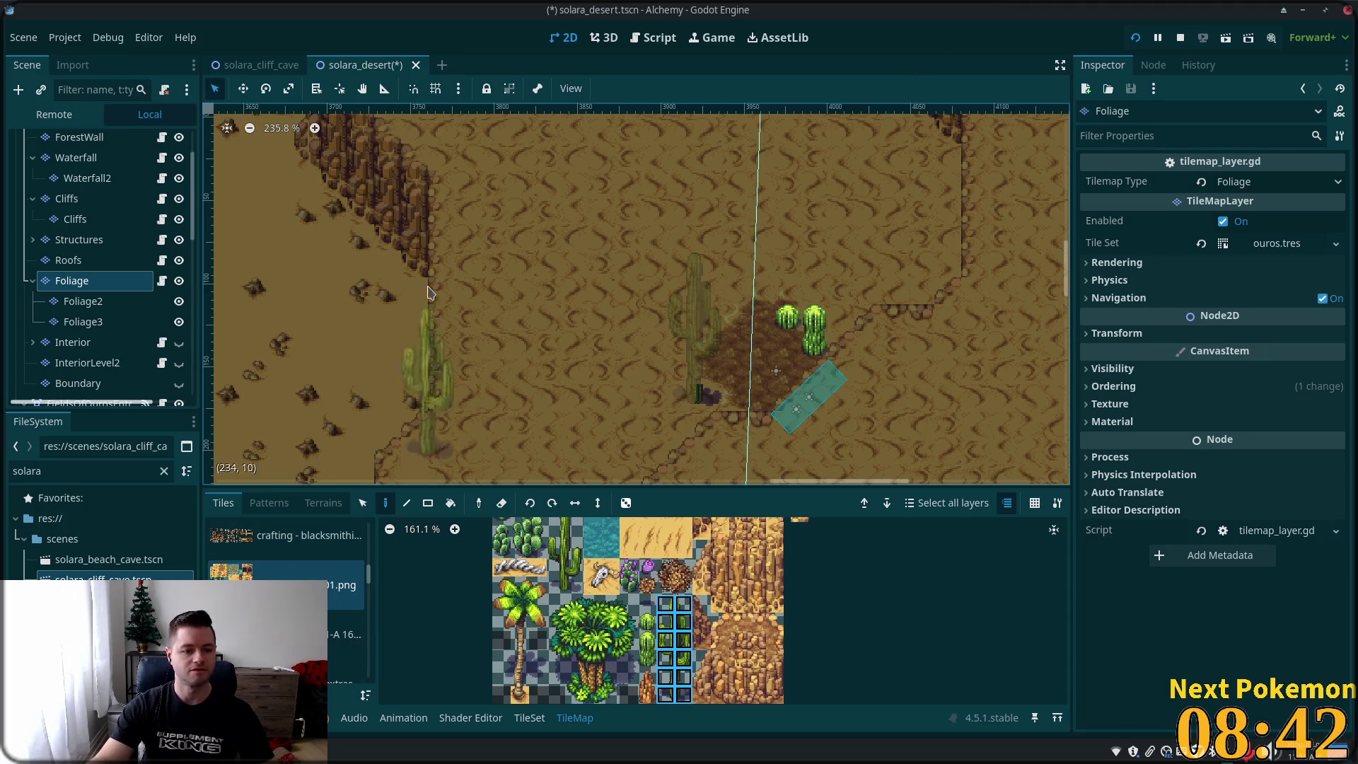
left_click(647, 622)
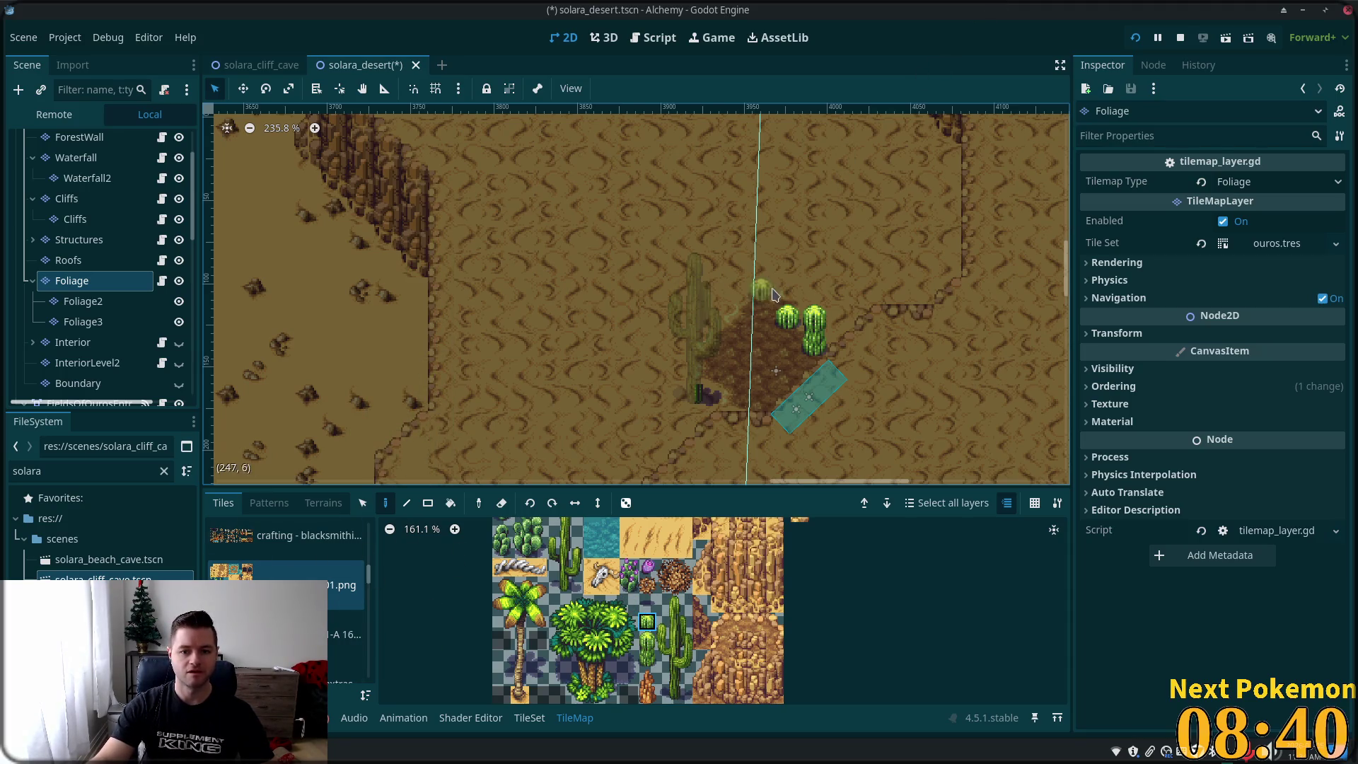
left_click(654, 398)
left_click(679, 382)
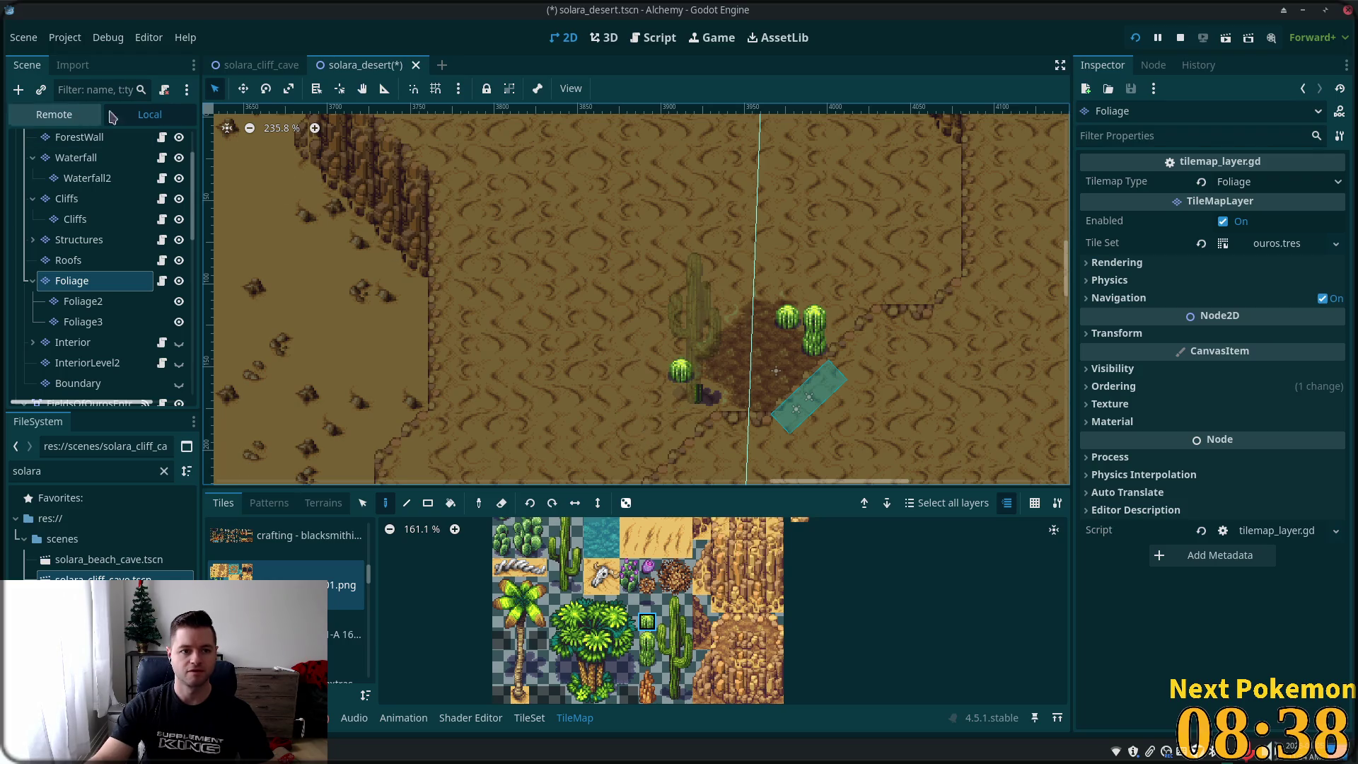
left_click(72, 139)
scroll(73, 178, "up", 2)
scroll(73, 179, "up", 1)
left_click(68, 143)
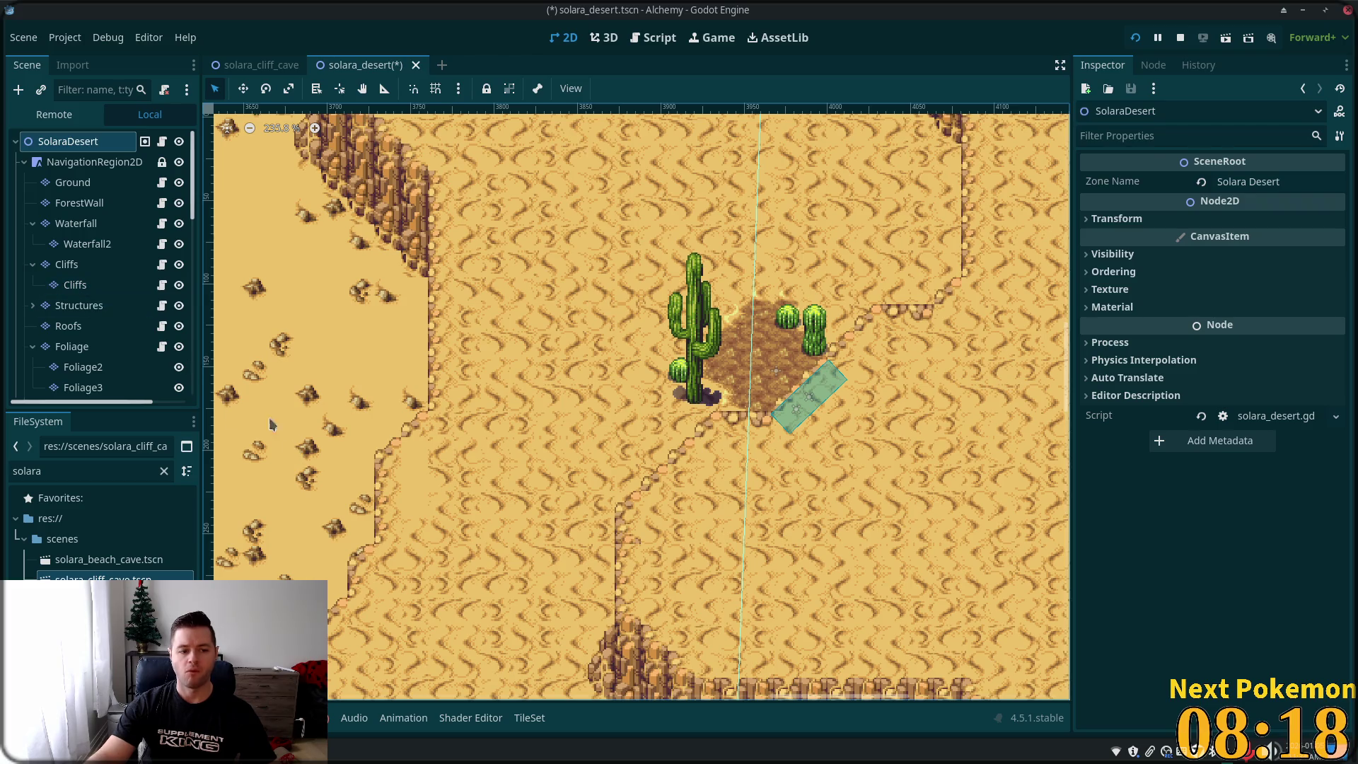
- Select the Ground layer and browse the desert tile source's atlas, including the water and cave tiles
left_click(71, 183)
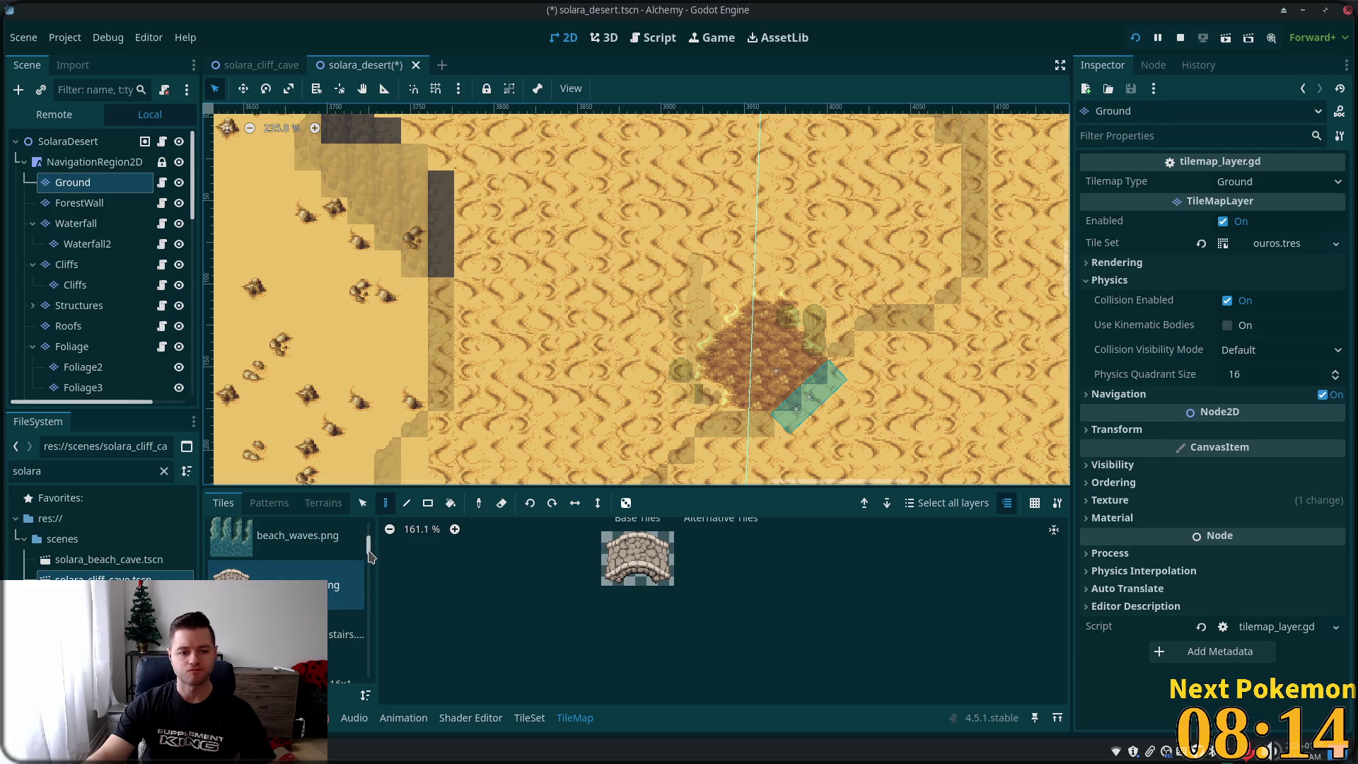
scroll(368, 563, "down", 3)
scroll(368, 566, "down", 2)
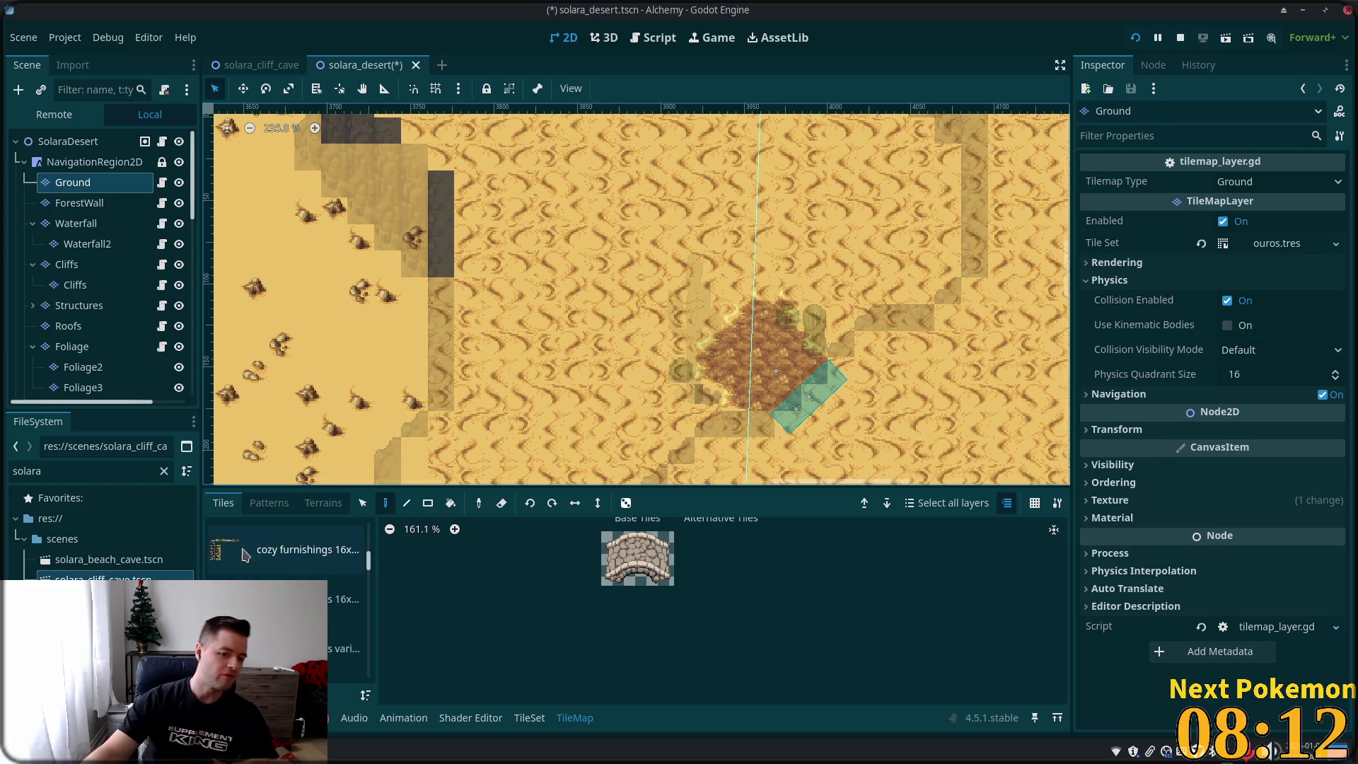
scroll(297, 559, "down", 2)
left_click(345, 647)
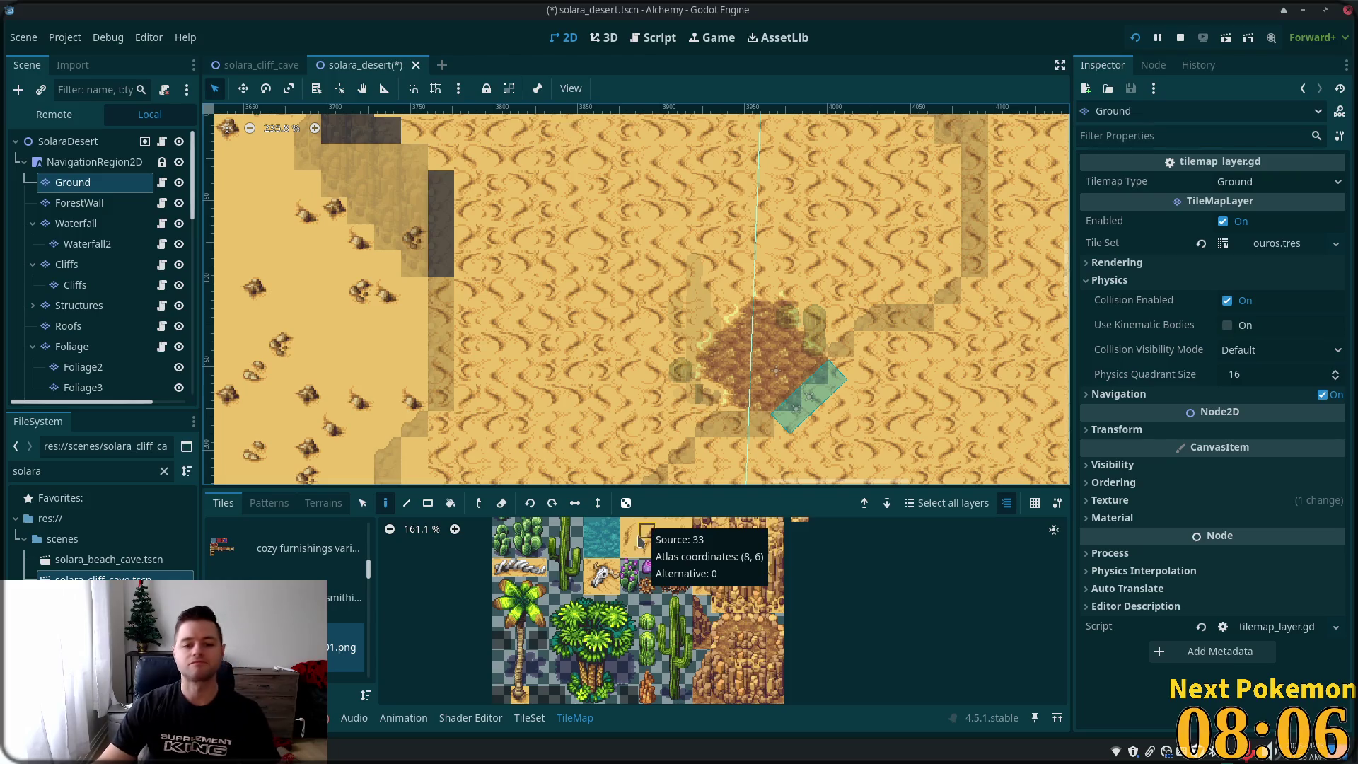
scroll(609, 645, "up", 5)
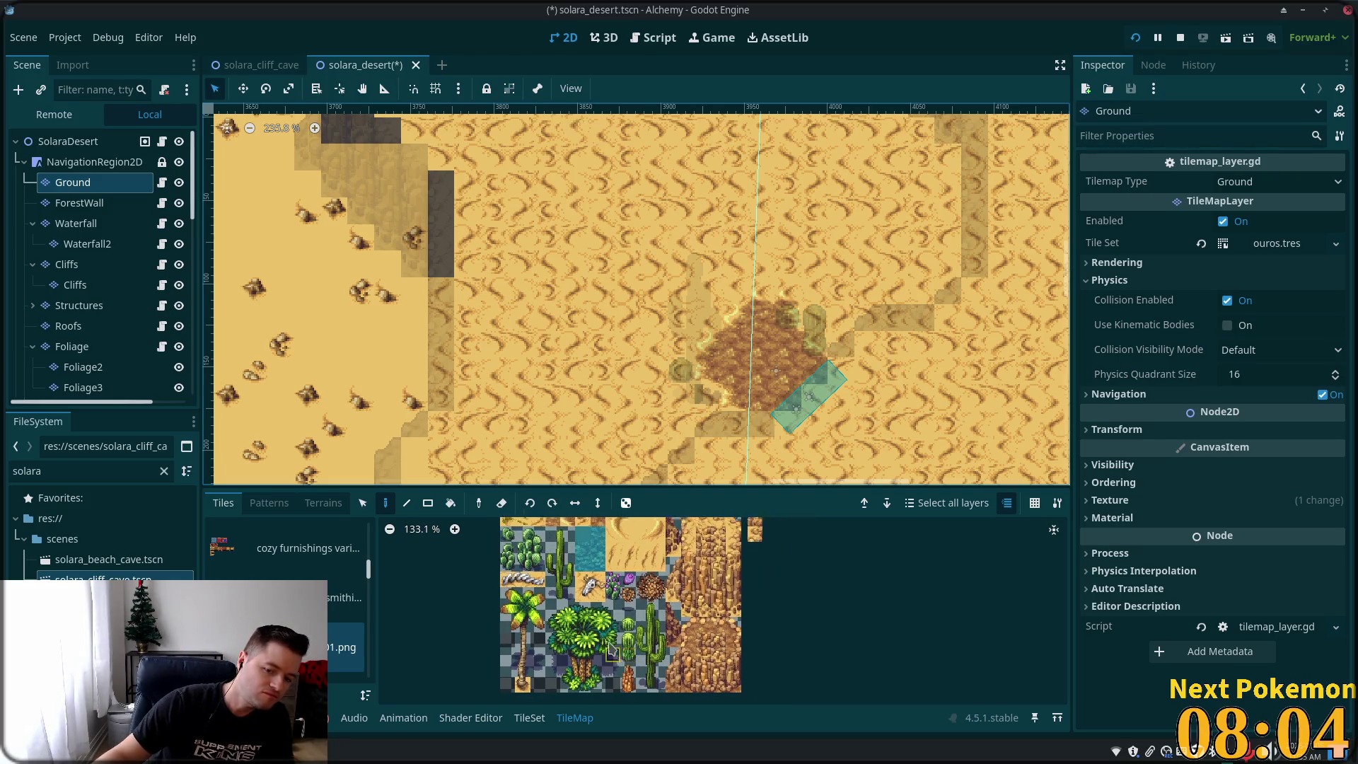
scroll(521, 598, "down", 2, "ctrl")
scroll(520, 599, "down", 1)
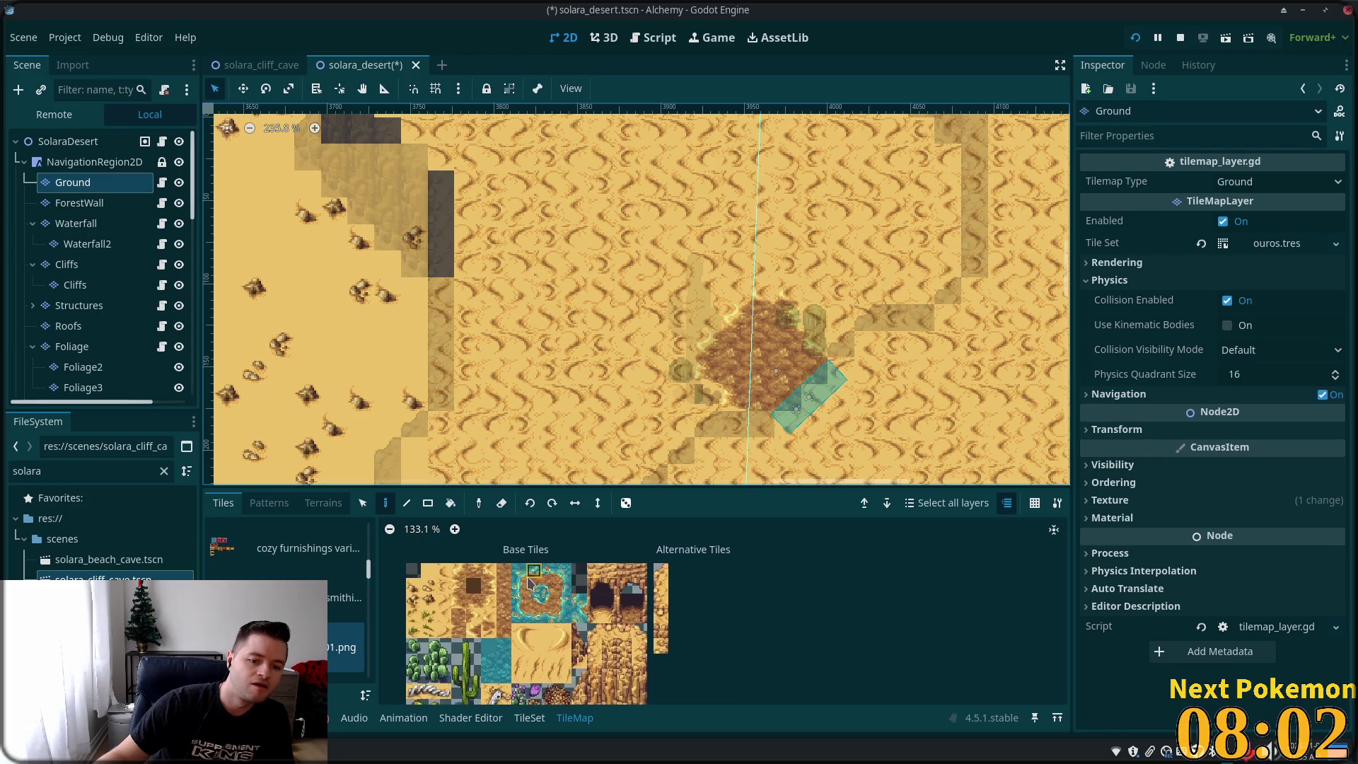
scroll(452, 595, "up", 5, "ctrl")
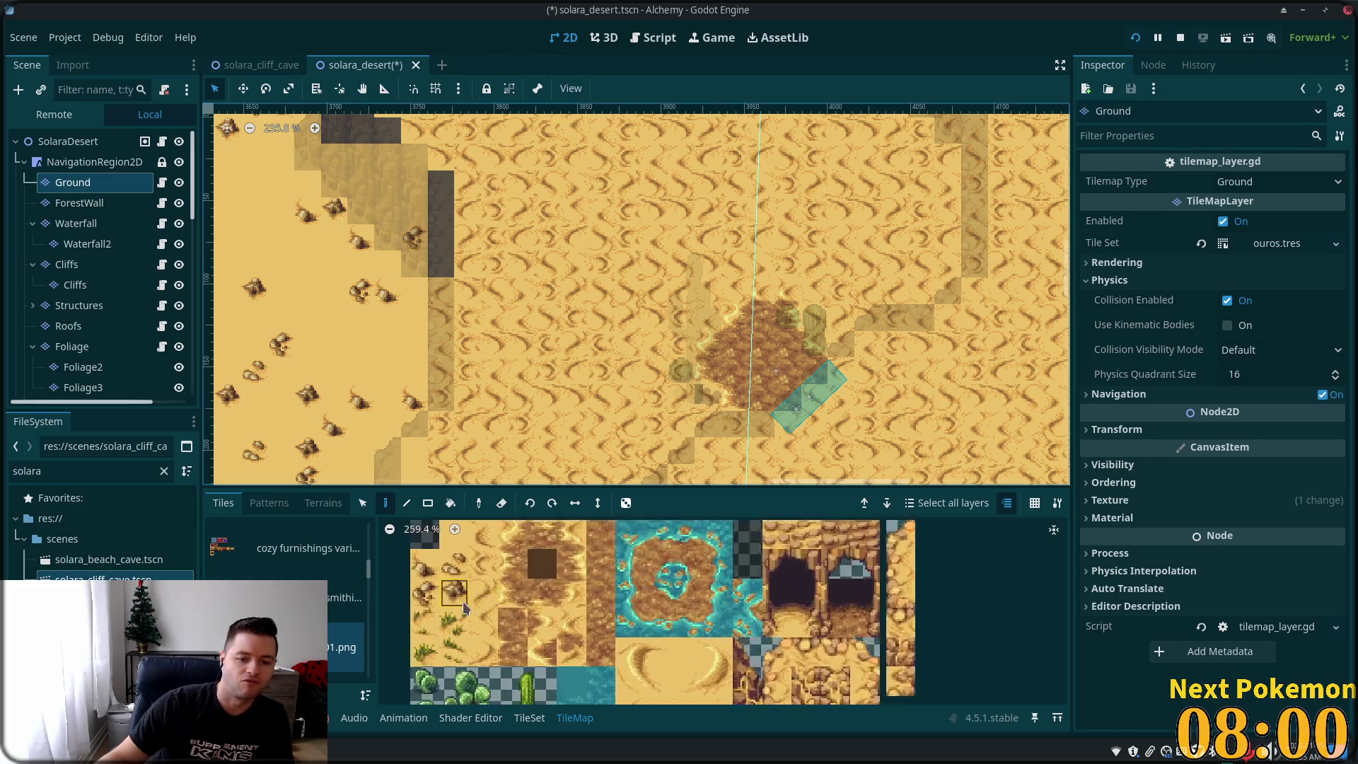
mouse_move(651, 600)
left_mouse_down()
mouse_move(652, 545)
mouse_move(458, 615)
left_mouse_up()
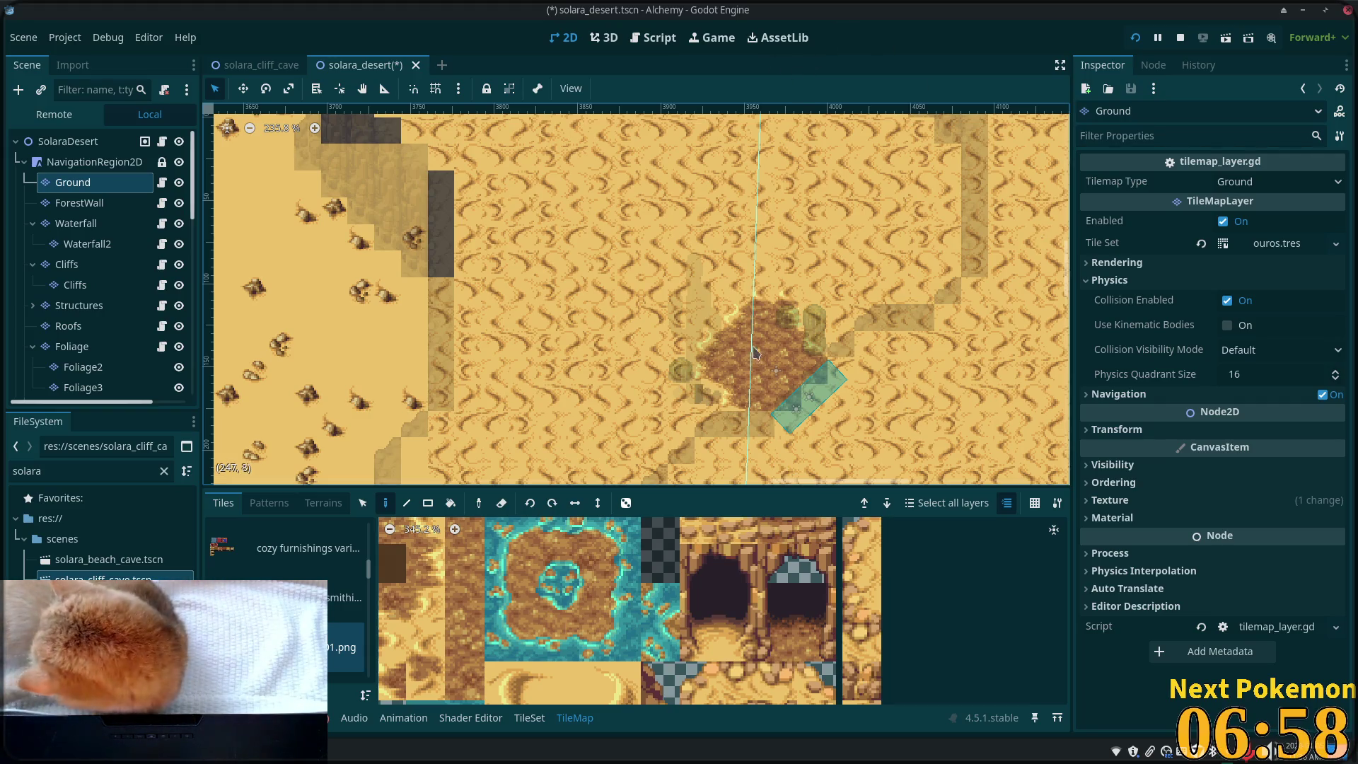
- Save the solara_desert scene and pan to show more of the desert
scroll(693, 333, "down", 3)
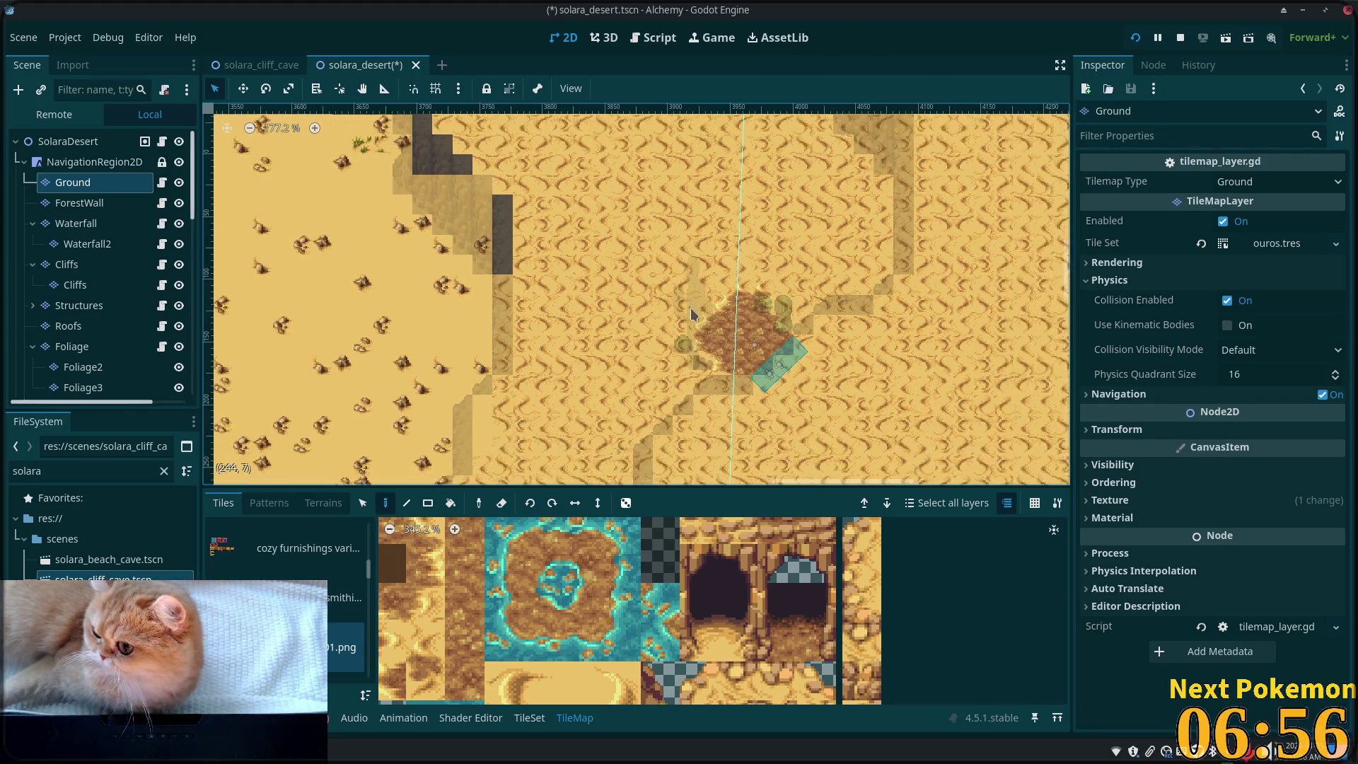
key("ctrl+s")
scroll(368, 209, "down", 2)
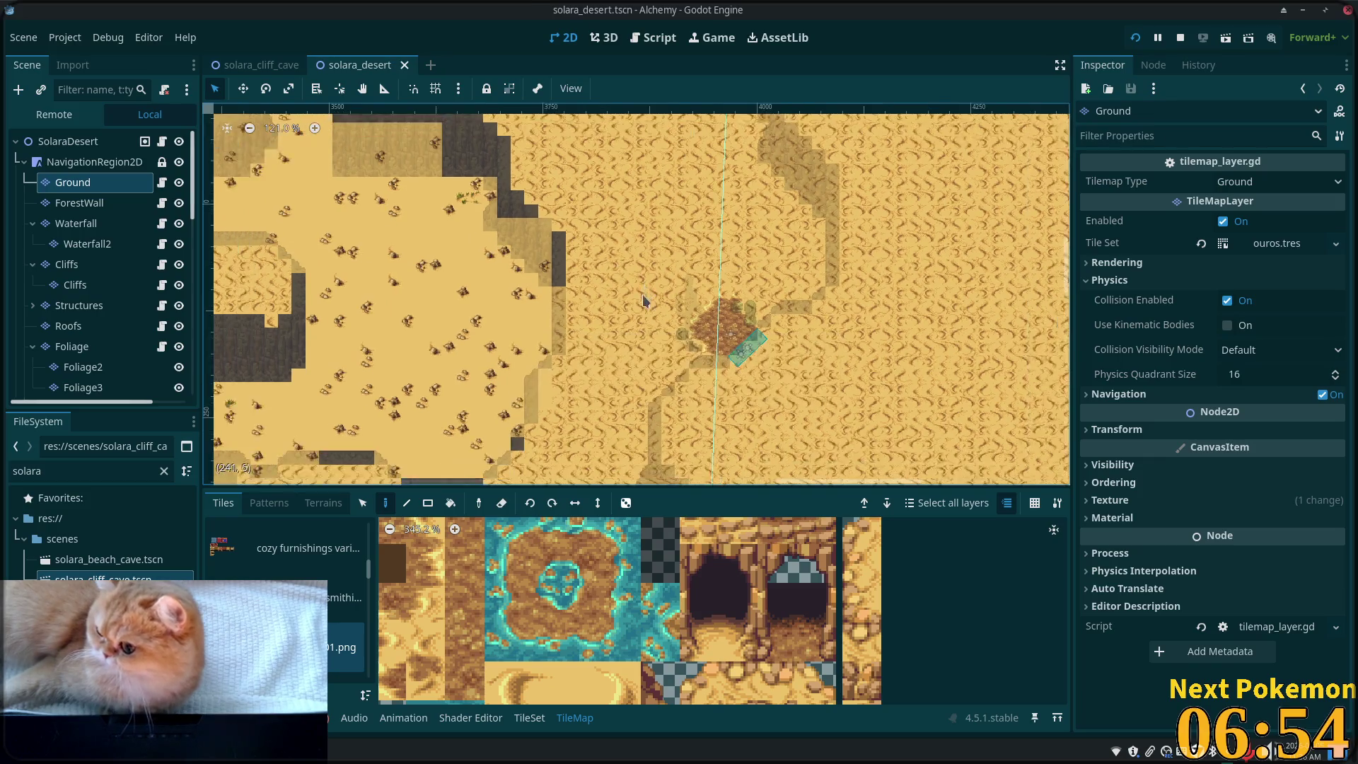
left_click_drag(587, 444, 634, 162)
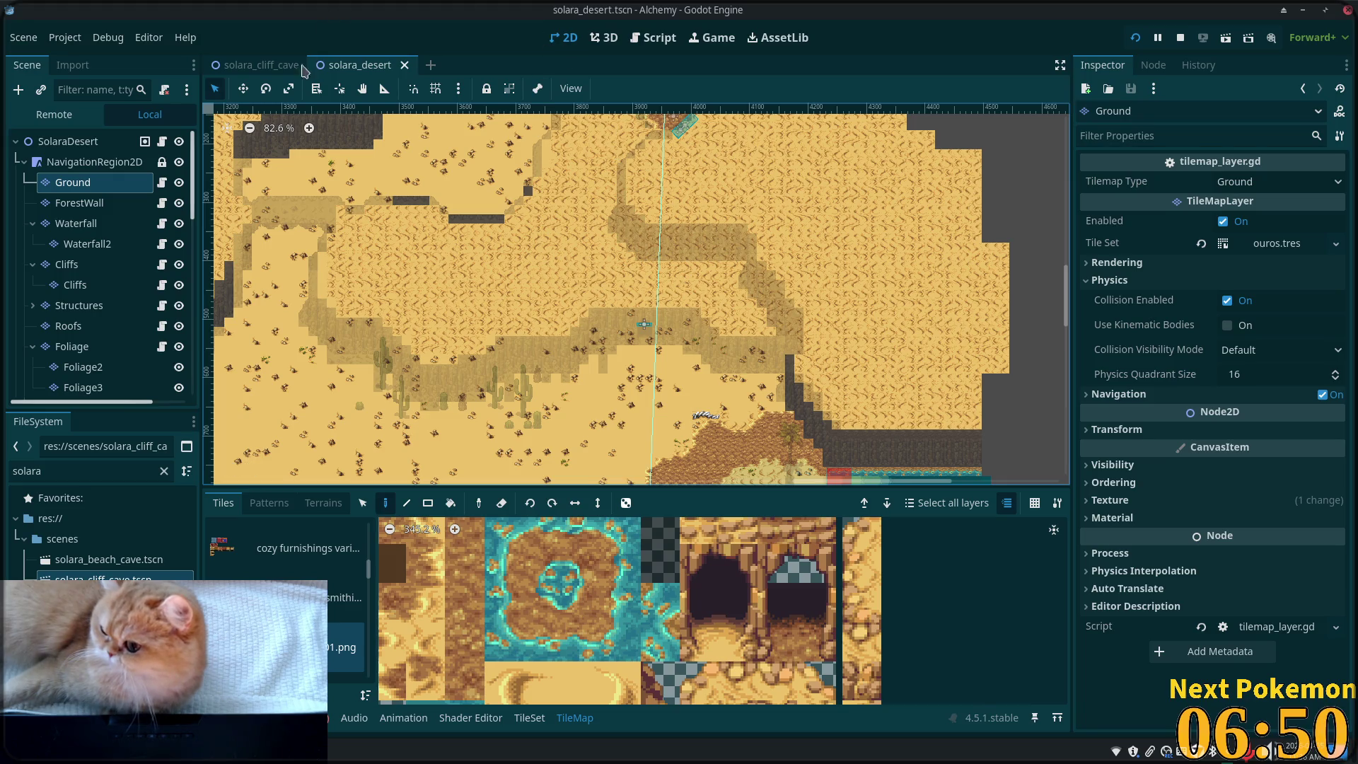
- Switch to solara_cliff_cave and walk the character up and left into Solara Beach Cave
left_click(260, 66)
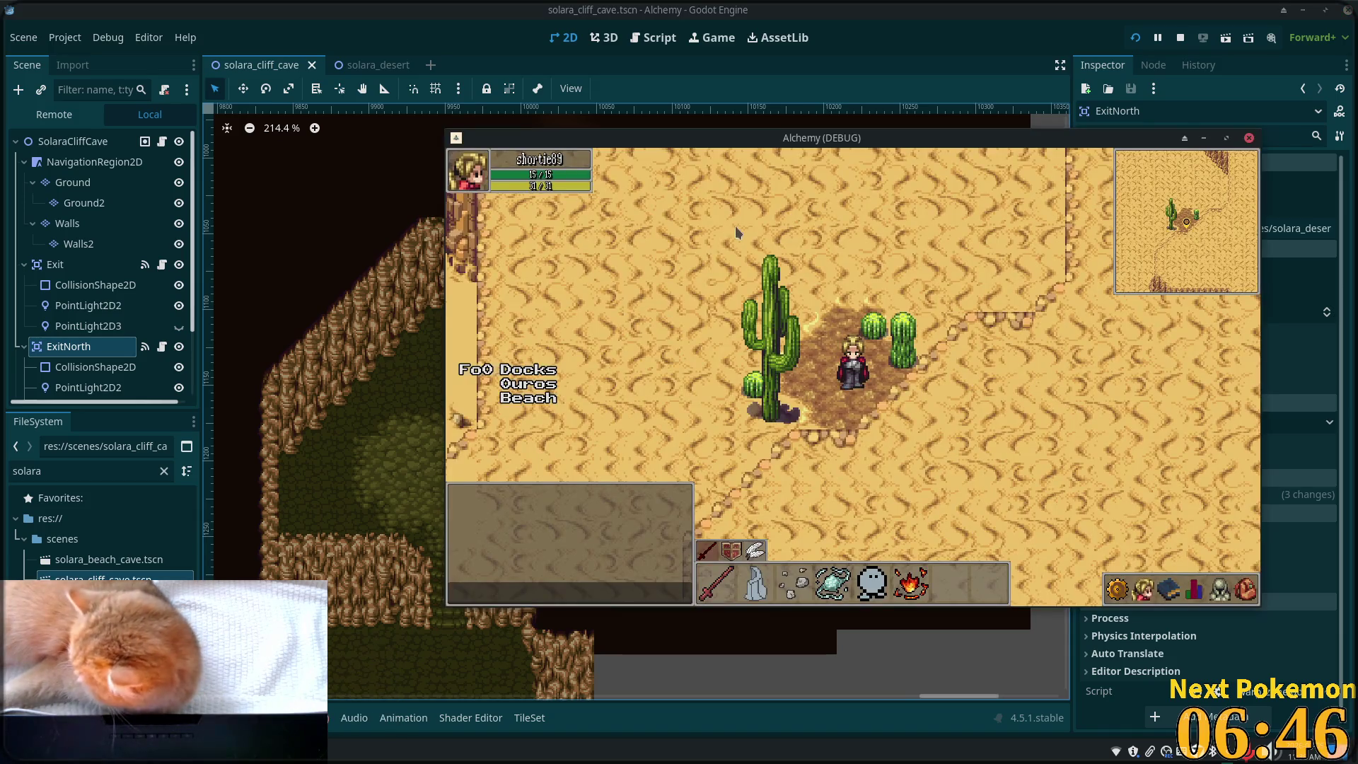
key("Up")
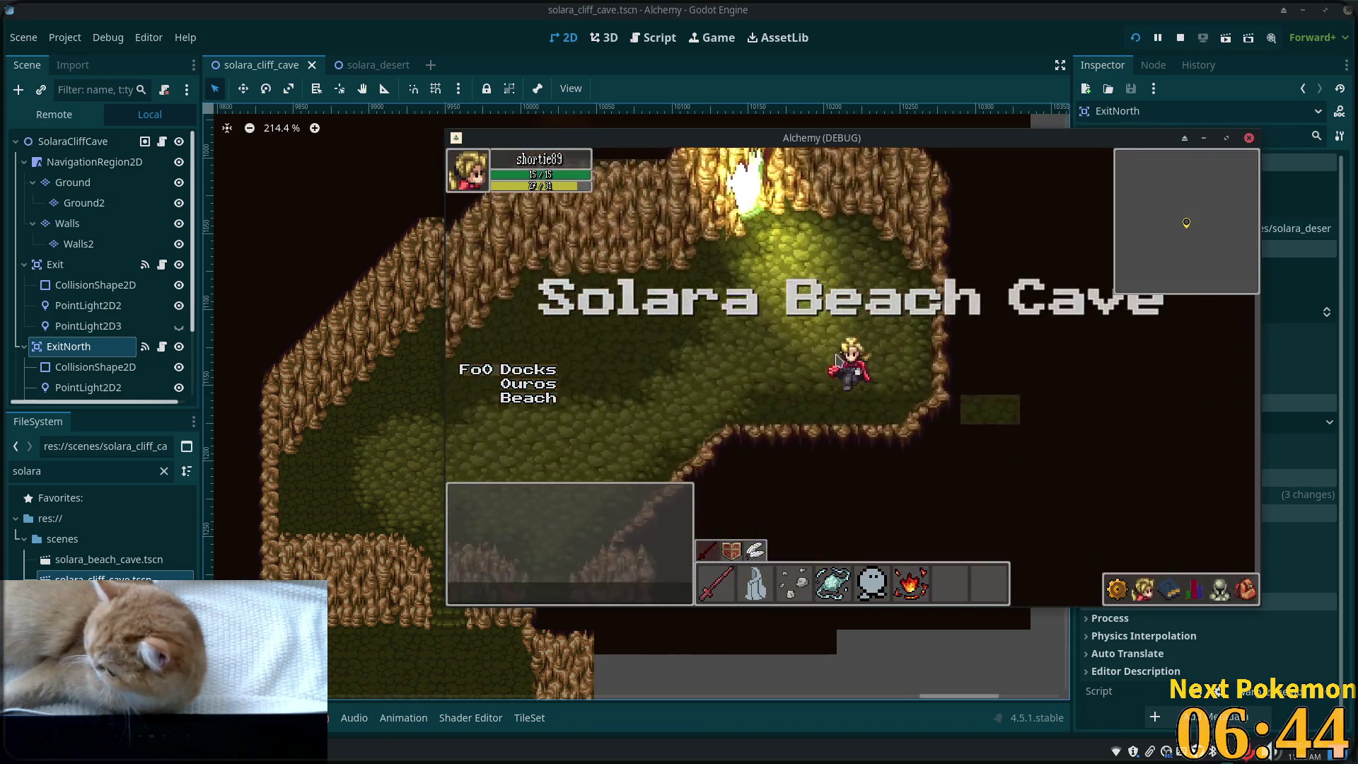
key("Up")
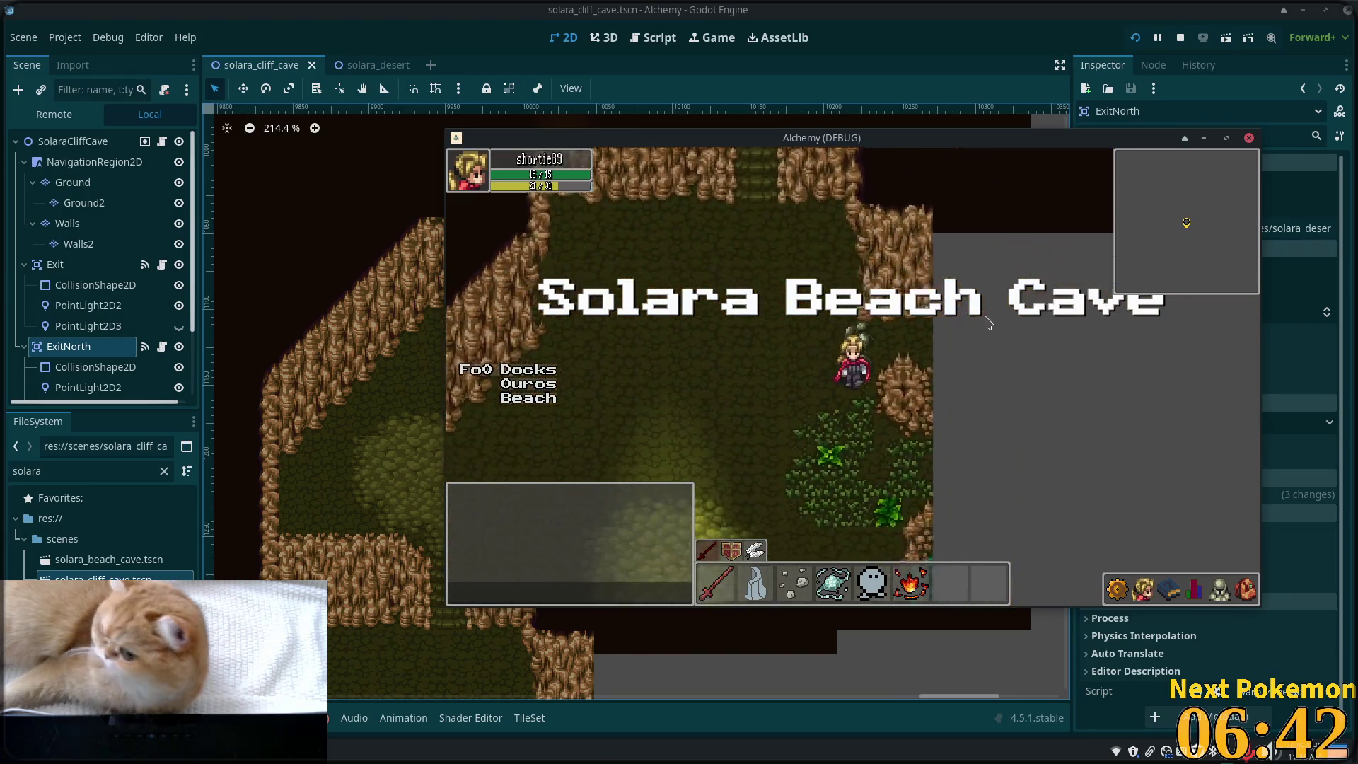
key("Left")
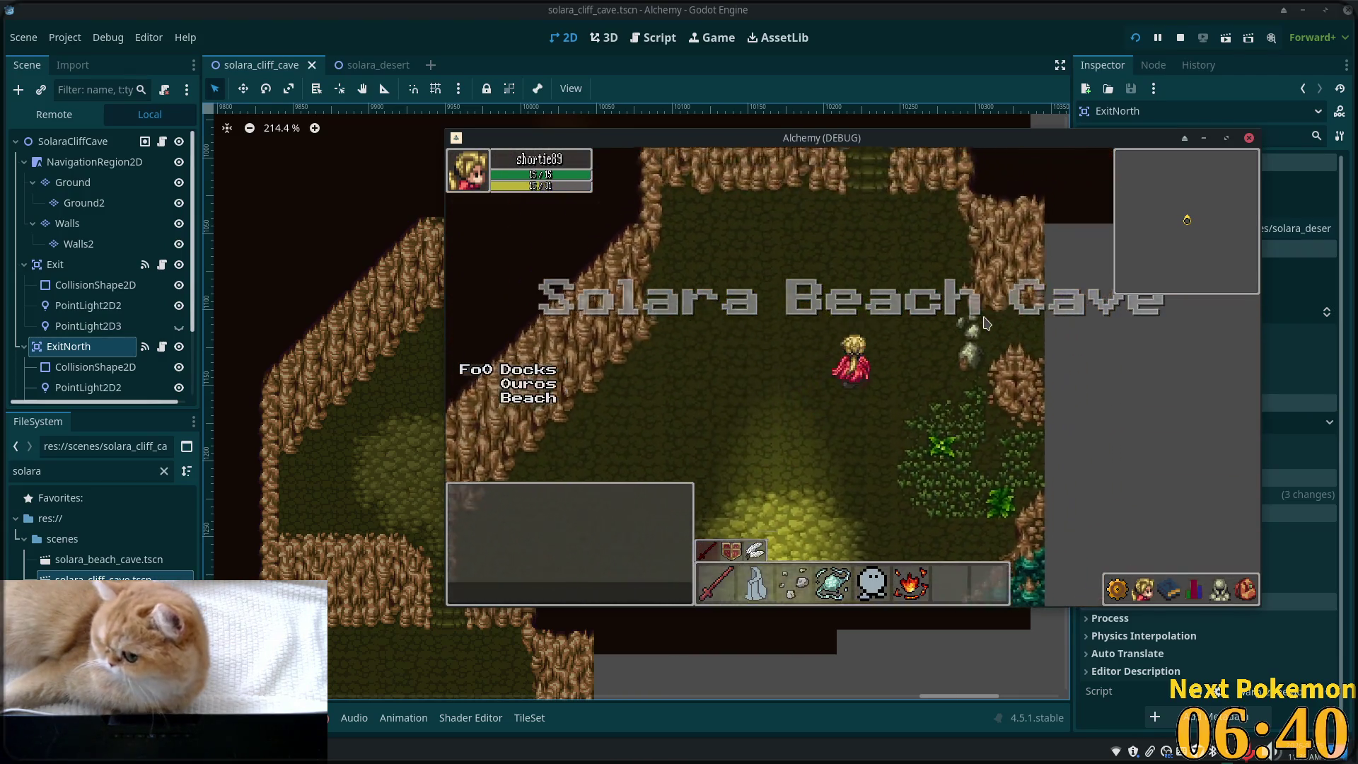
key("Up")
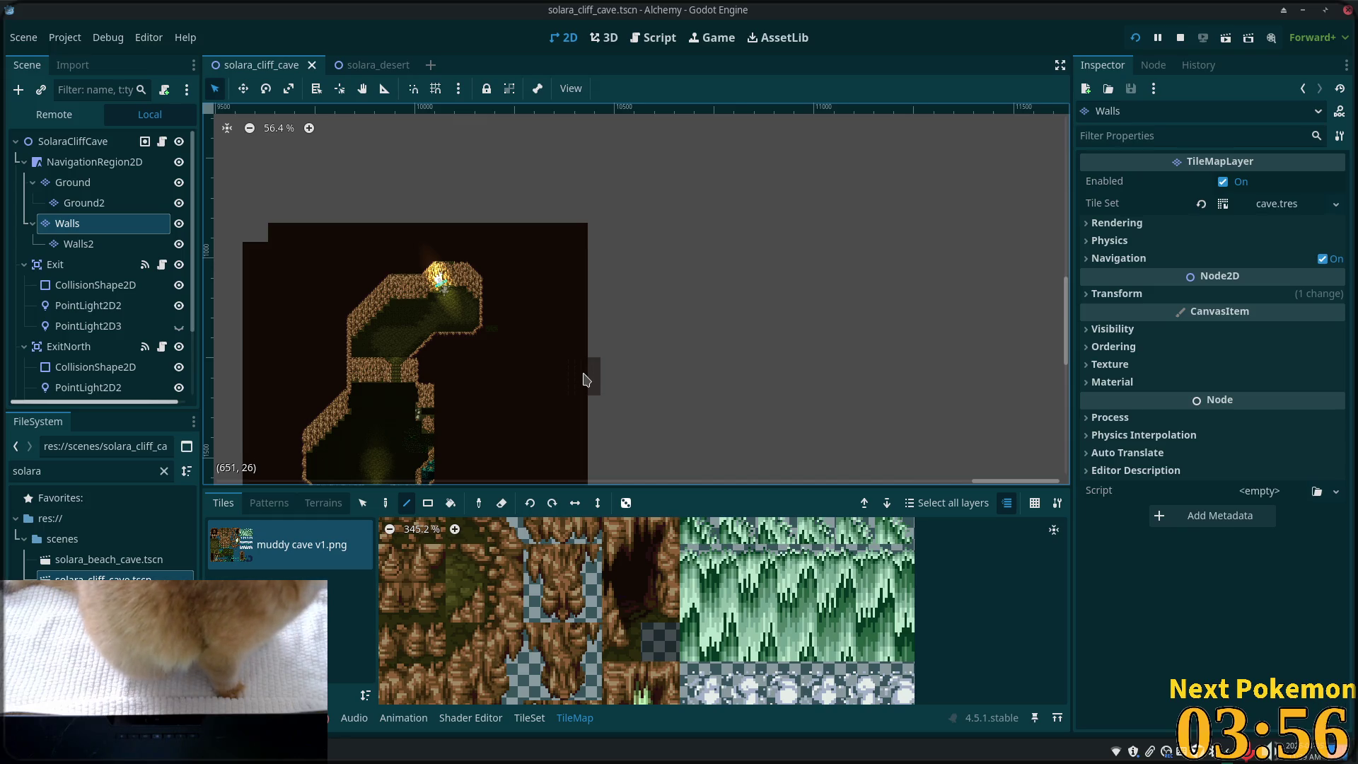
- Select the cave's right-wall tiles on the Walls layer and paint a new wall column beside them
scroll(657, 241, "down", 2)
scroll(656, 241, "left", 3)
scroll(656, 241, "down", 2)
scroll(664, 247, "up", 4)
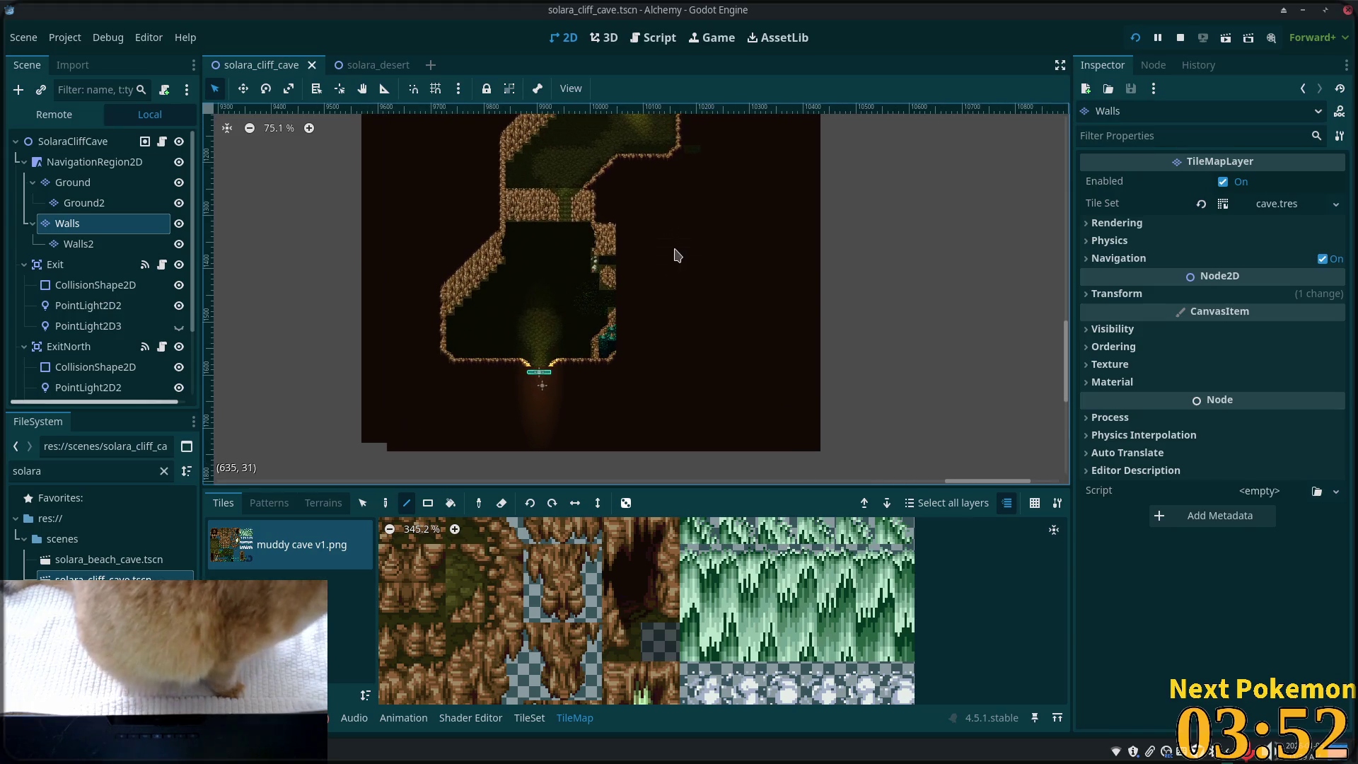
scroll(764, 315, "up", 4)
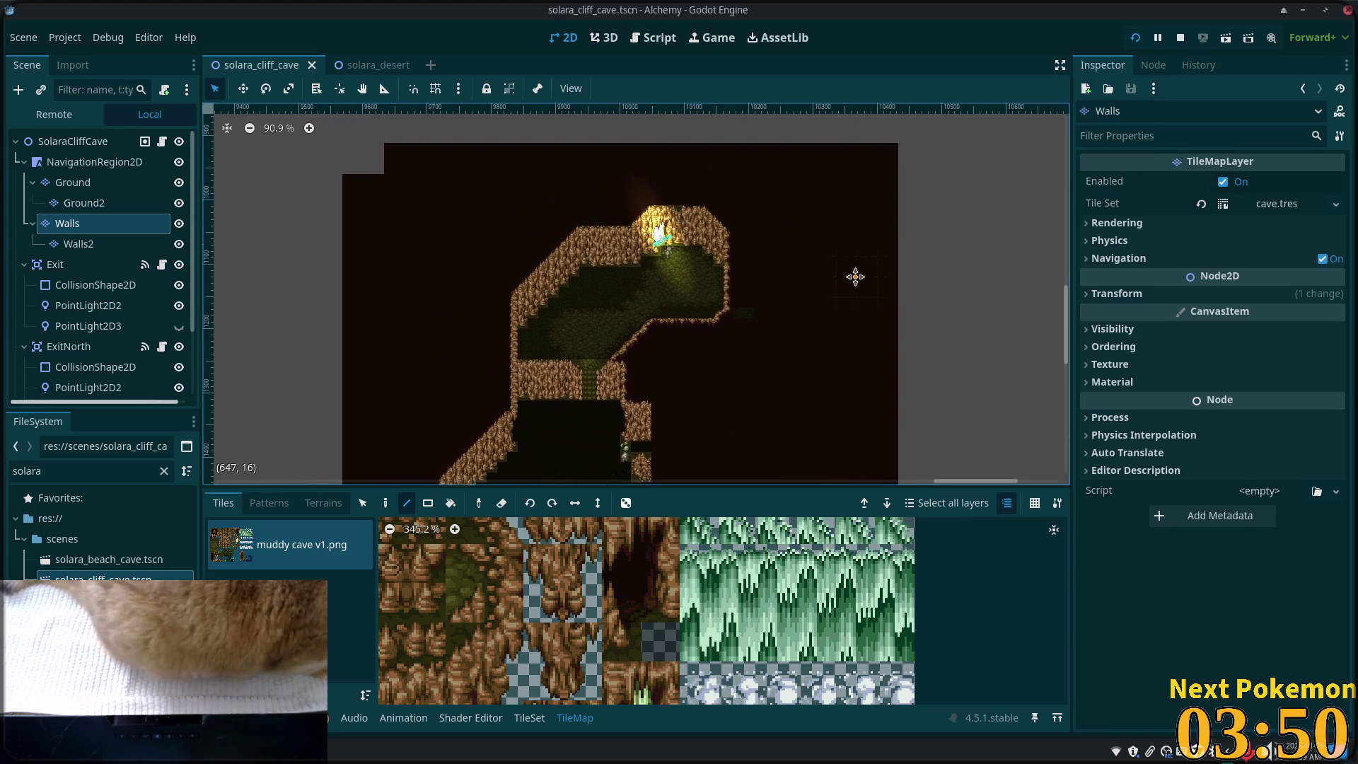
scroll(718, 343, "down", 2)
scroll(718, 343, "left", 1)
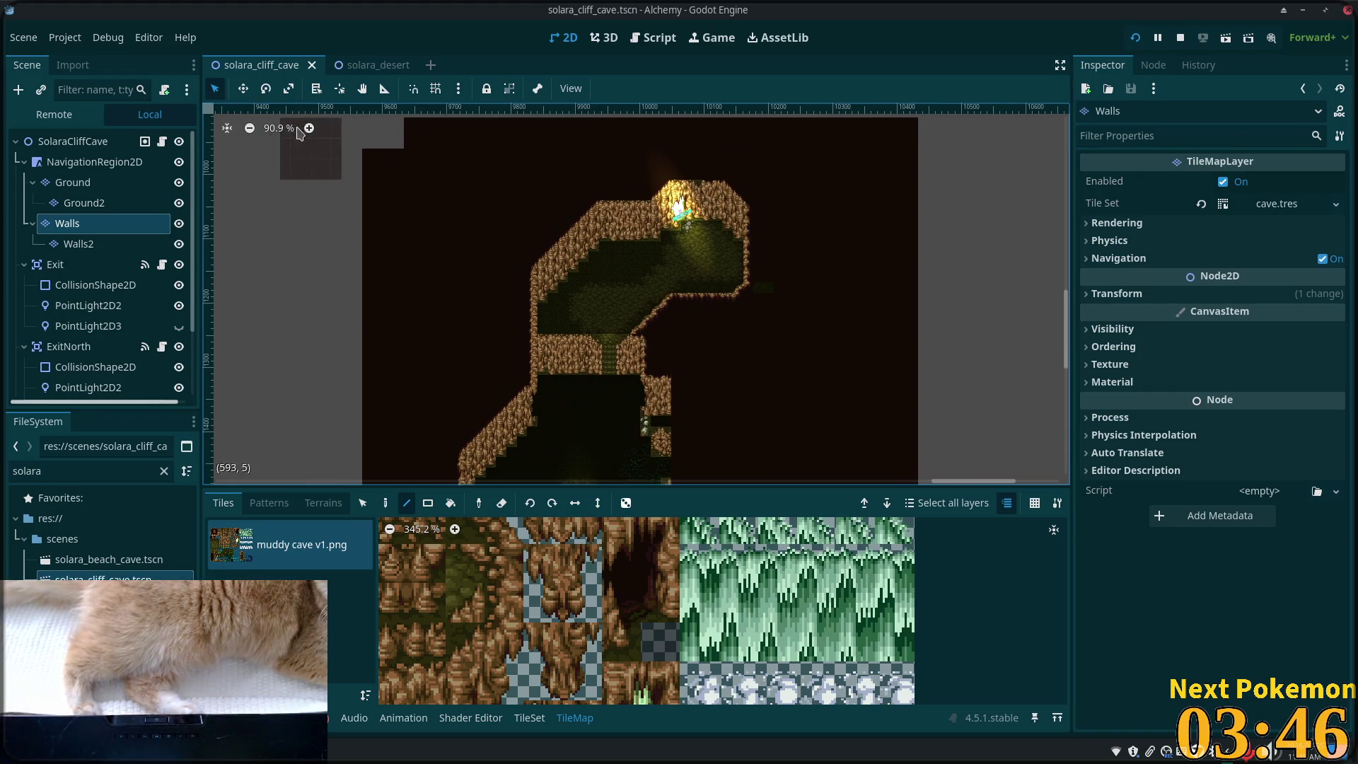
left_click(359, 509)
scroll(690, 212, "up", 3)
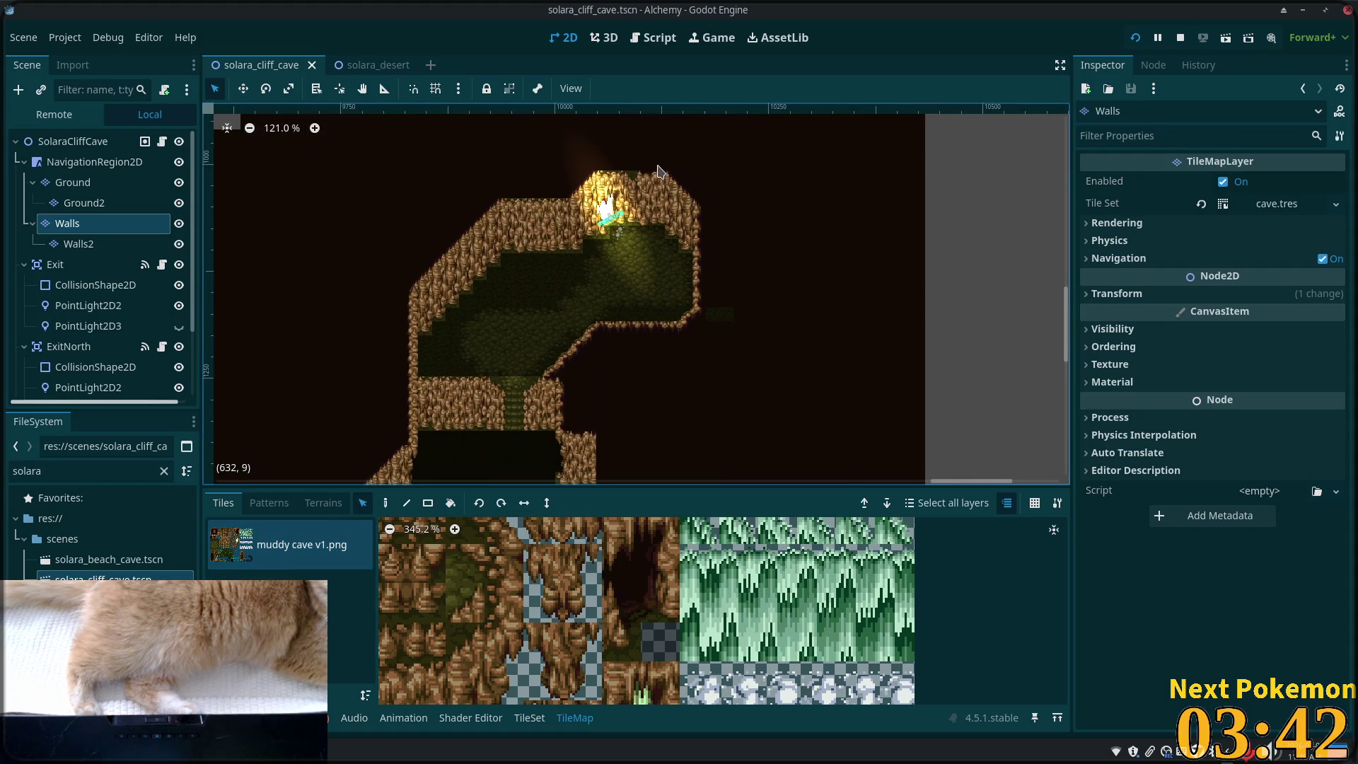
left_click_drag(658, 172, 733, 307)
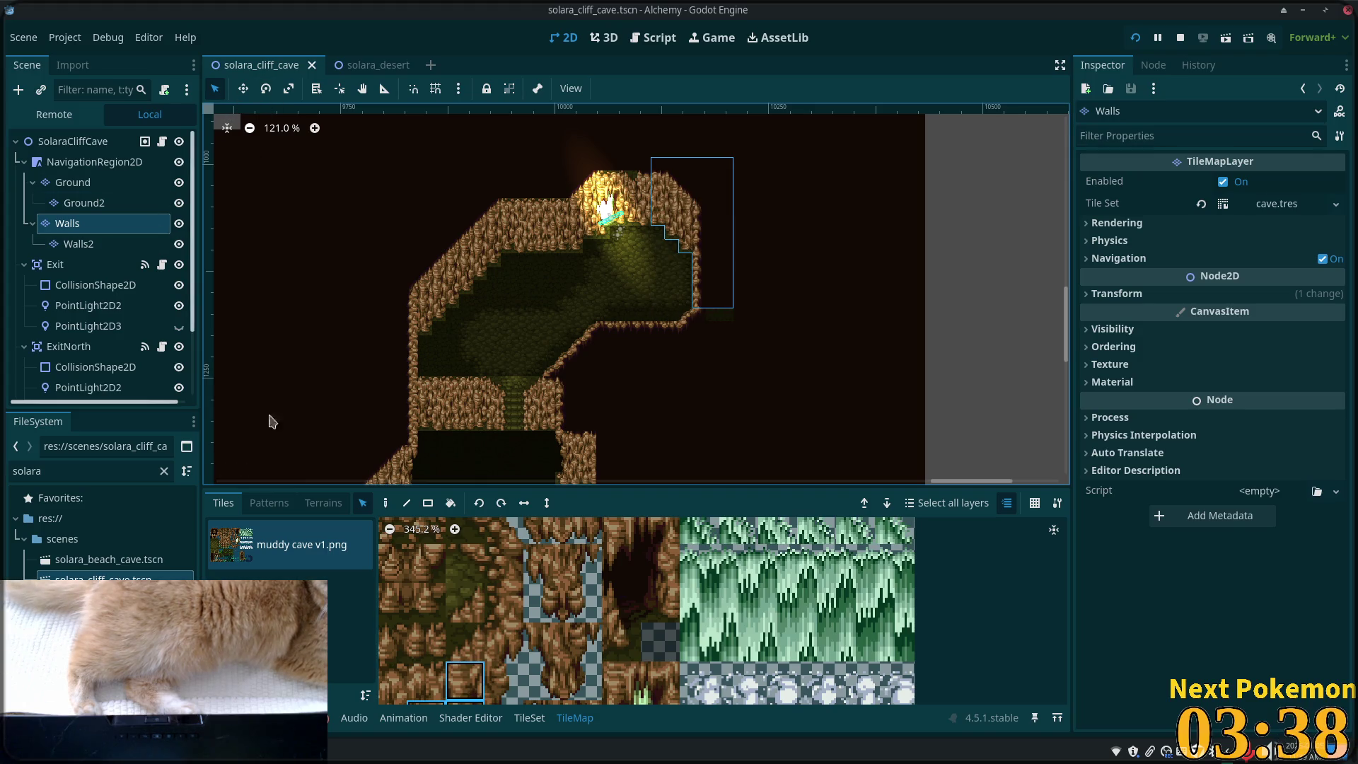
left_click(384, 502)
scroll(757, 131, "down", 5)
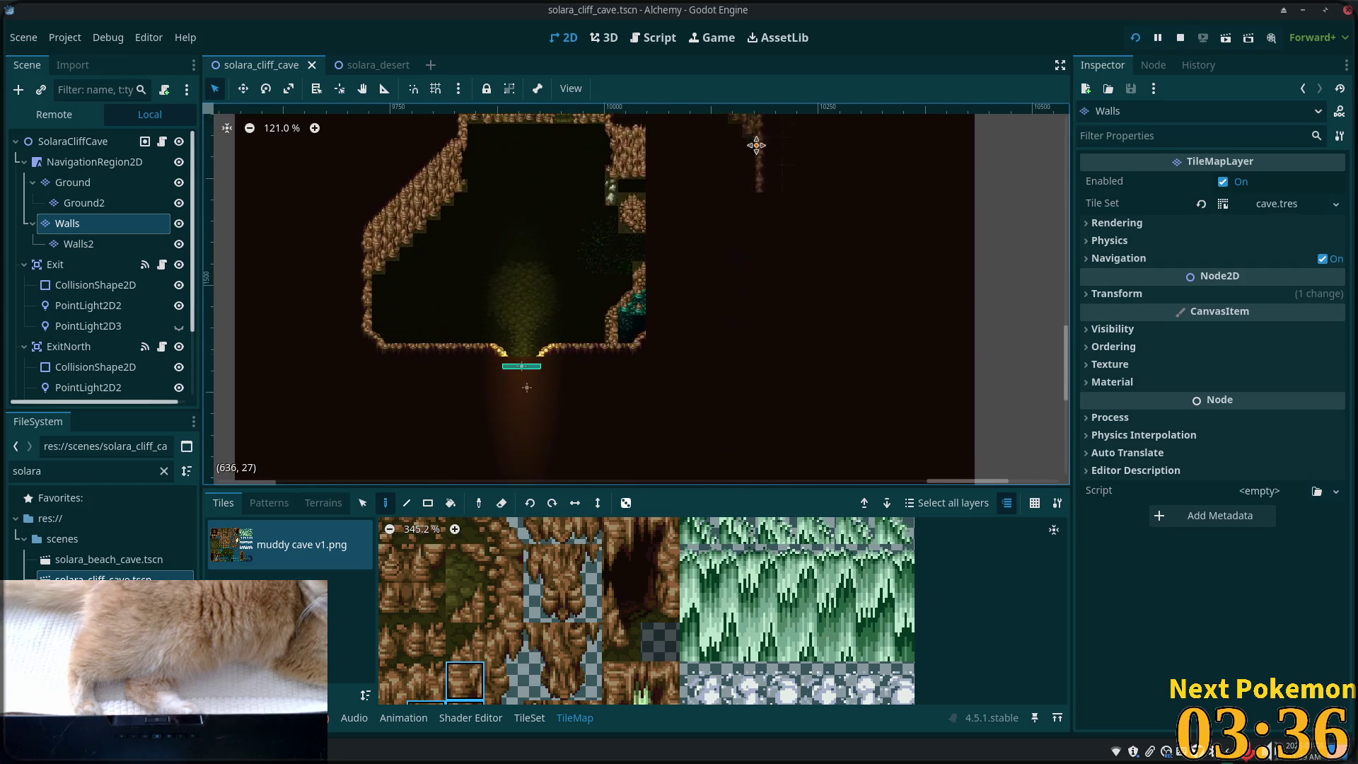
left_click_drag(757, 131, 767, 254)
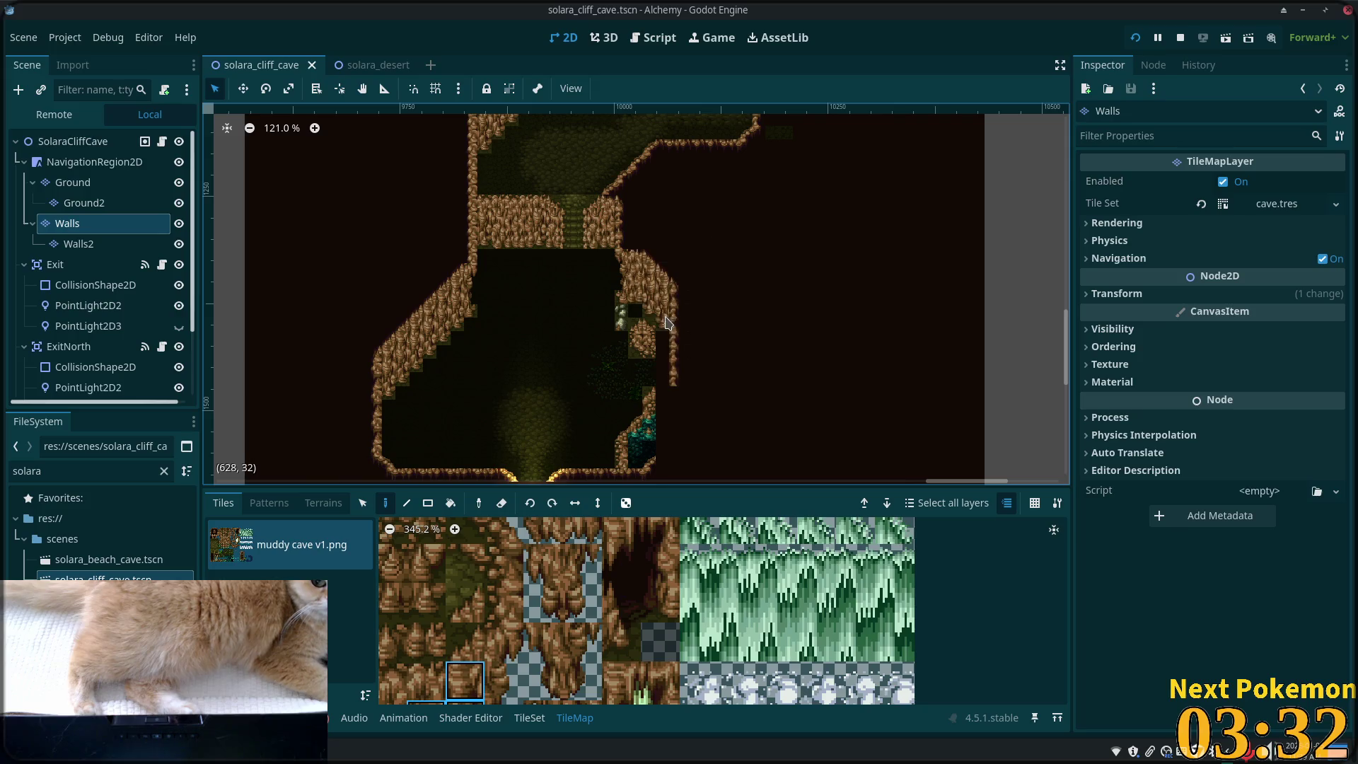
scroll(707, 360, "up", 3)
left_click(767, 429)
- Extend the wall-tile selection down one row and return to painting on the lower-right wall
scroll(778, 212, "right", 1)
scroll(637, 283, "down", 2)
scroll(636, 219, "left", 2)
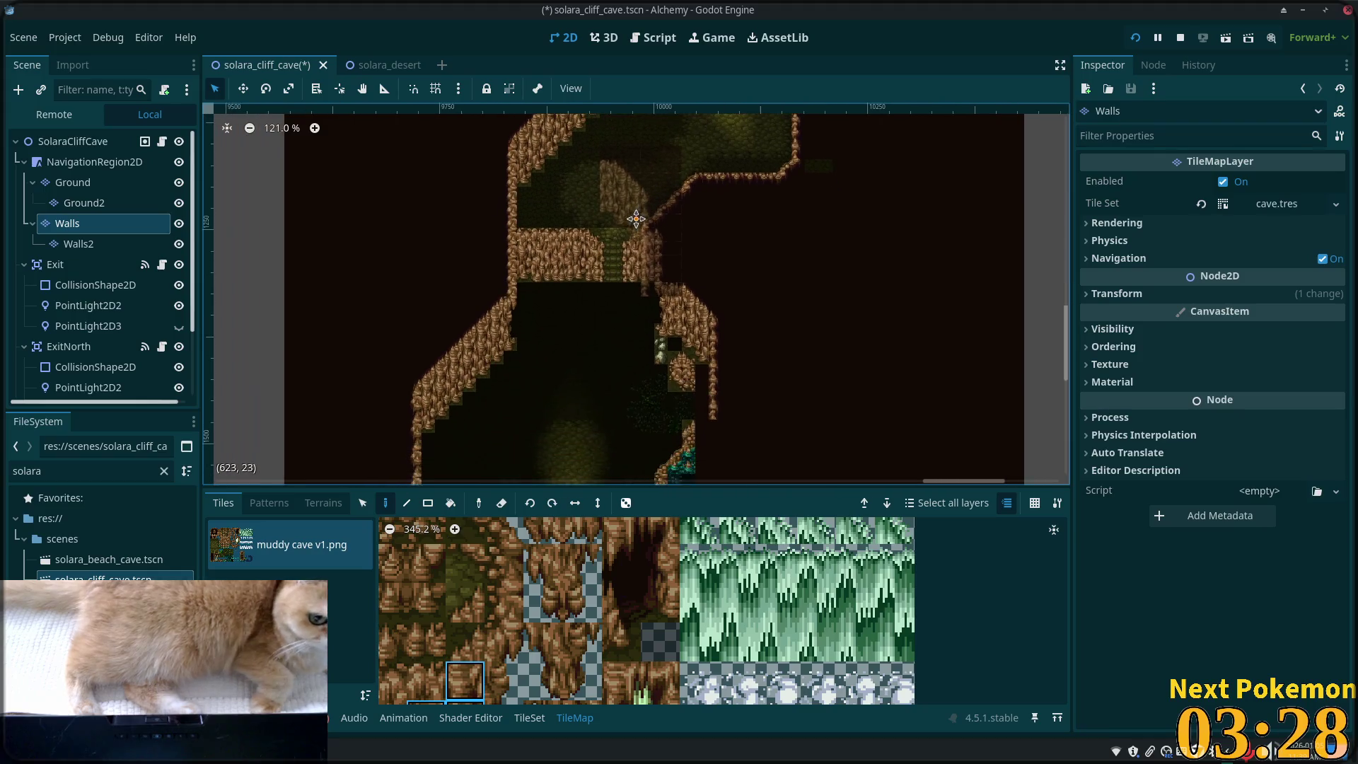
scroll(636, 219, "up", 2)
scroll(635, 219, "left", 1)
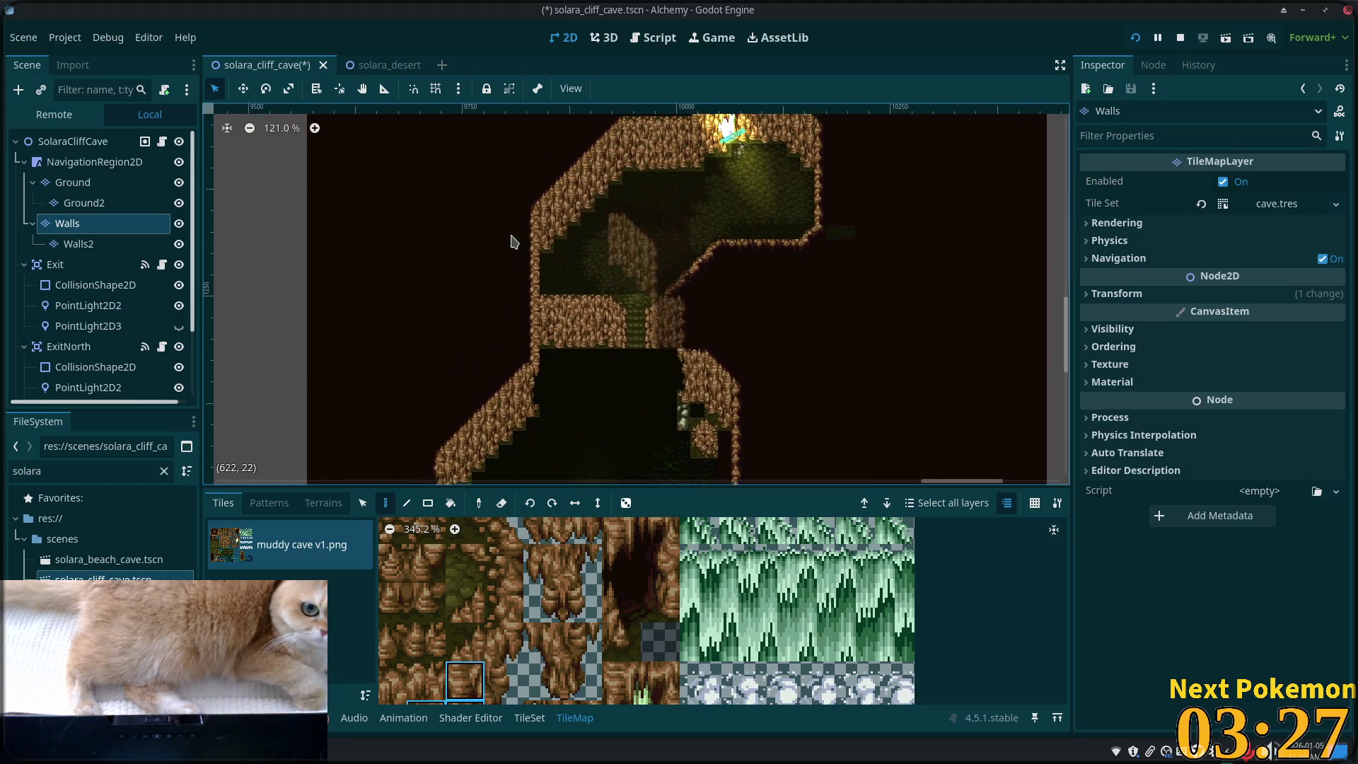
left_click(363, 502)
left_click_drag(791, 259, 791, 259)
scroll(763, 340, "down", 5)
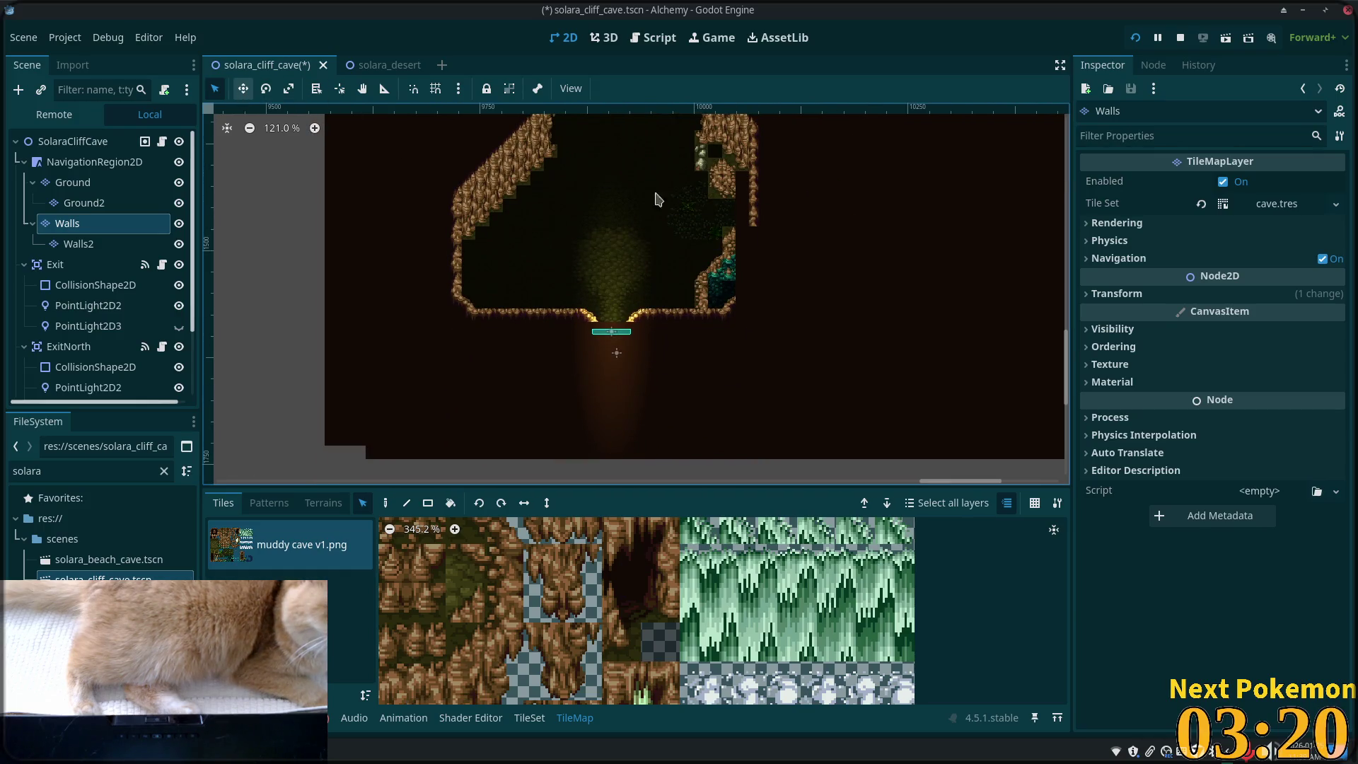
scroll(601, 304, "up", 2)
scroll(591, 297, "up", 1, "ctrl")
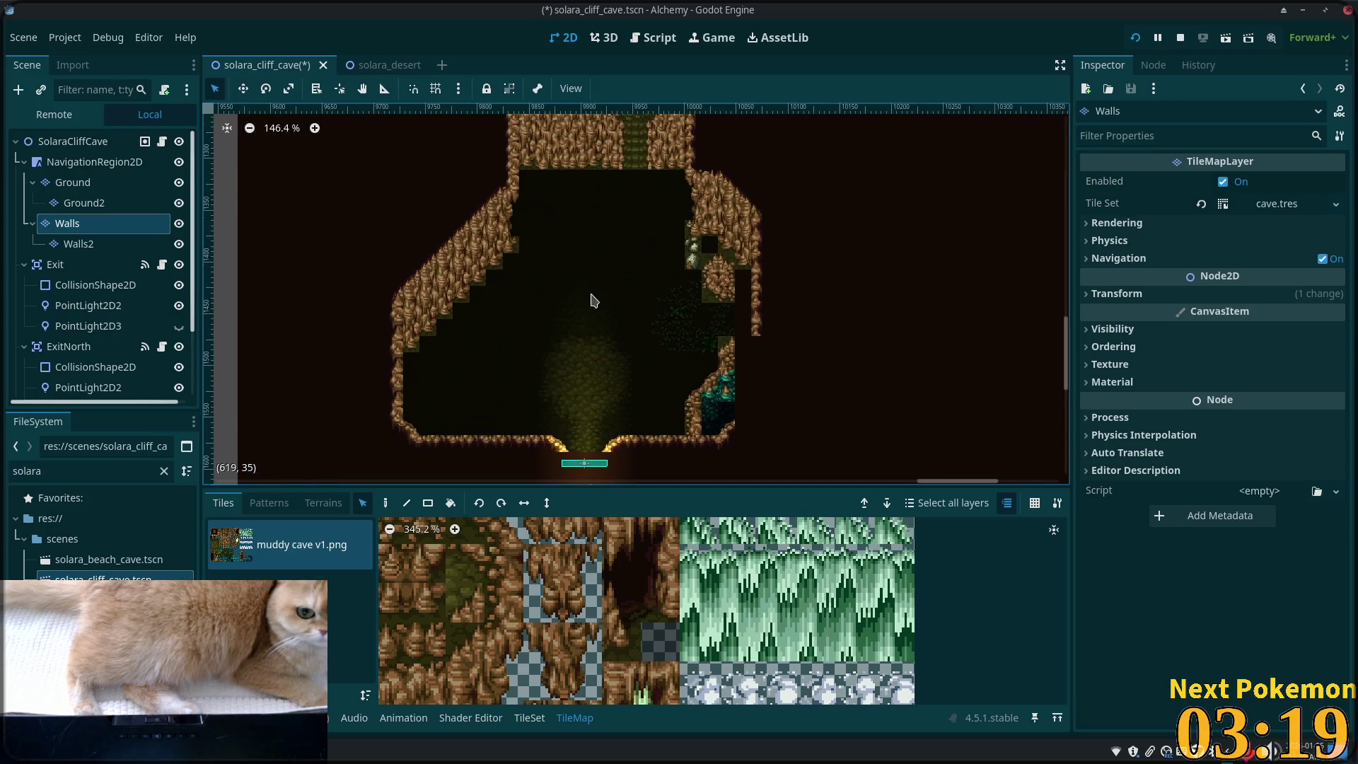
left_click(387, 502)
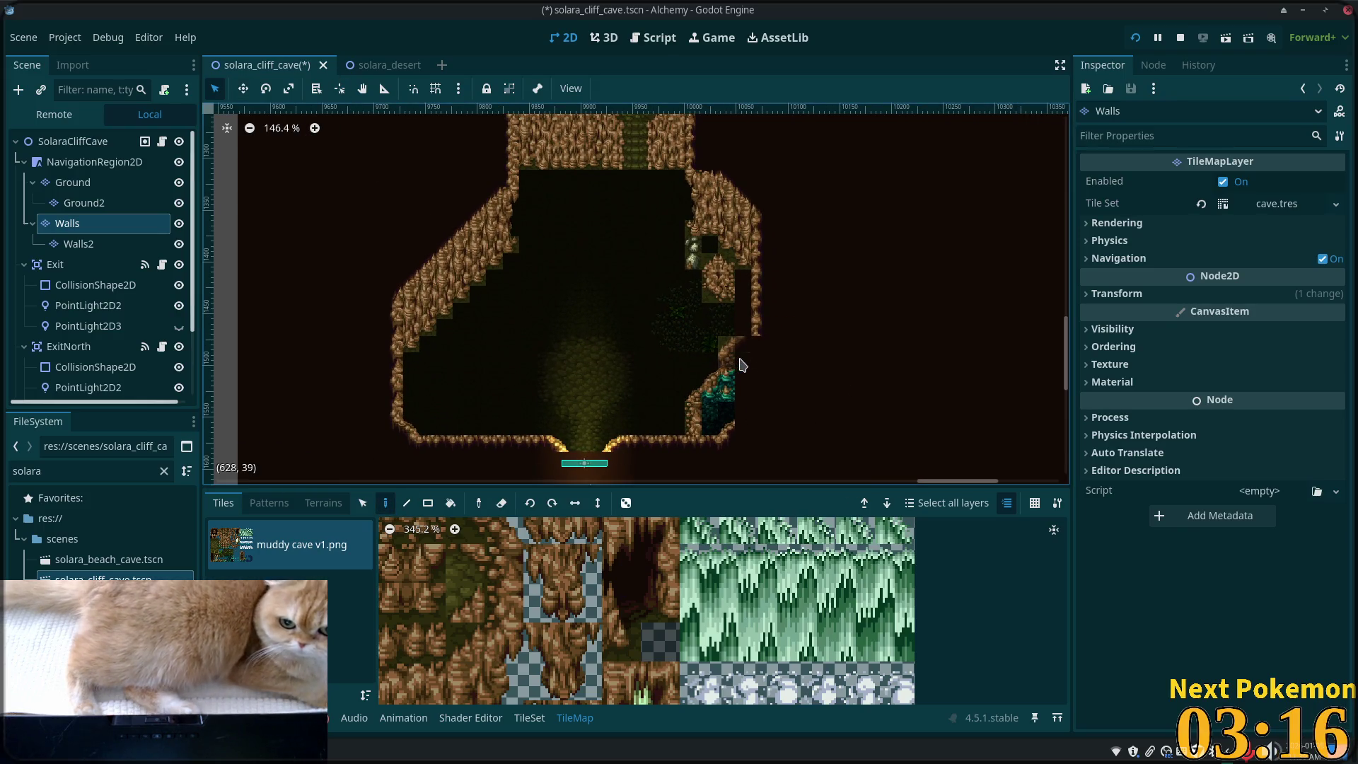
left_click_drag(525, 243, 621, 175)
- Paint rock wall tiles over the teal patch and zoom in on the cave
left_click(820, 312)
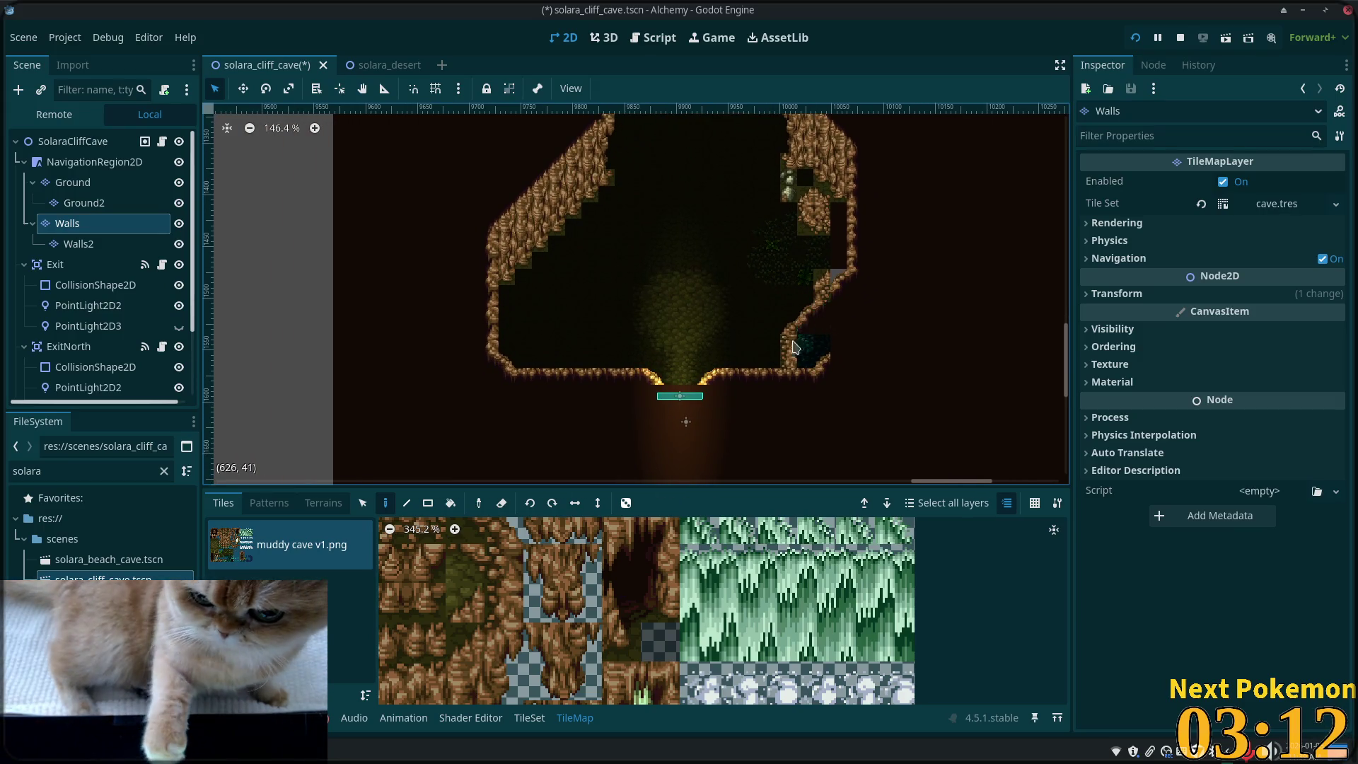
left_click_drag(990, 287, 931, 205)
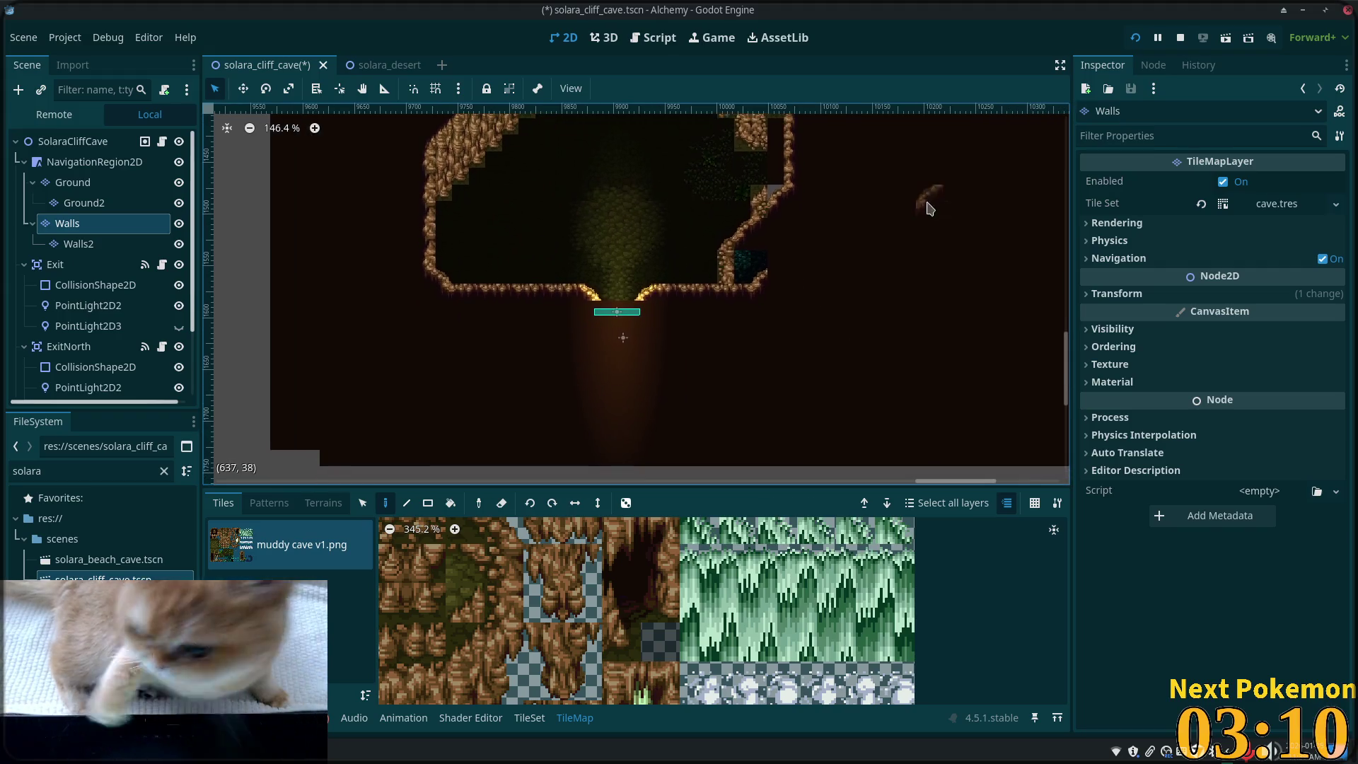
scroll(835, 262, "up", 1)
mouse_move(826, 288)
left_mouse_down()
mouse_move(807, 279)
mouse_move(782, 322)
left_mouse_up()
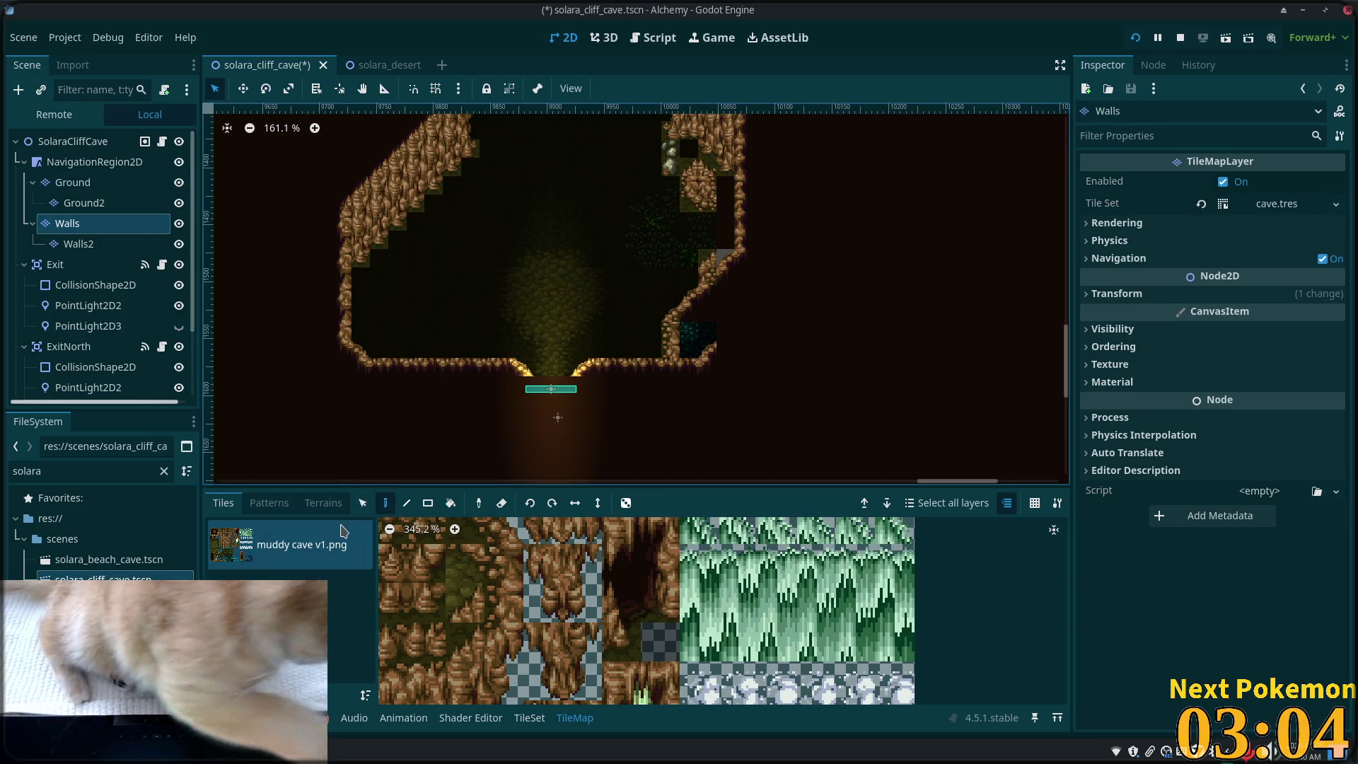
- Alternate between the Select and Paint tools while reviewing the cave's lower-right wall
left_click(363, 503)
scroll(920, 286, "up", 1)
key("d")
scroll(750, 311, "up", 1)
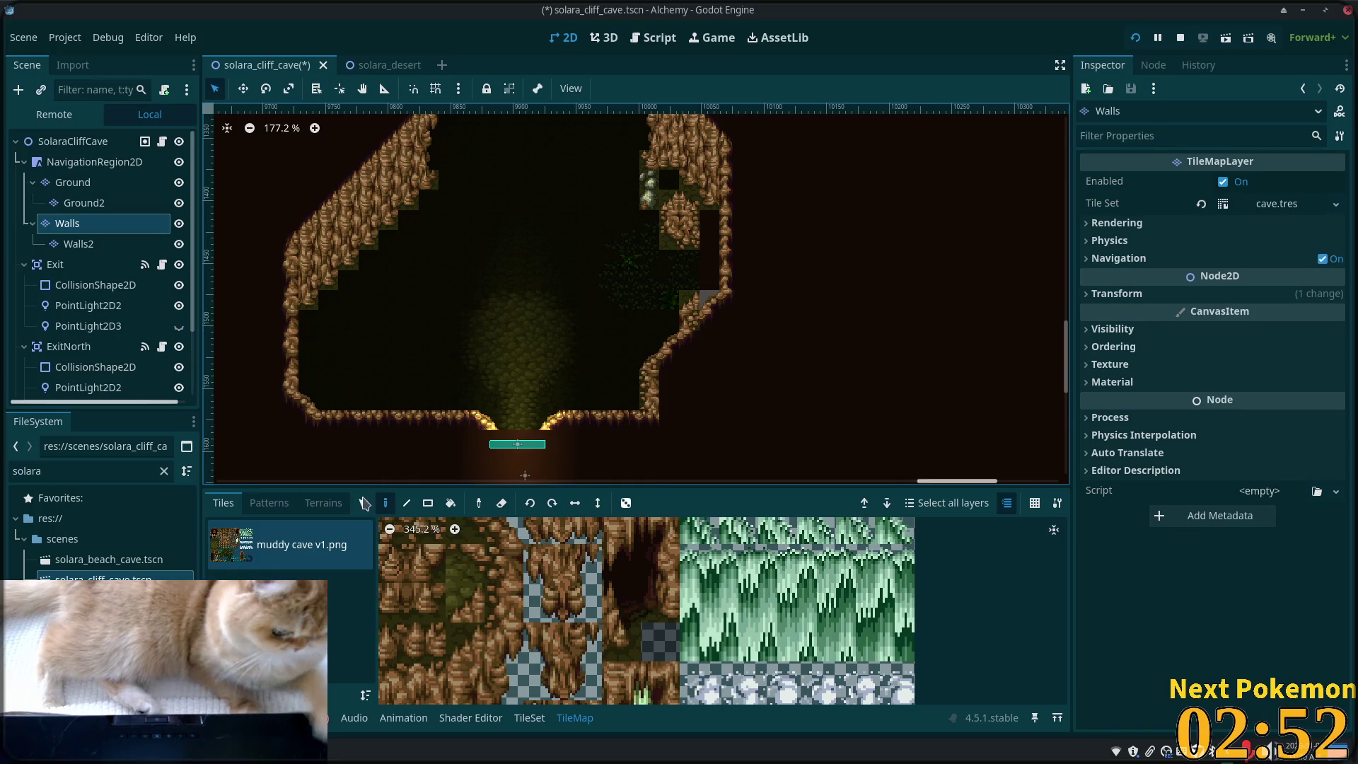
left_click(364, 503)
key("d")
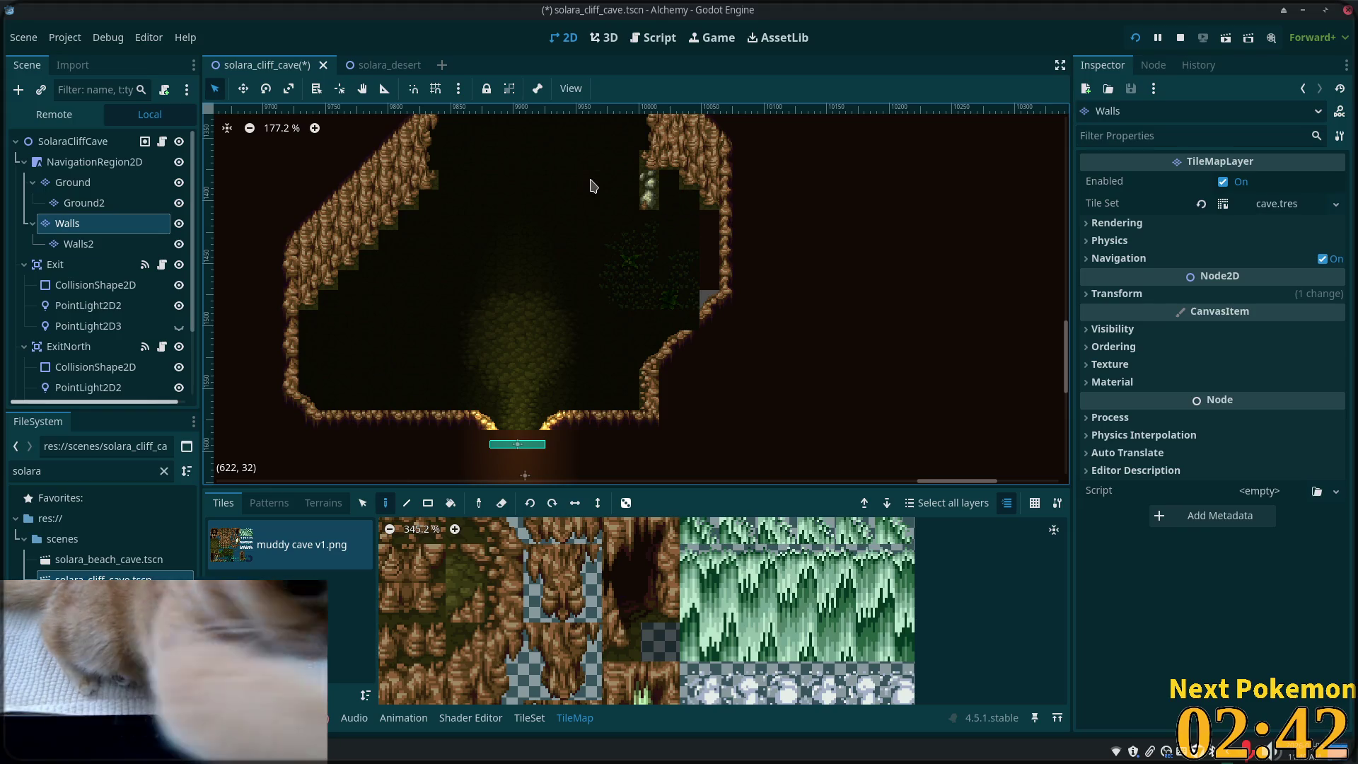
mouse_move(648, 202)
left_mouse_down()
mouse_move(597, 279)
mouse_move(788, 288)
left_mouse_up()
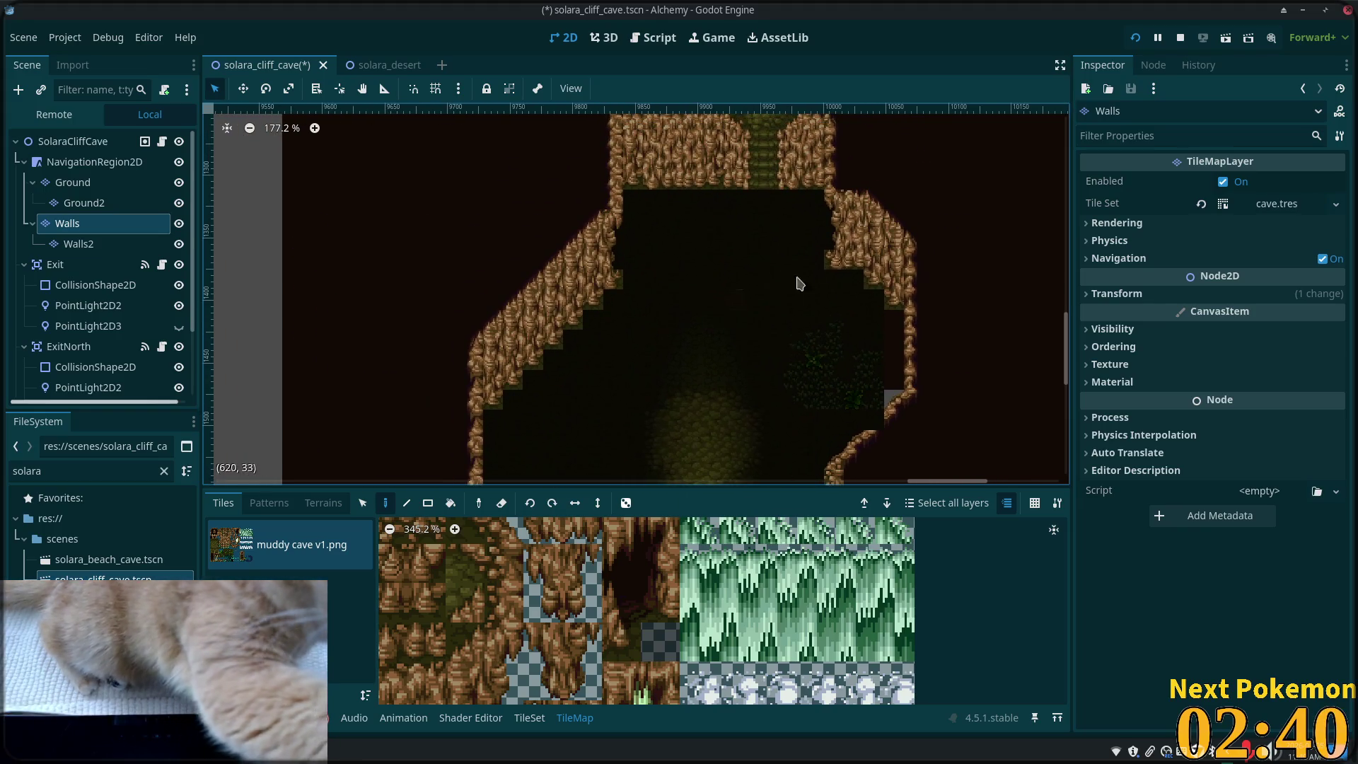
left_click_drag(645, 388, 605, 259)
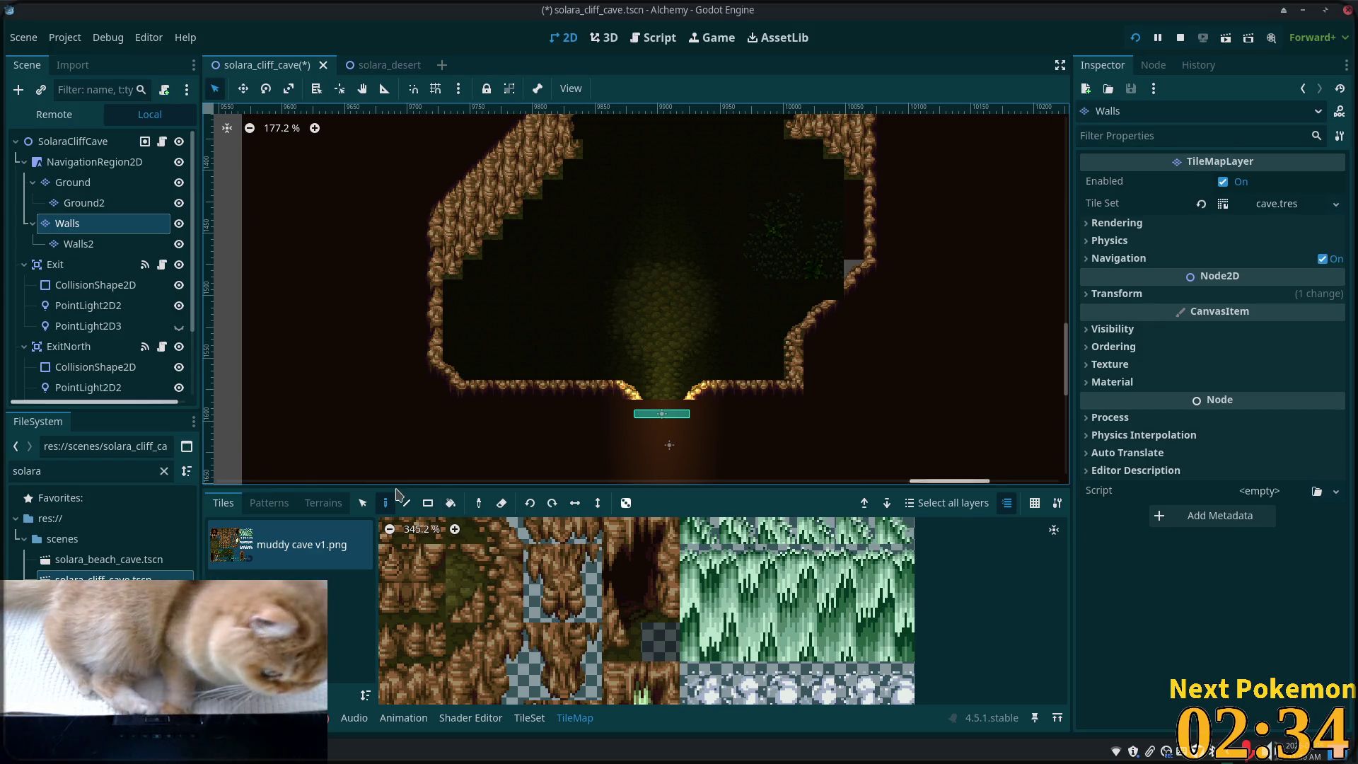
key("s")
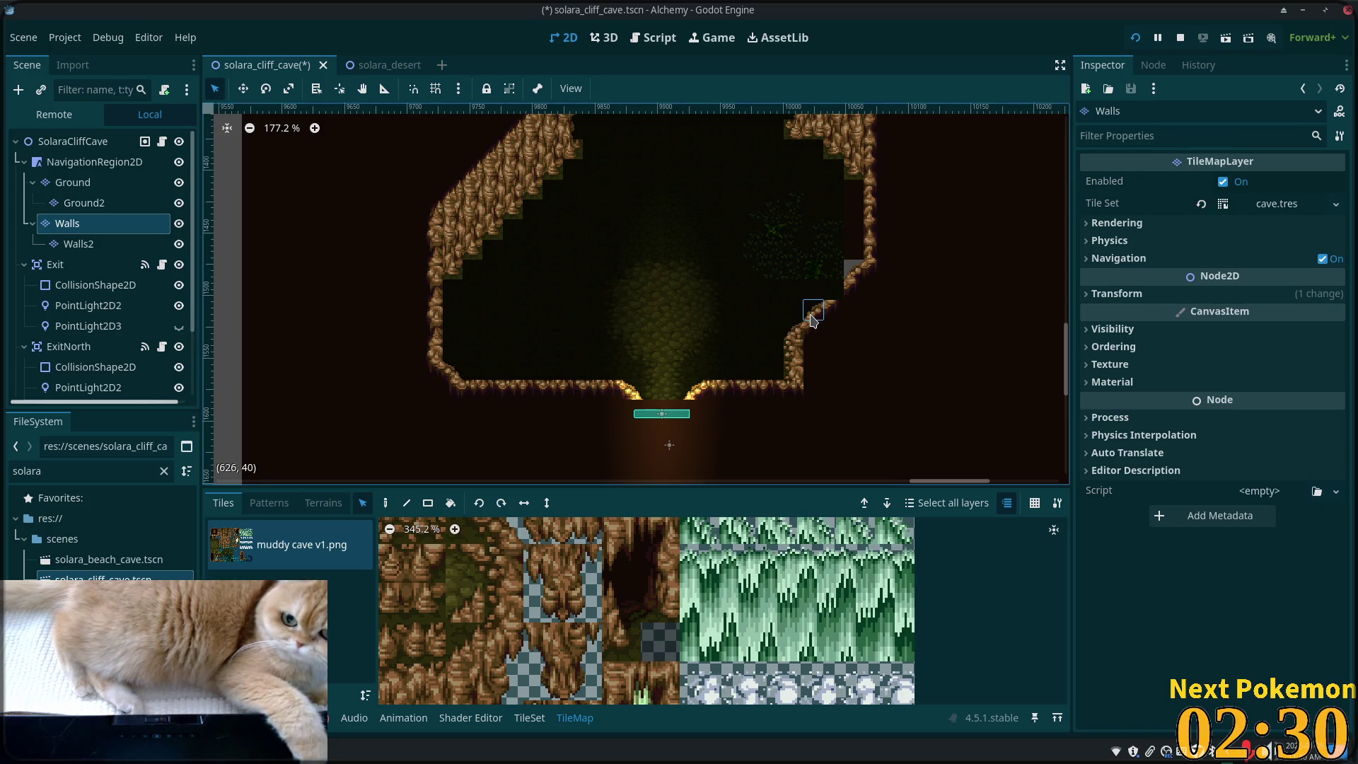
left_click(385, 503)
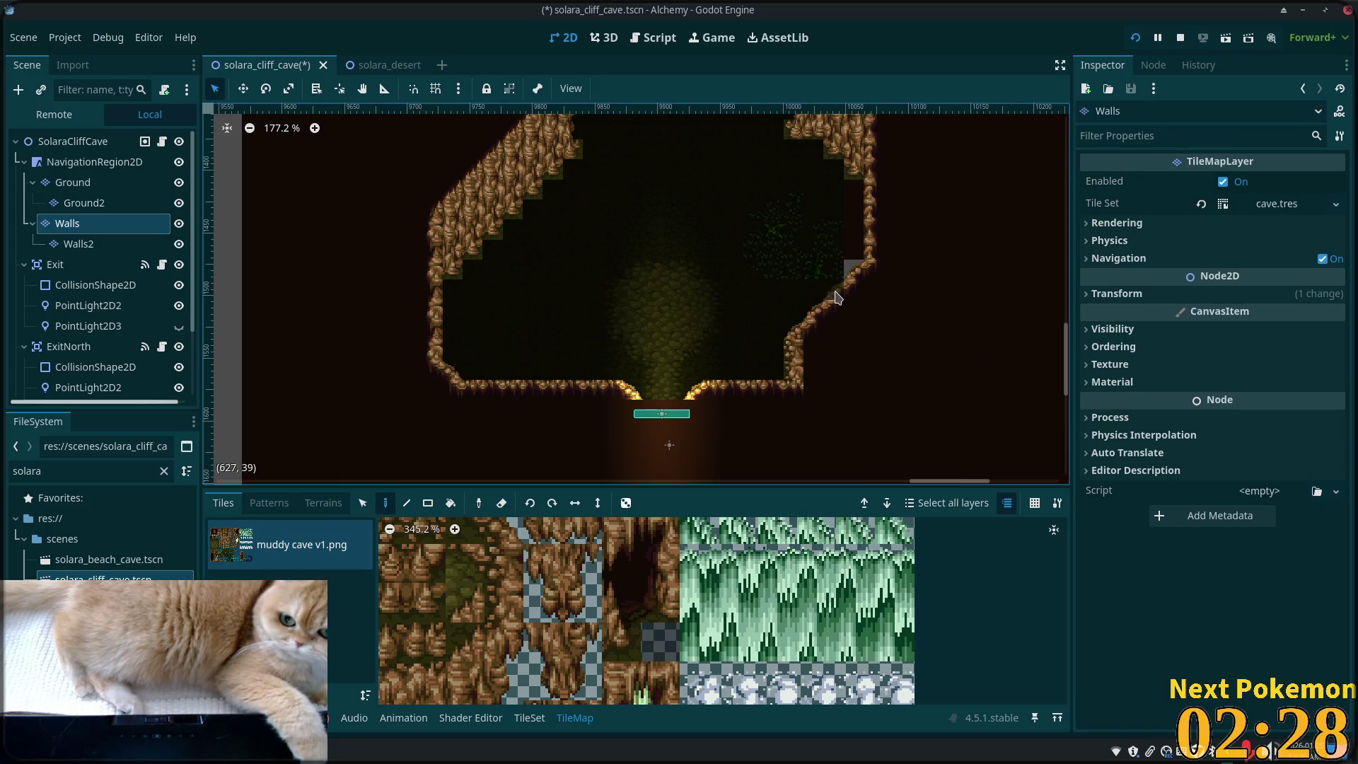
scroll(758, 294, "up", 2)
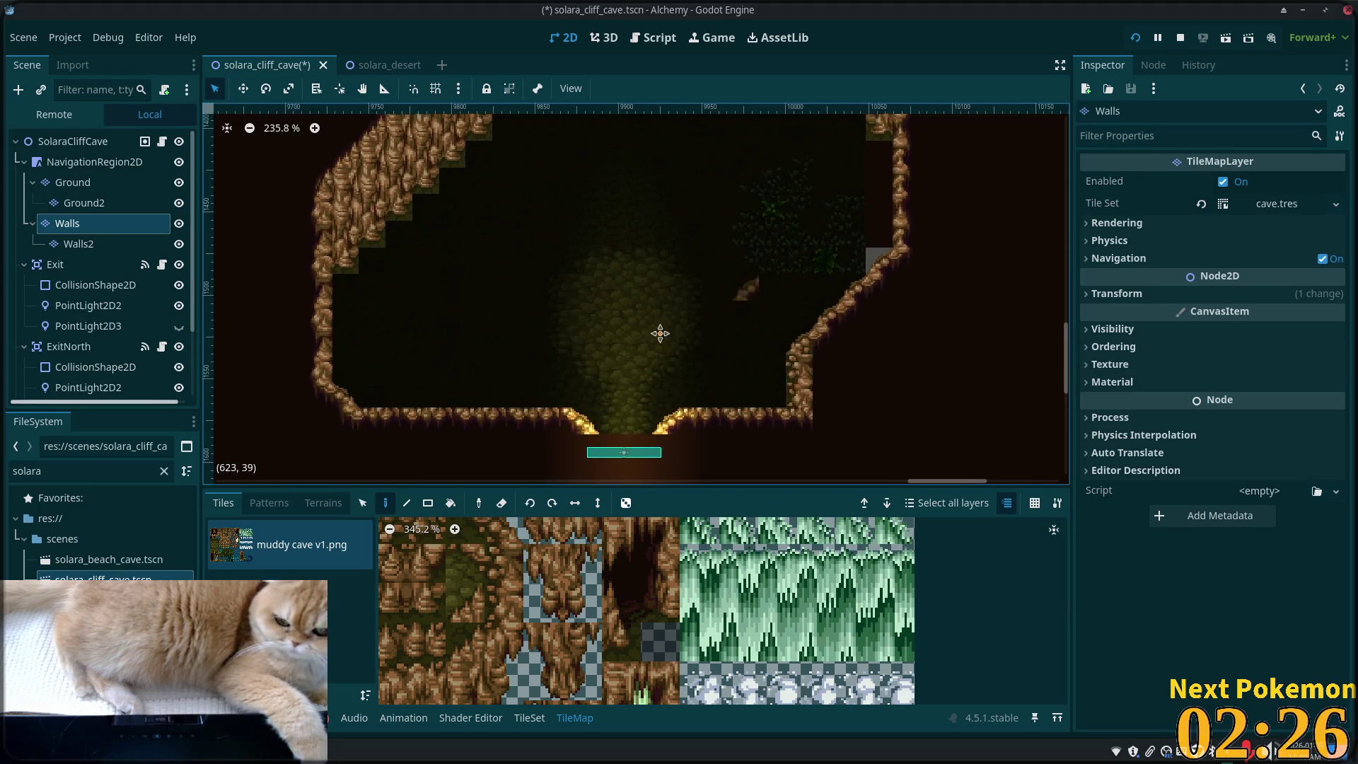
- On the Ground layer, replace the foliage with cave-floor tiles, undoing one bad strip
left_click(72, 184)
scroll(566, 354, "left", 3)
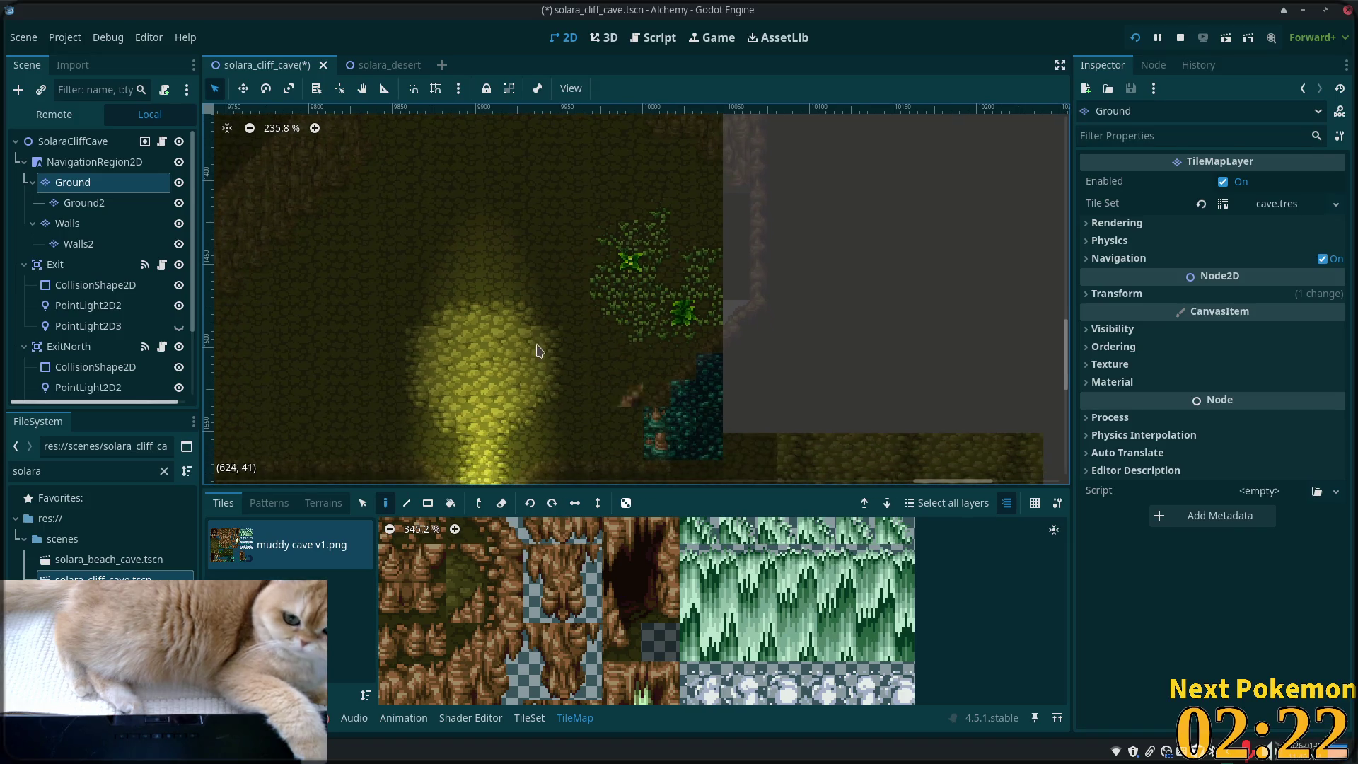
scroll(588, 321, "down", 2)
scroll(574, 592, "down", 2)
scroll(574, 592, "down", 1)
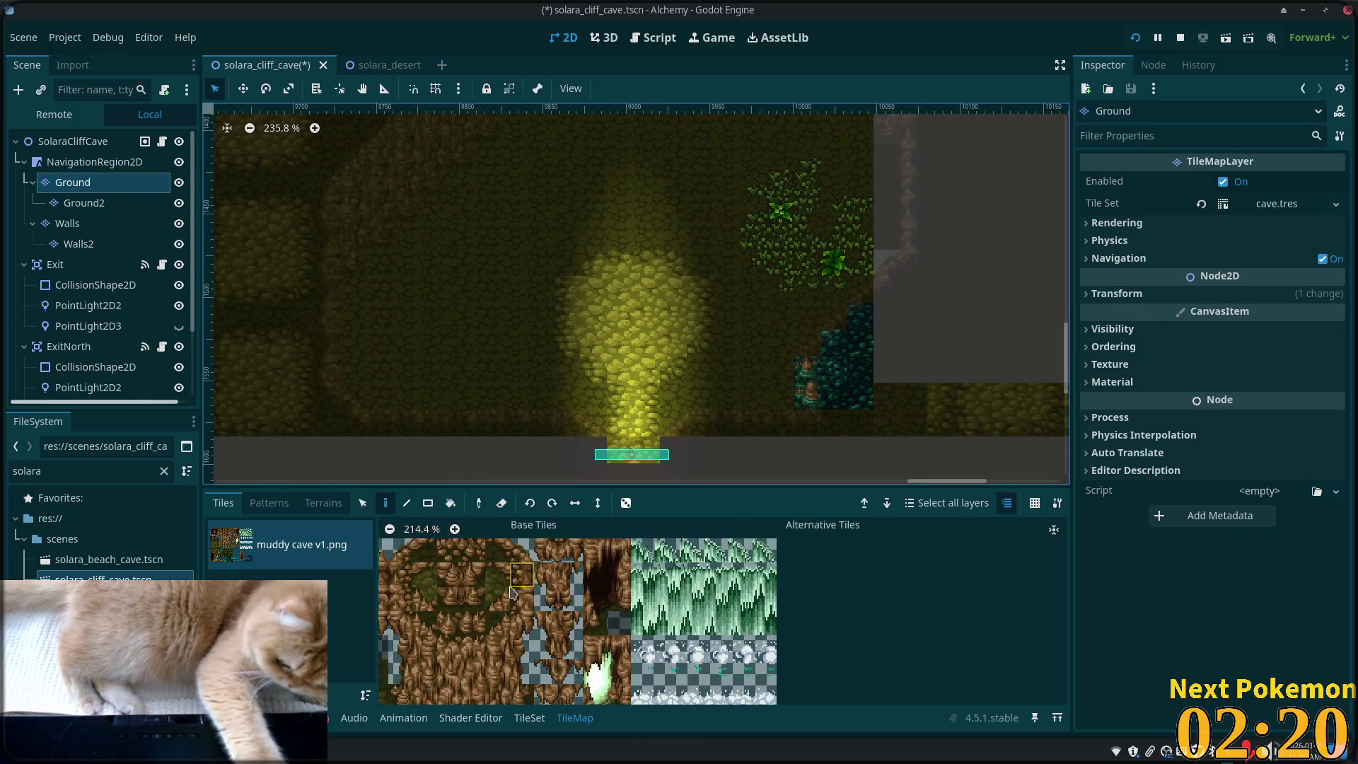
scroll(672, 636, "left", 5)
scroll(760, 695, "up", 1)
left_click_drag(687, 602, 710, 624)
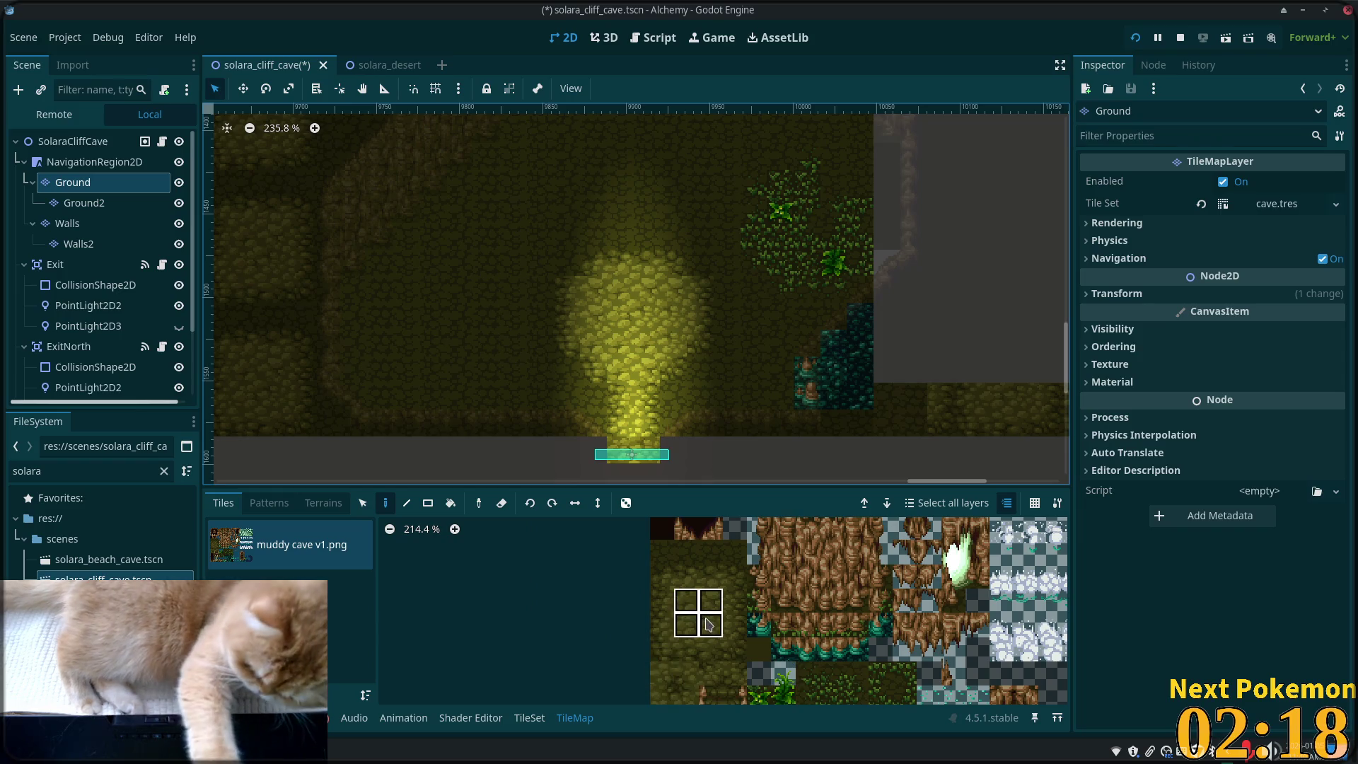
left_click_drag(769, 197, 773, 255)
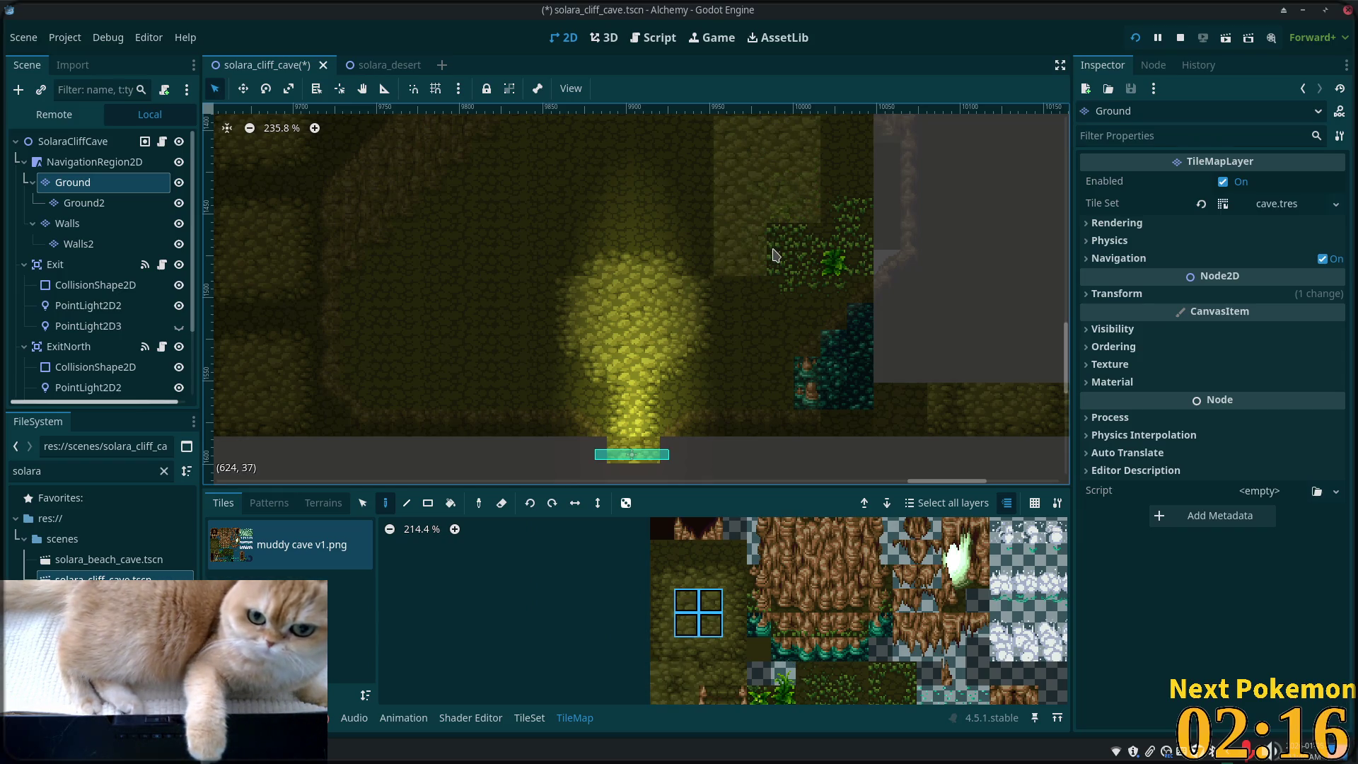
key("ctrl+z")
left_click_drag(662, 551, 731, 549)
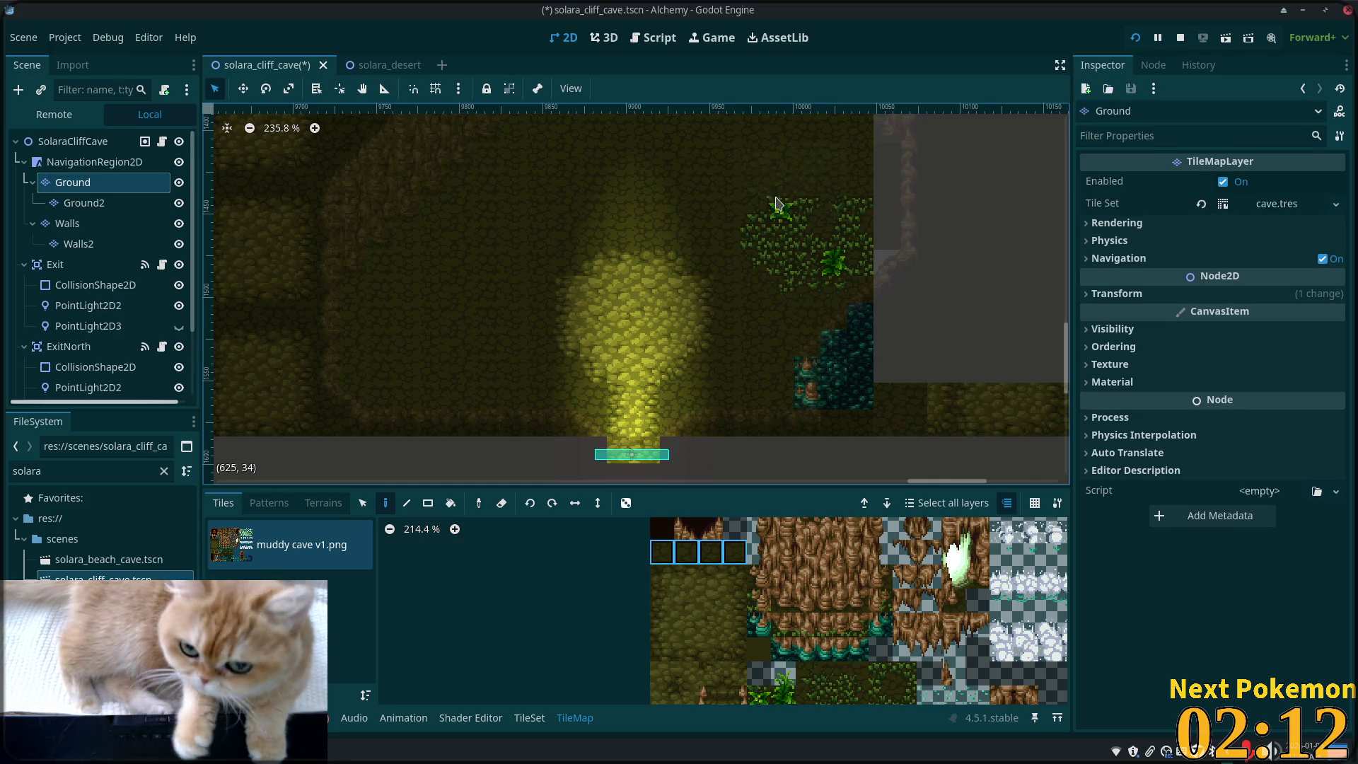
left_click(787, 224)
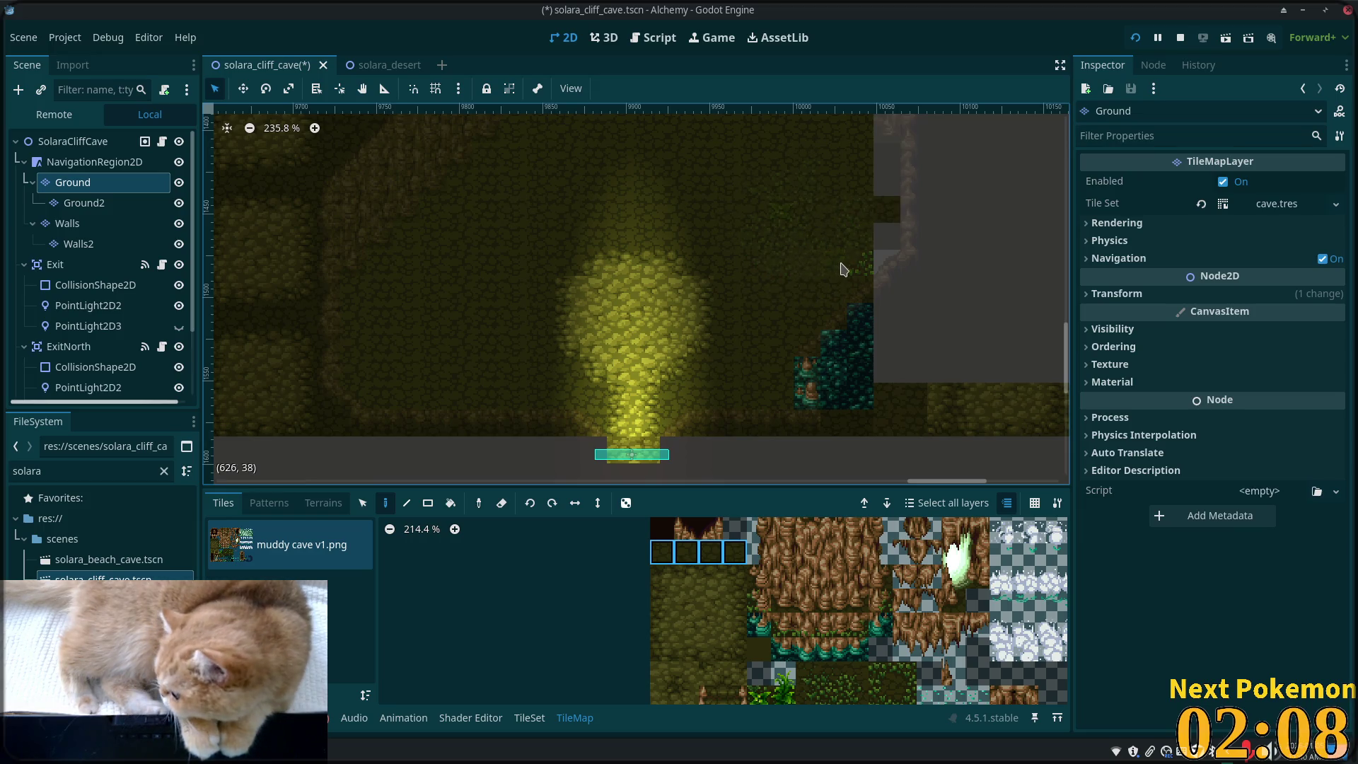
- Fill the empty grey gap and teal patch along the chamber's right side with floor tiles
mouse_move(862, 213)
left_mouse_down()
mouse_move(855, 173)
mouse_move(870, 158)
left_mouse_up()
left_click_drag(964, 221, 905, 325)
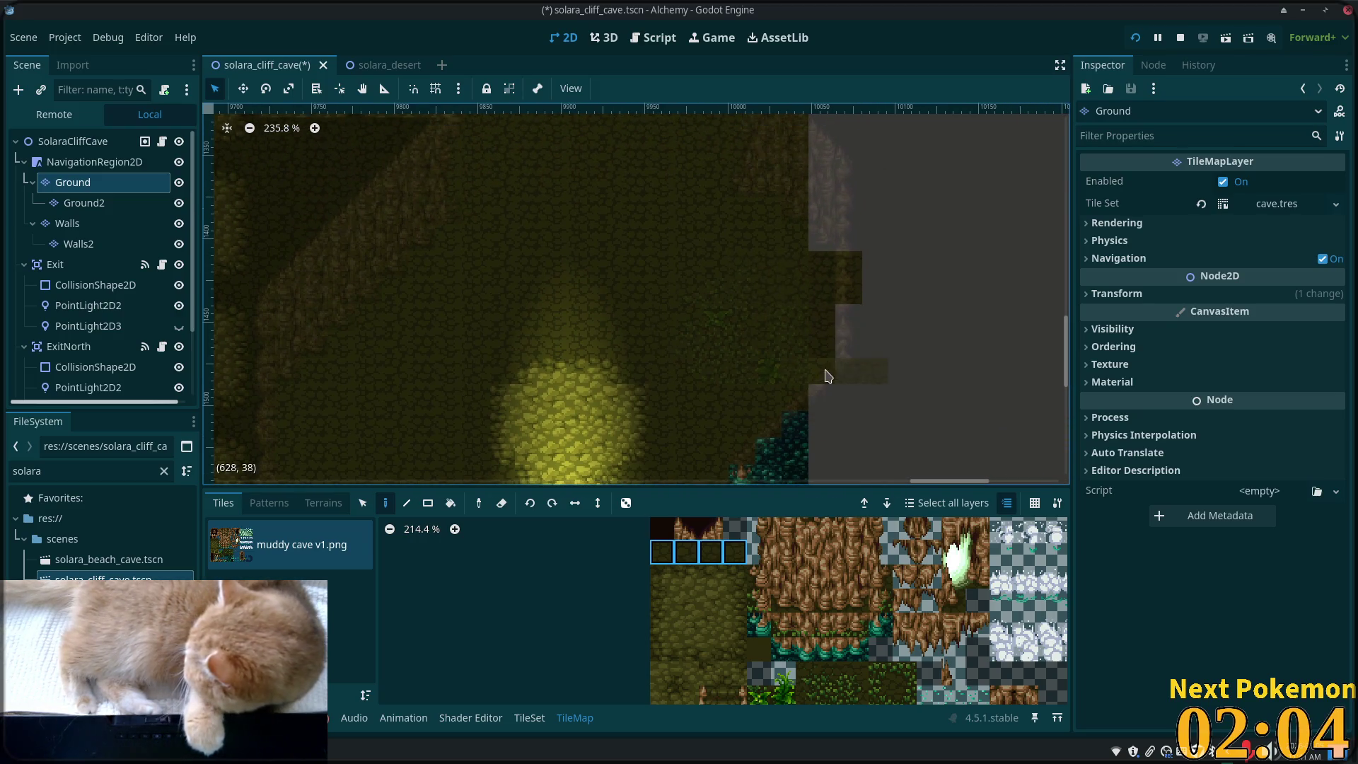
scroll(931, 321, "up", 3)
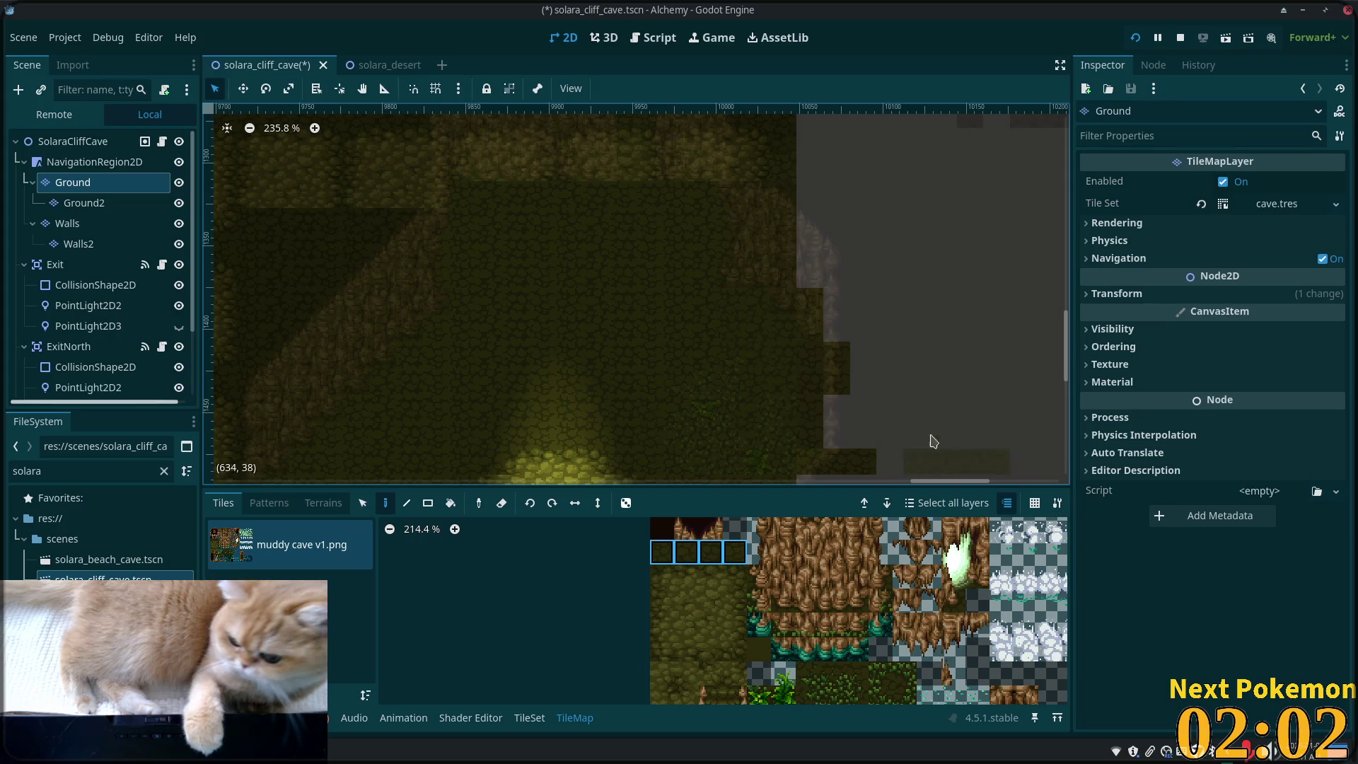
scroll(930, 446, "down", 2)
scroll(940, 340, "left", 2)
scroll(836, 345, "down", 6)
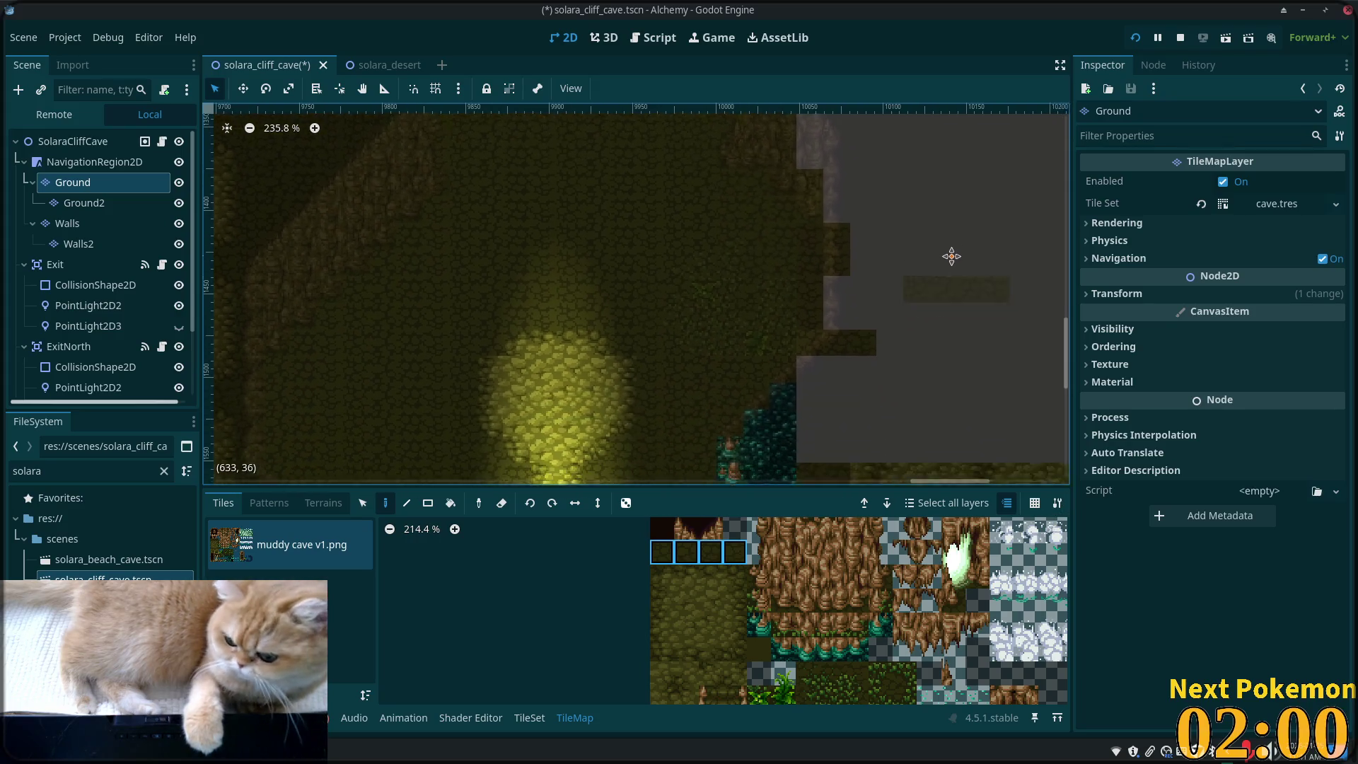
mouse_move(821, 373)
left_mouse_down()
mouse_move(788, 376)
mouse_move(837, 294)
mouse_move(885, 276)
mouse_move(852, 290)
mouse_move(844, 259)
left_mouse_up()
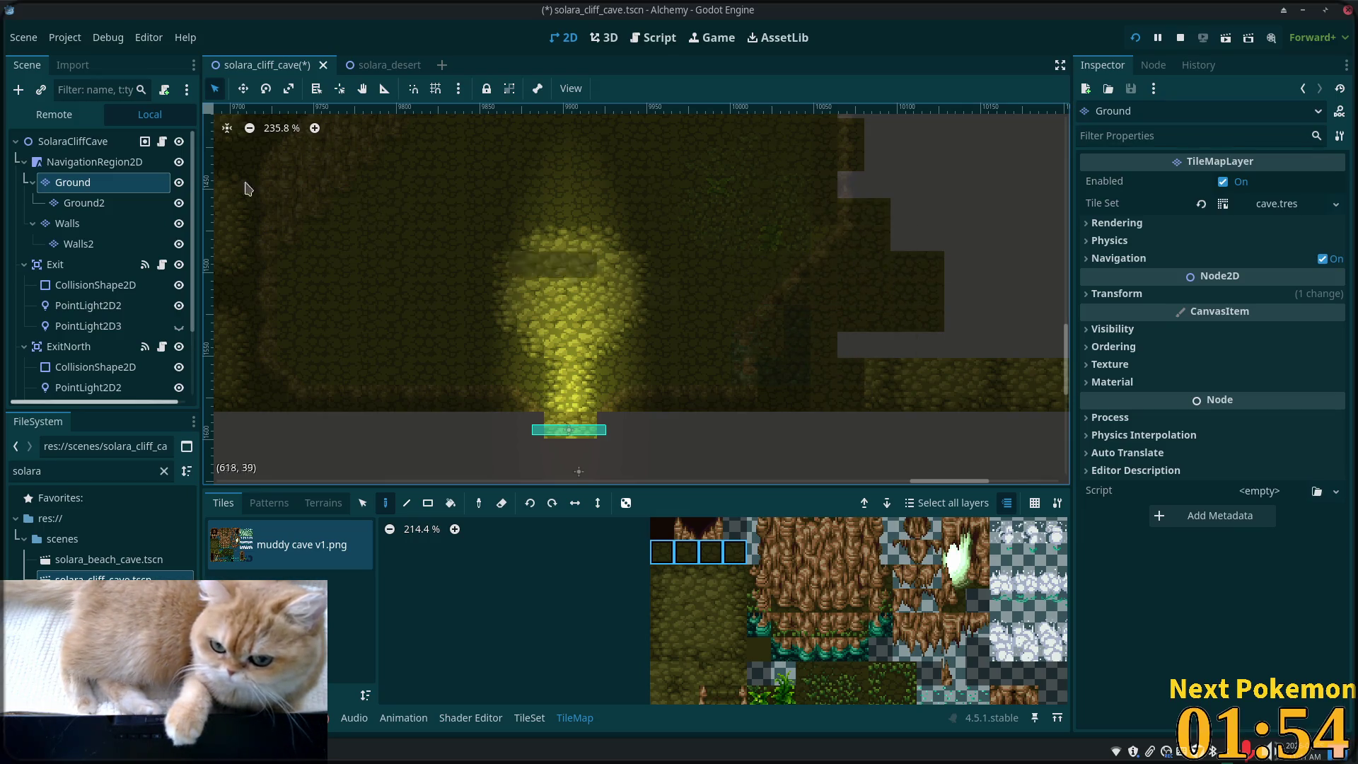
left_click(61, 159)
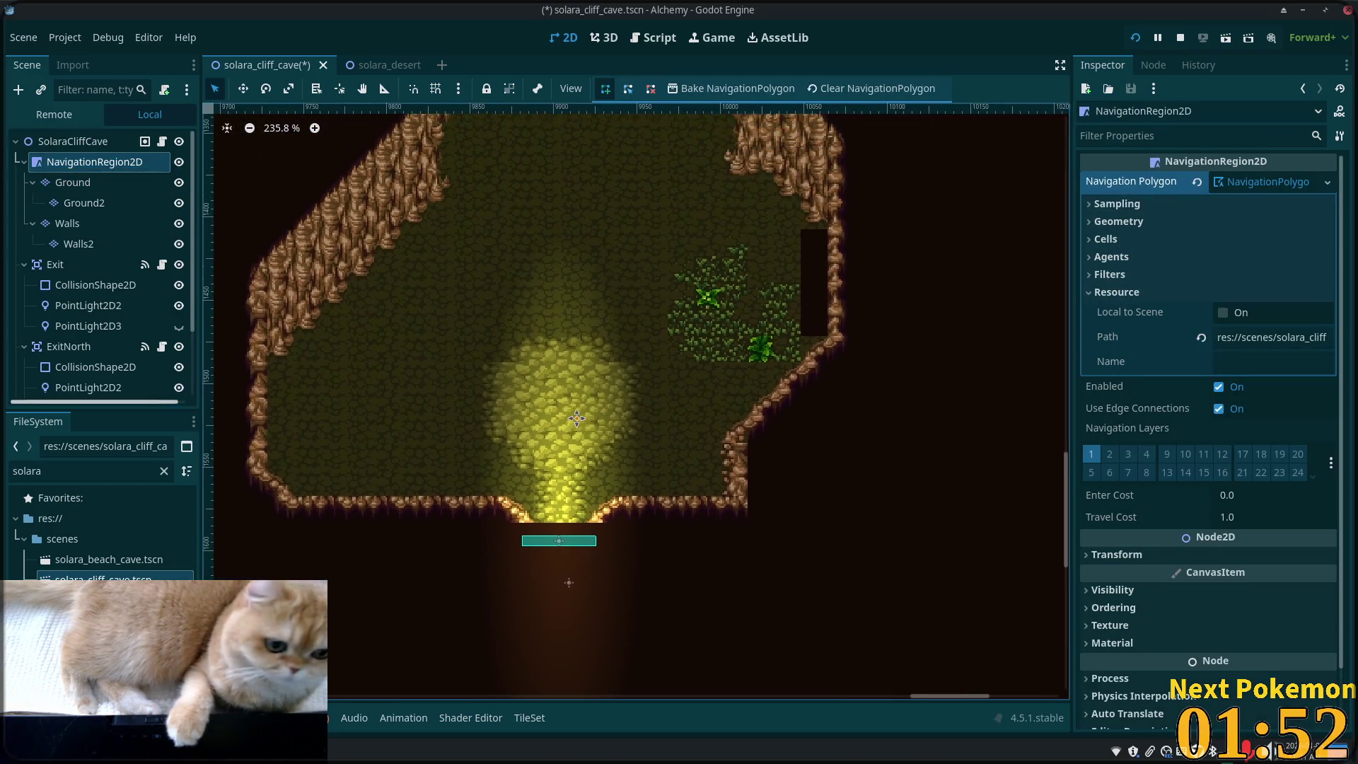
- On the Ground2 layer, paint dark cave tiles over the grass and stray speck
left_click(71, 182)
left_click(83, 203)
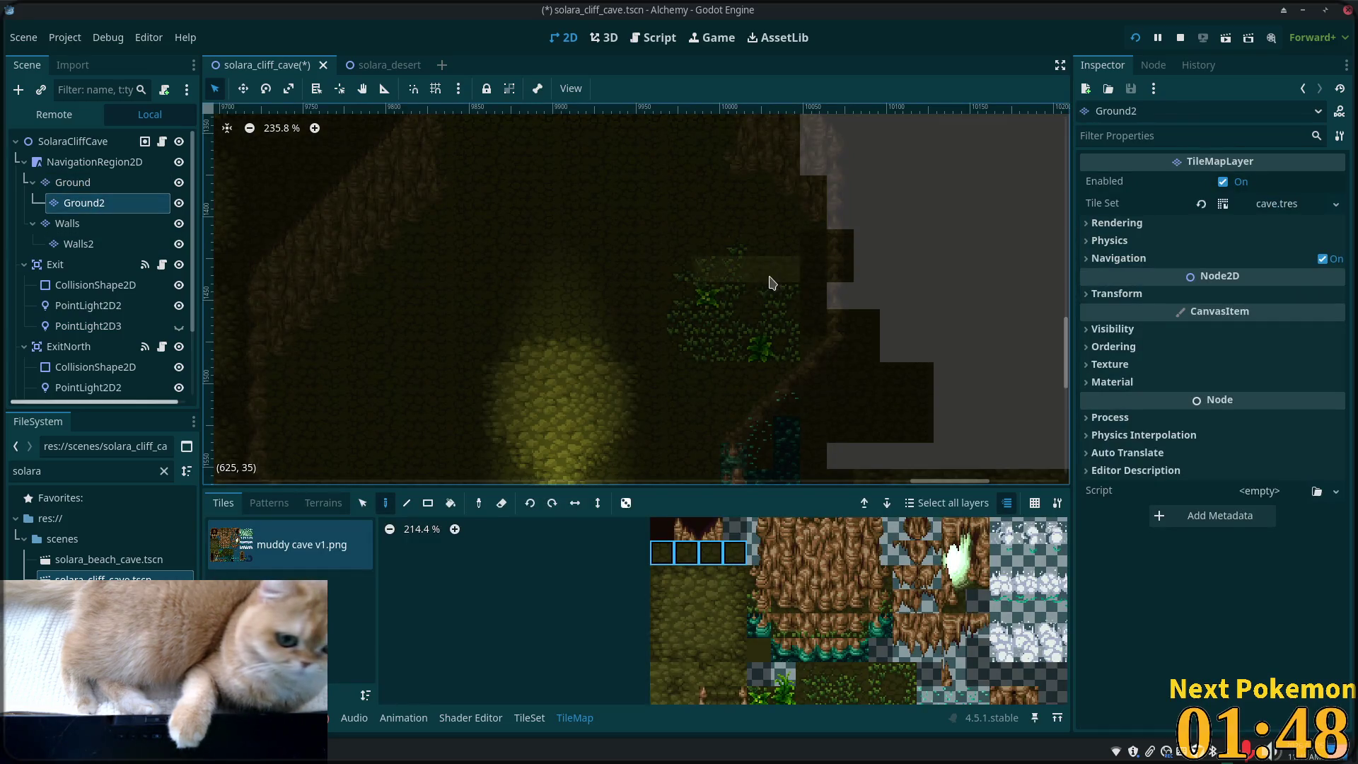
left_click_drag(728, 257, 742, 294)
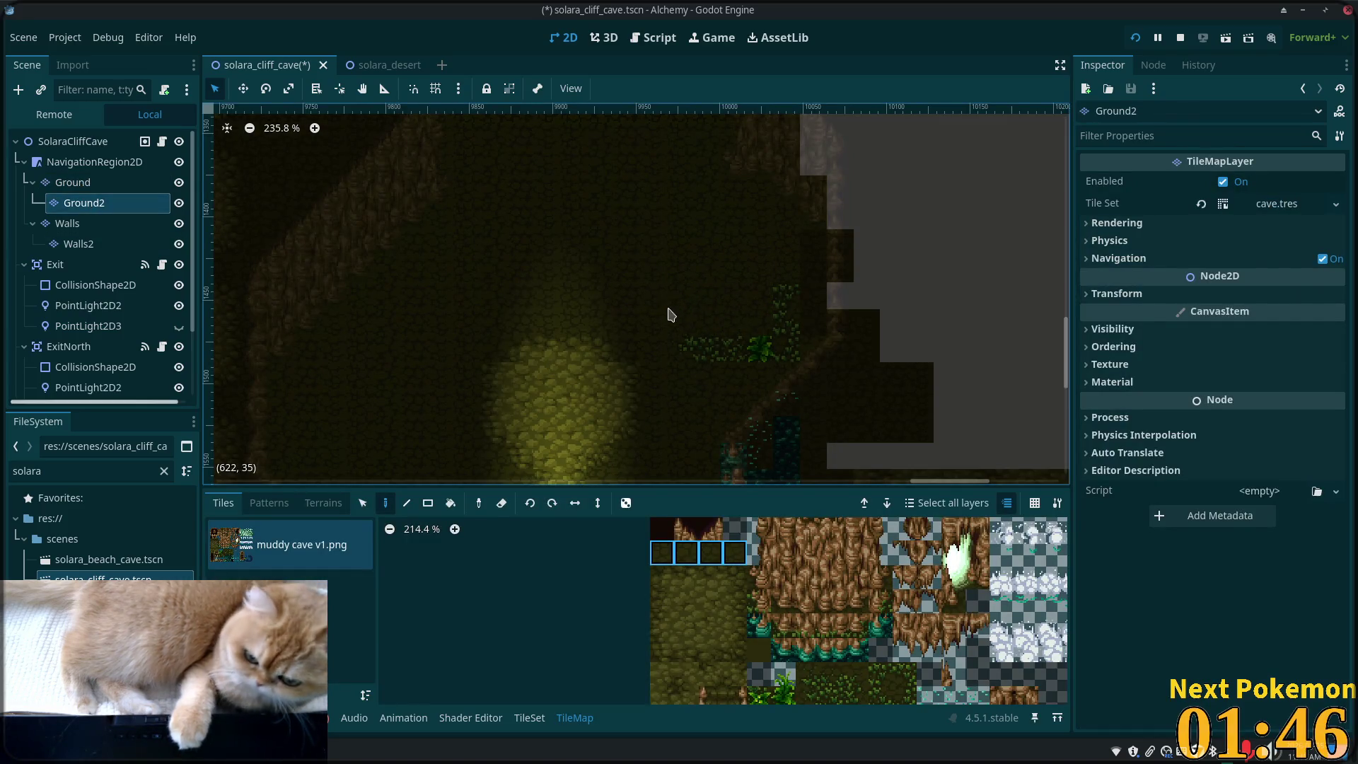
mouse_move(771, 345)
left_mouse_down()
mouse_move(782, 281)
mouse_move(691, 388)
mouse_move(679, 342)
left_mouse_up()
- Check the Ground2 and Walls layers, then save the solara_cliff_cave scene
left_click(71, 142)
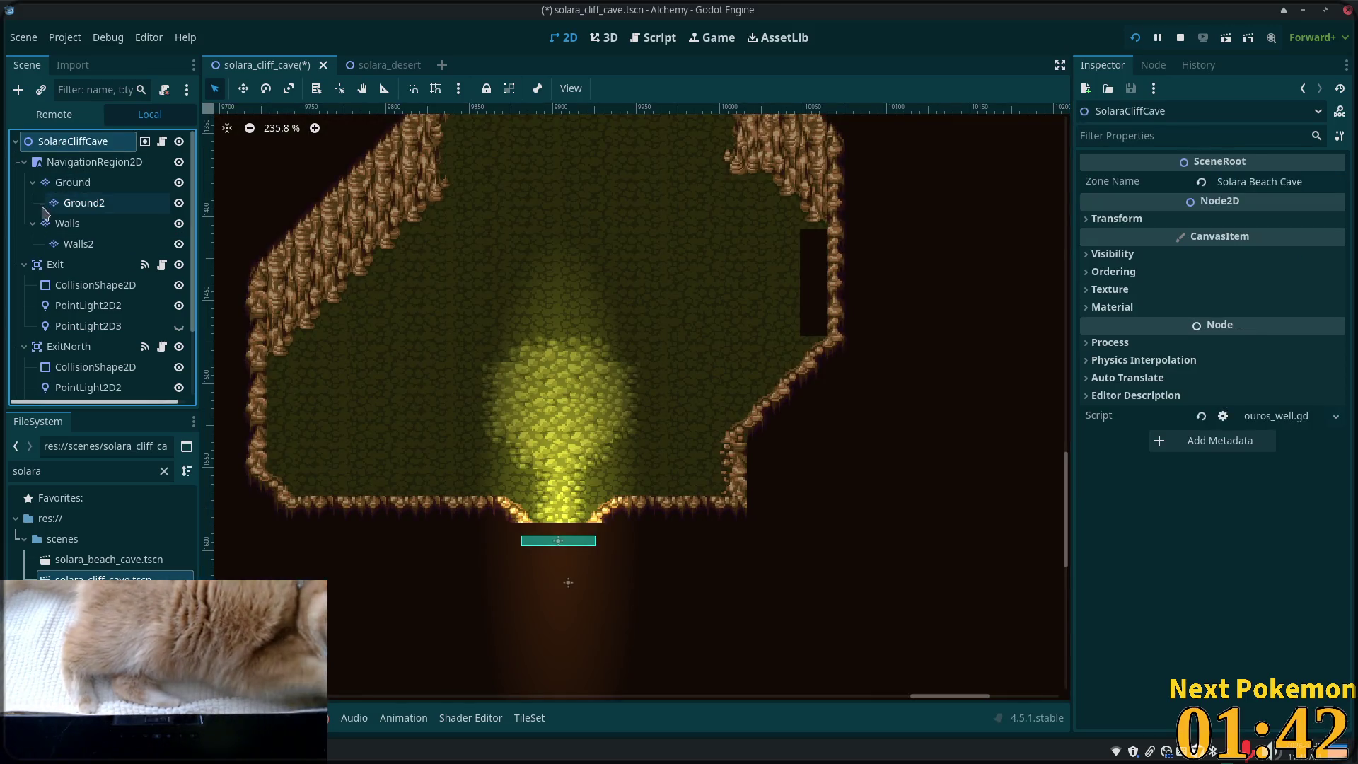
left_click(83, 204)
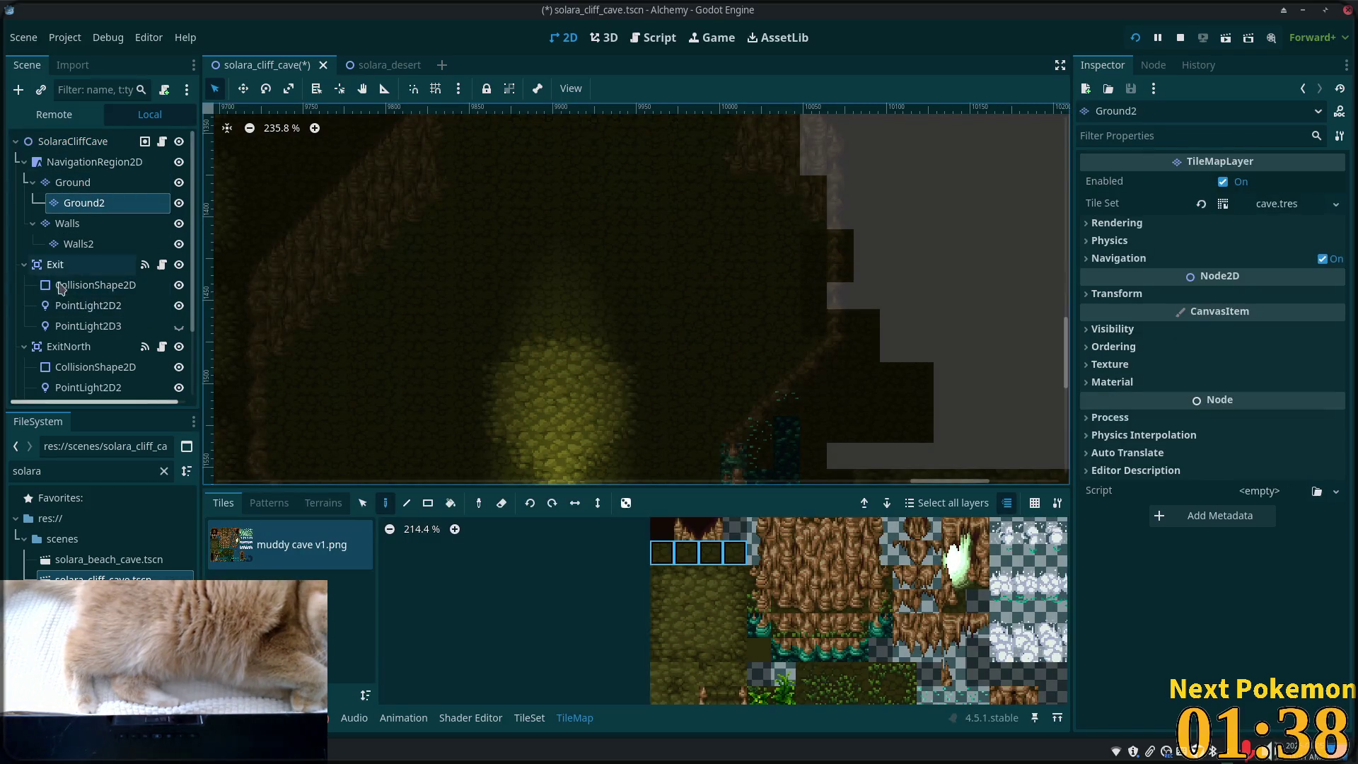
left_click(66, 228)
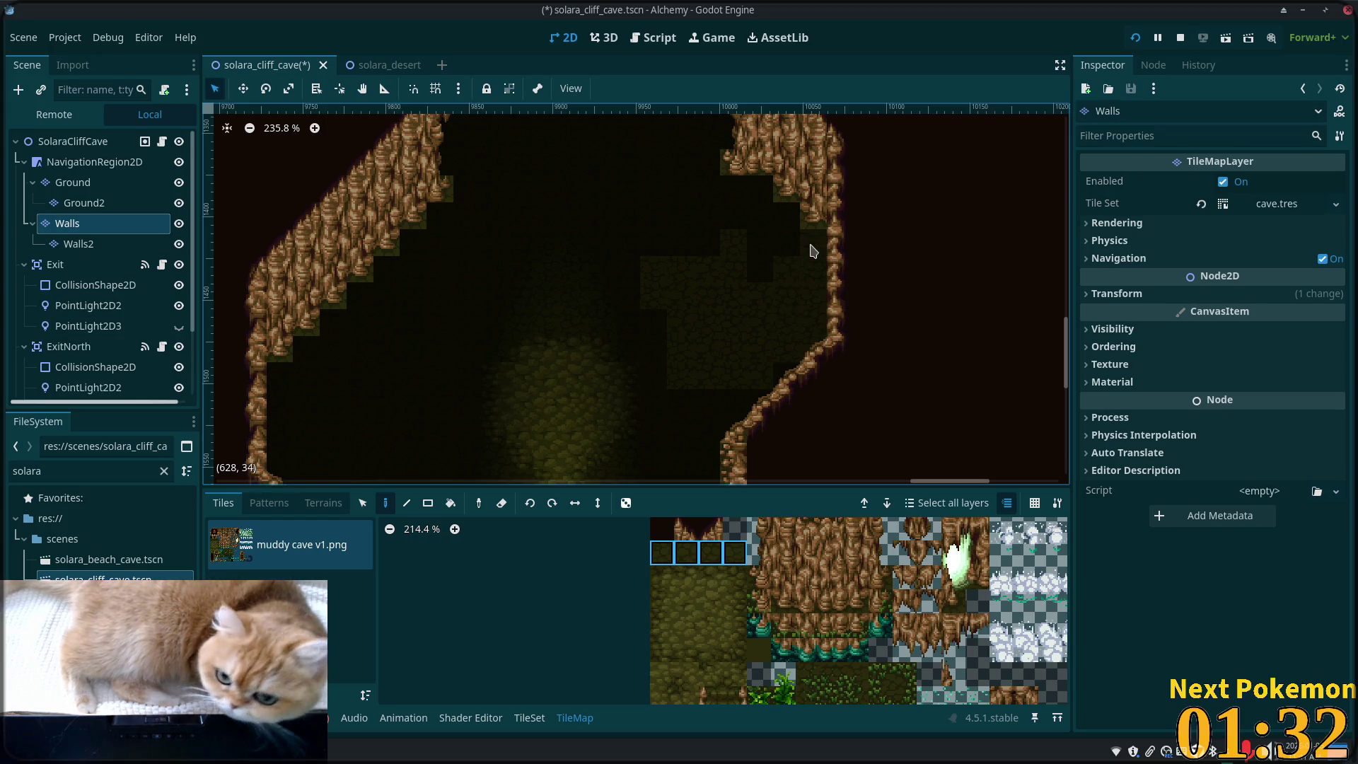
left_click(71, 142)
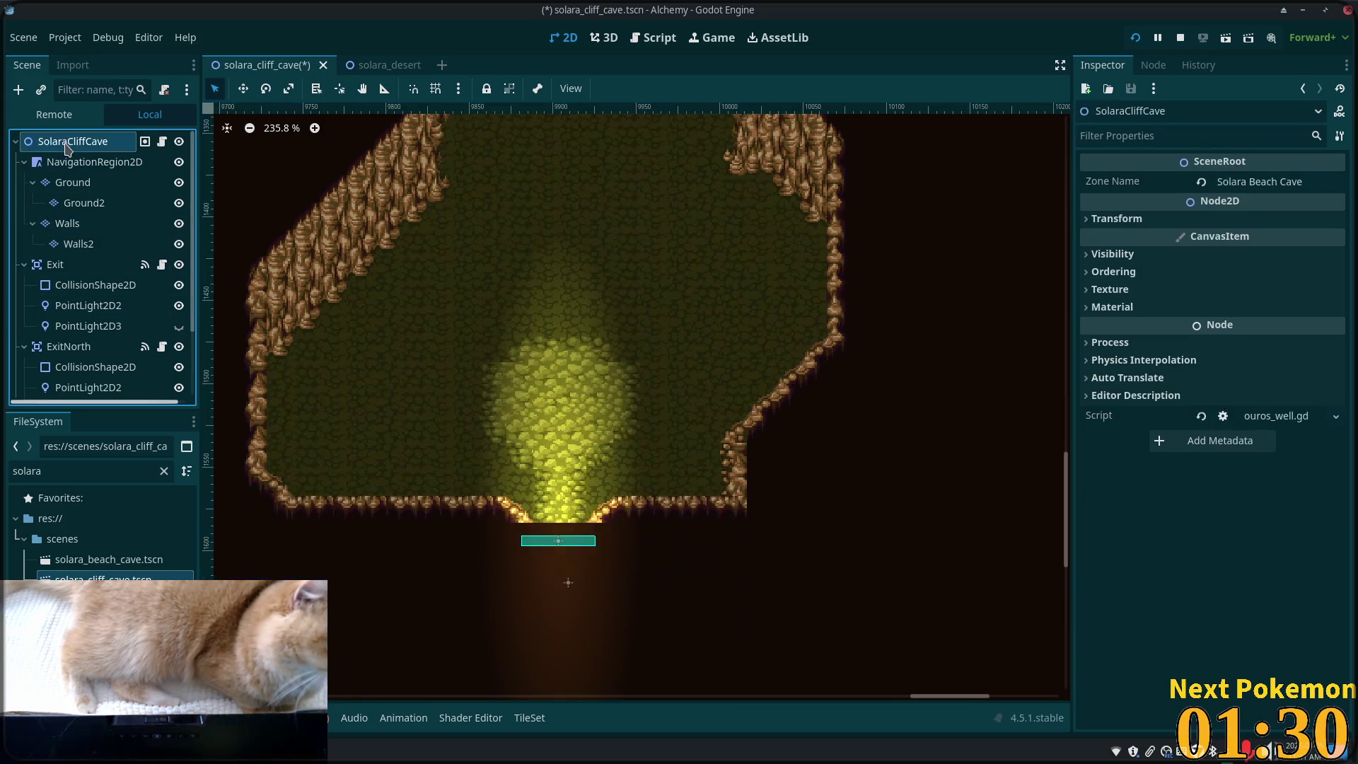
scroll(555, 248, "down", 3)
left_click_drag(555, 248, 589, 560)
key("ctrl+s")
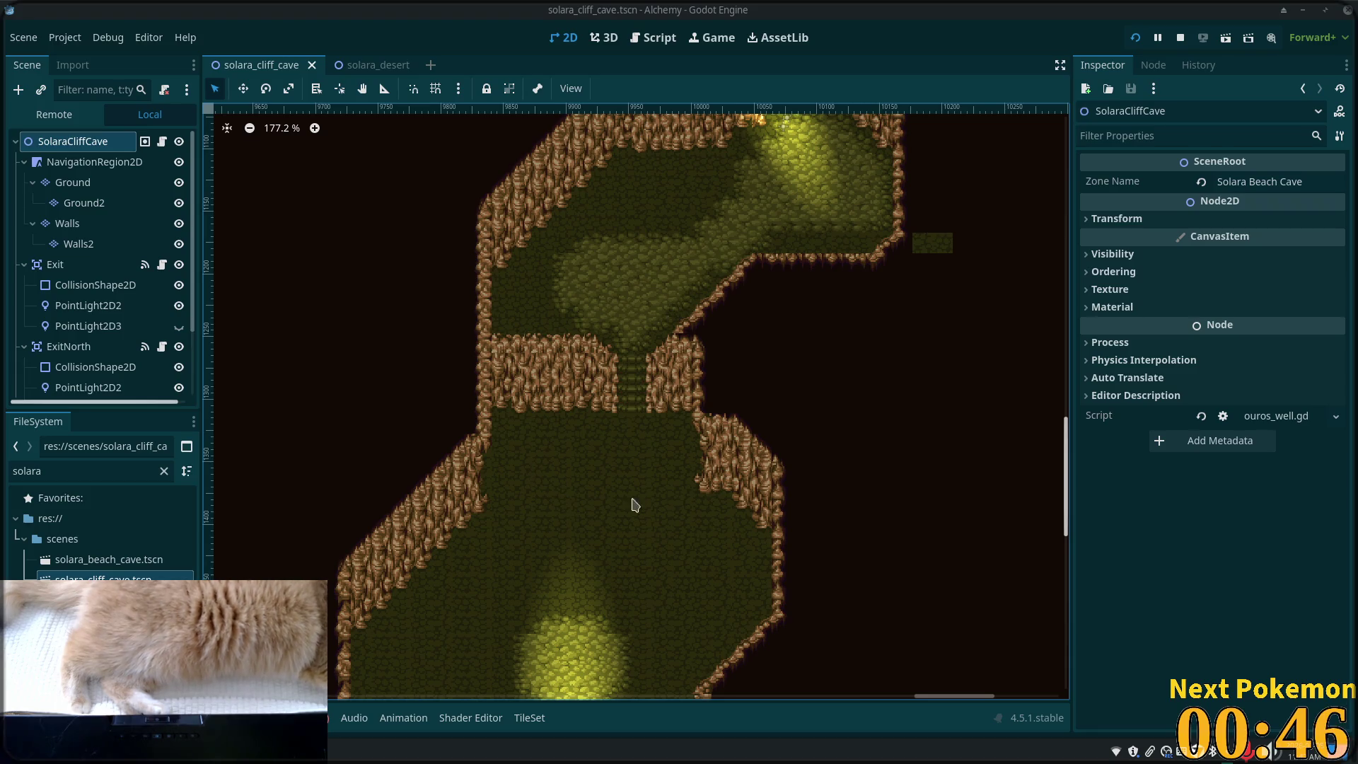
scroll(679, 354, "down", 3)
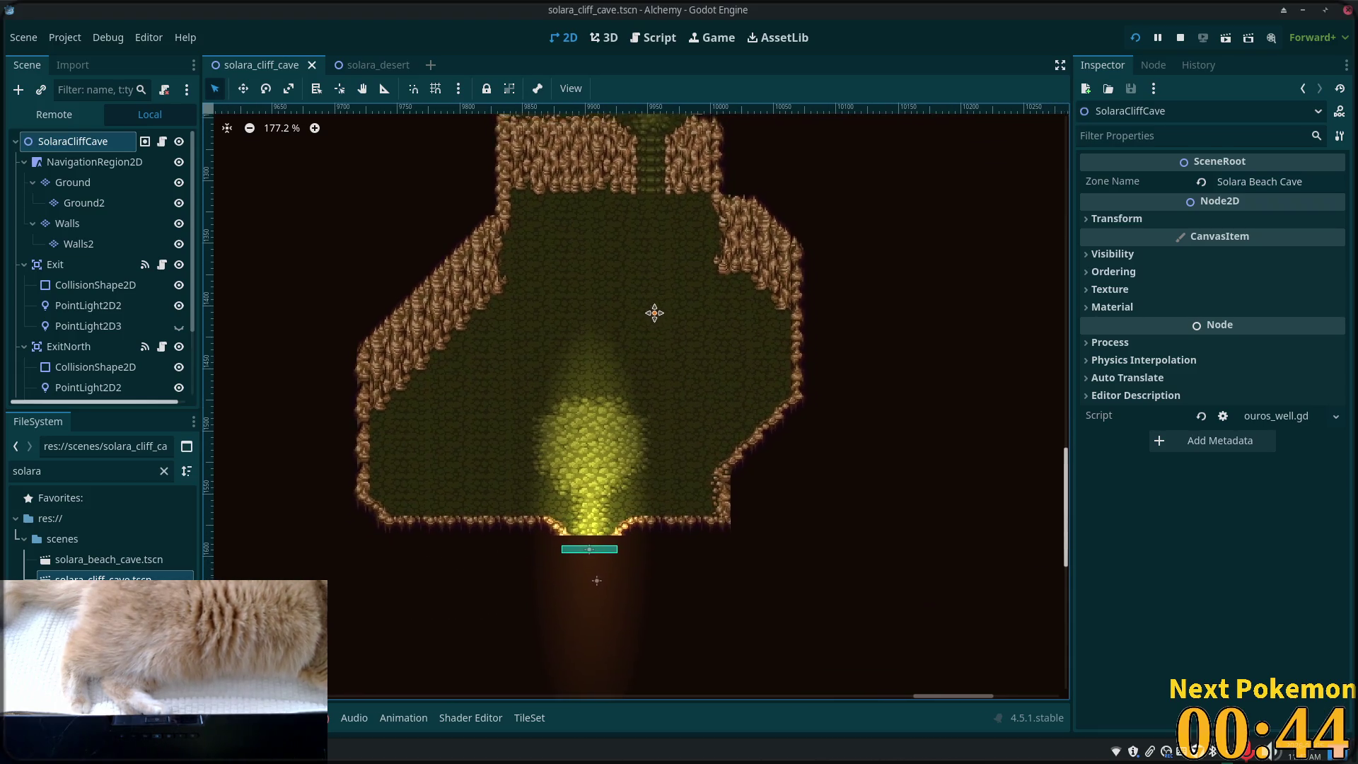
scroll(651, 312, "up", 5)
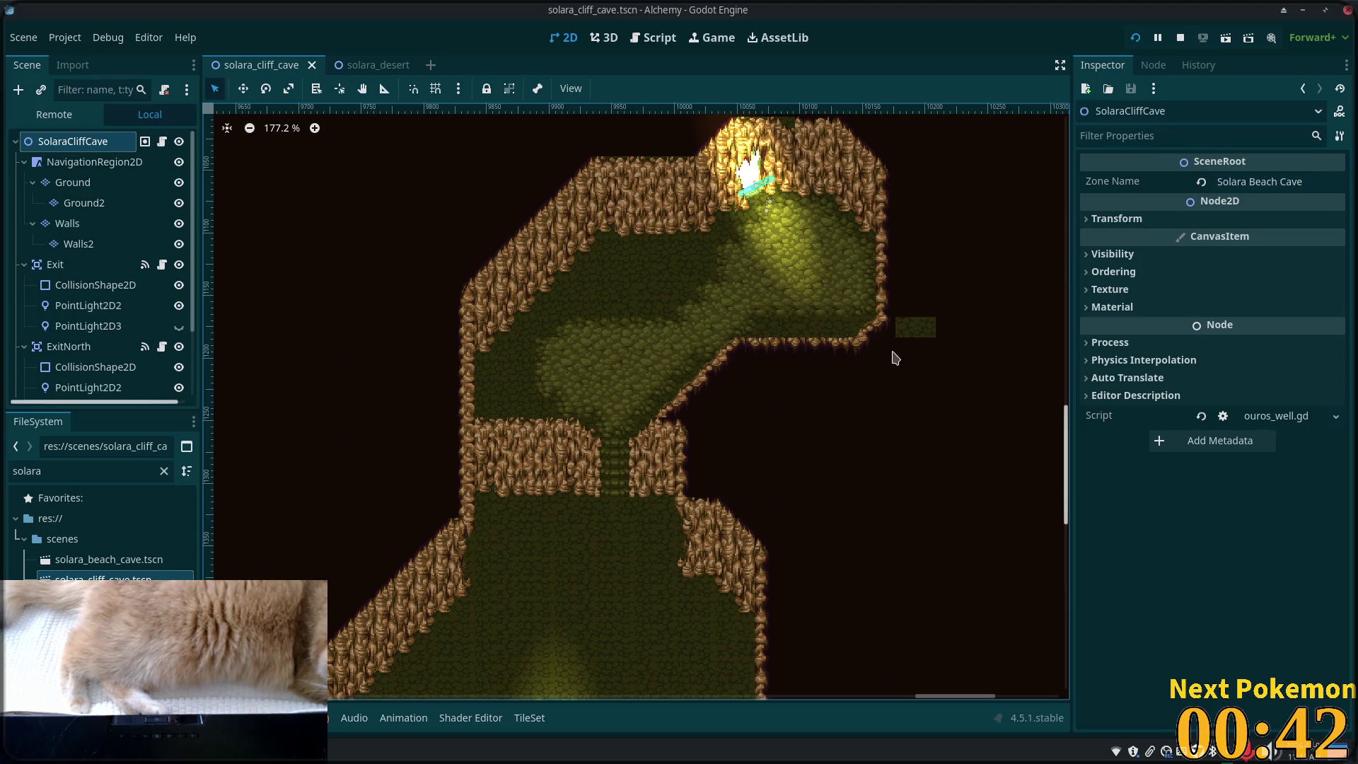
left_click_drag(895, 359, 731, 403)
scroll(751, 381, "up", 5)
- Paint Ground tiles over the stray patch outside the right wall, pick a Walls tile, and save
left_click(73, 182)
left_click(763, 382)
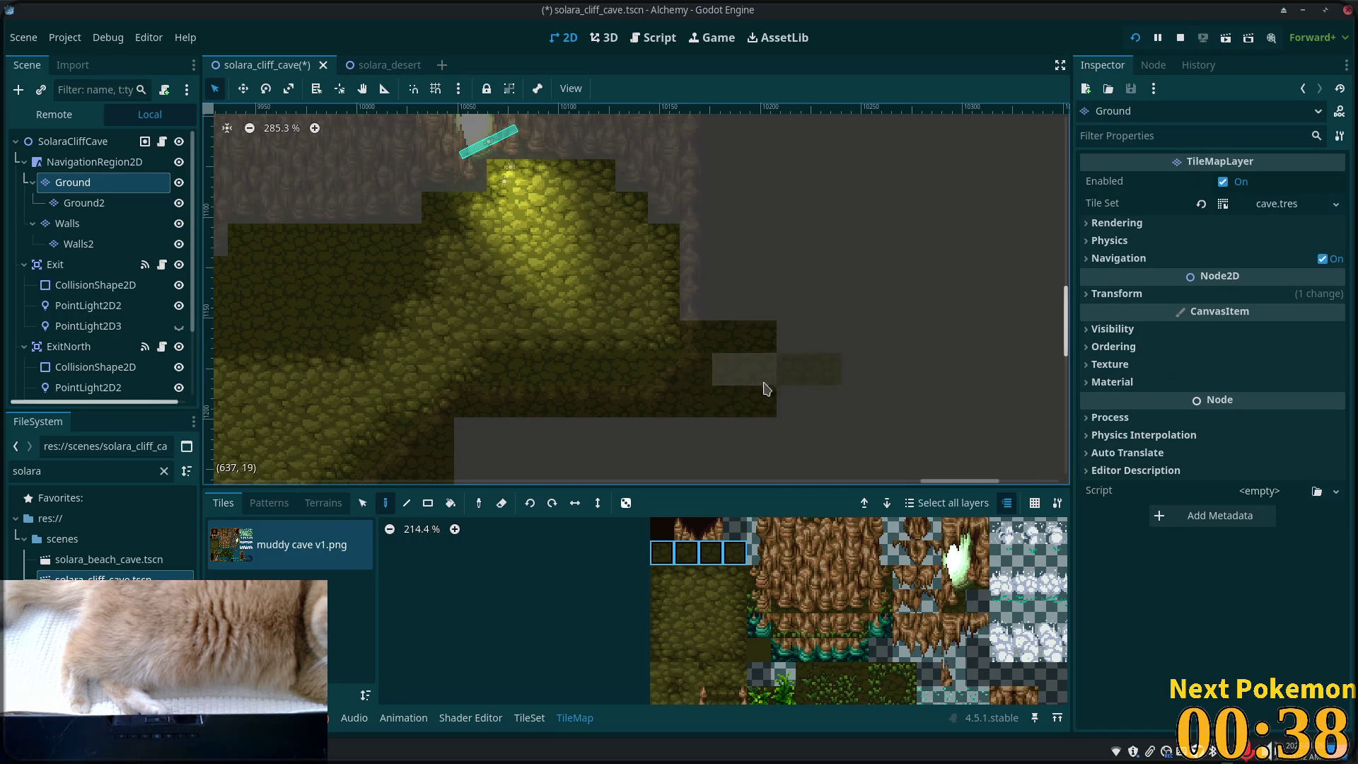
left_click(92, 161)
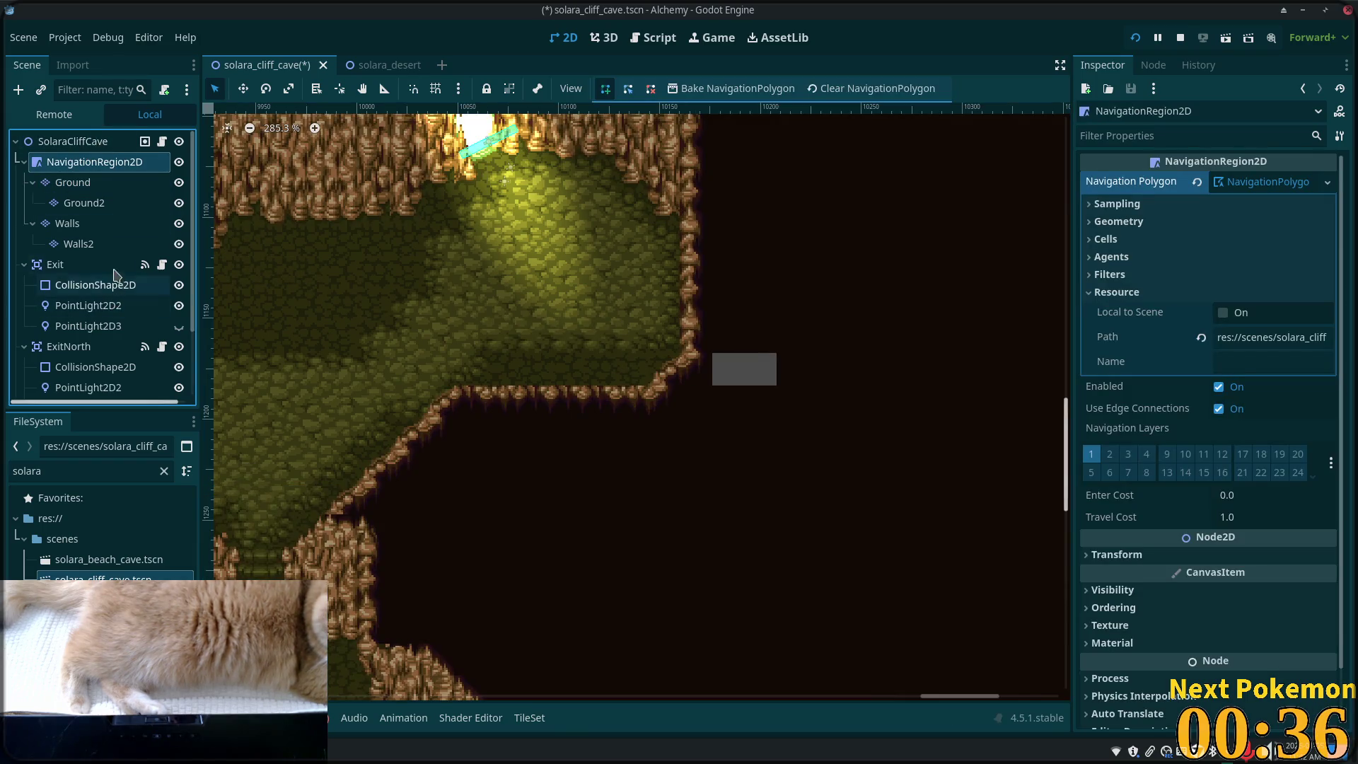
left_click(68, 223)
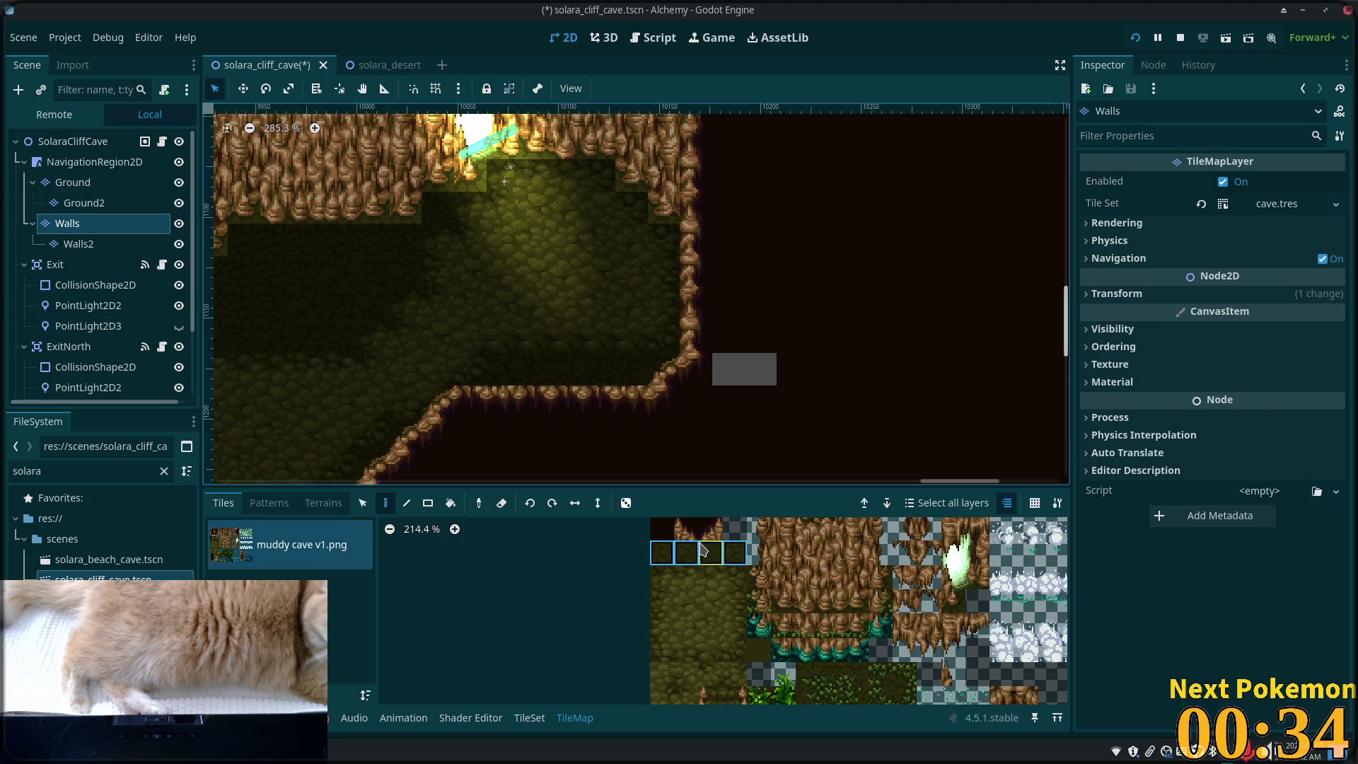
scroll(703, 550, "up", 2)
left_click(684, 575)
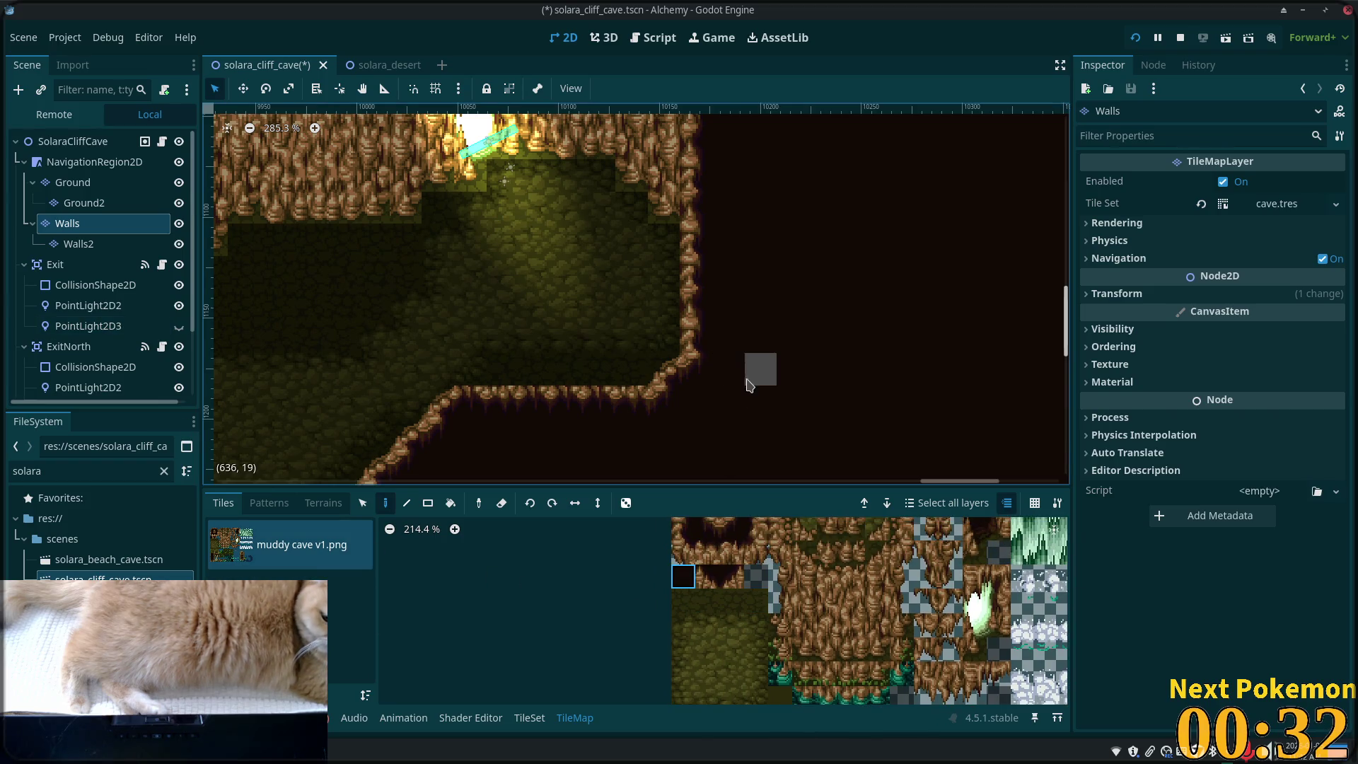
key("ctrl+s")
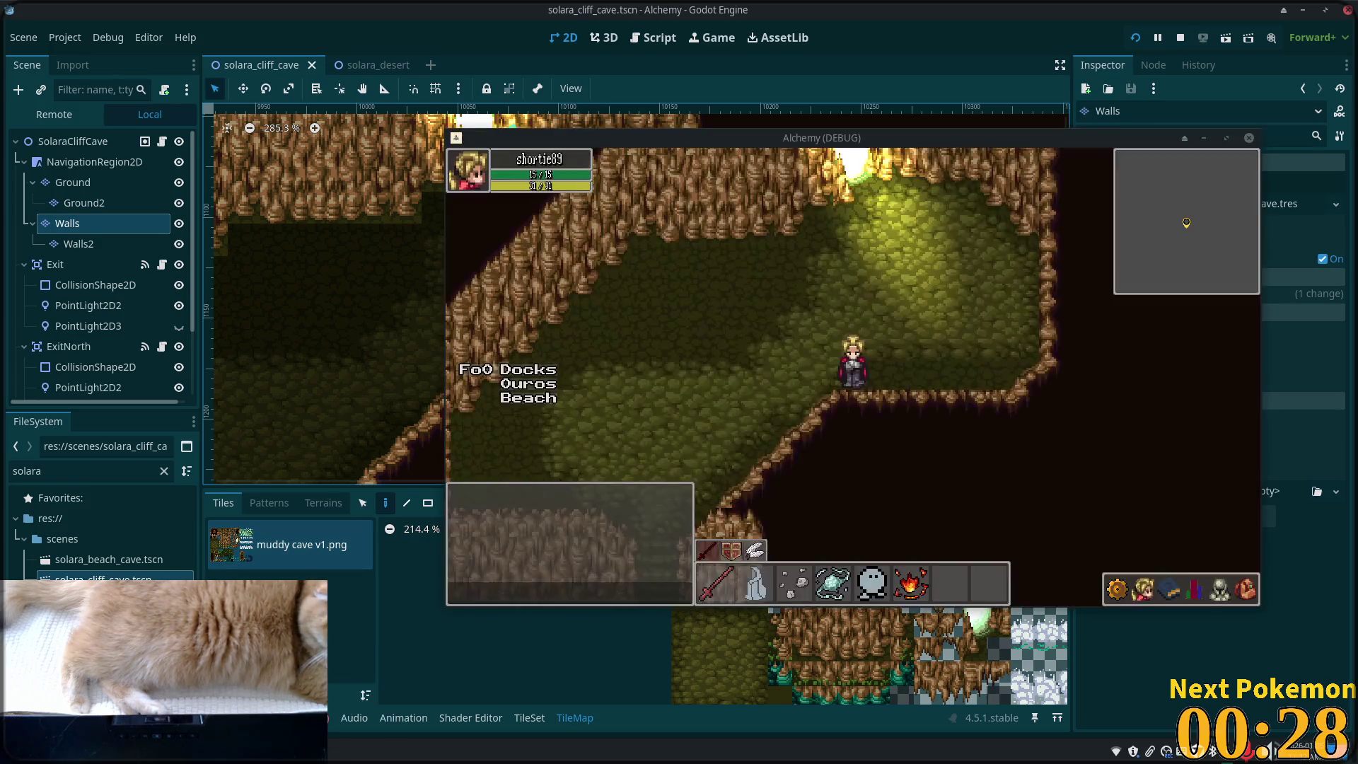
key("Down")
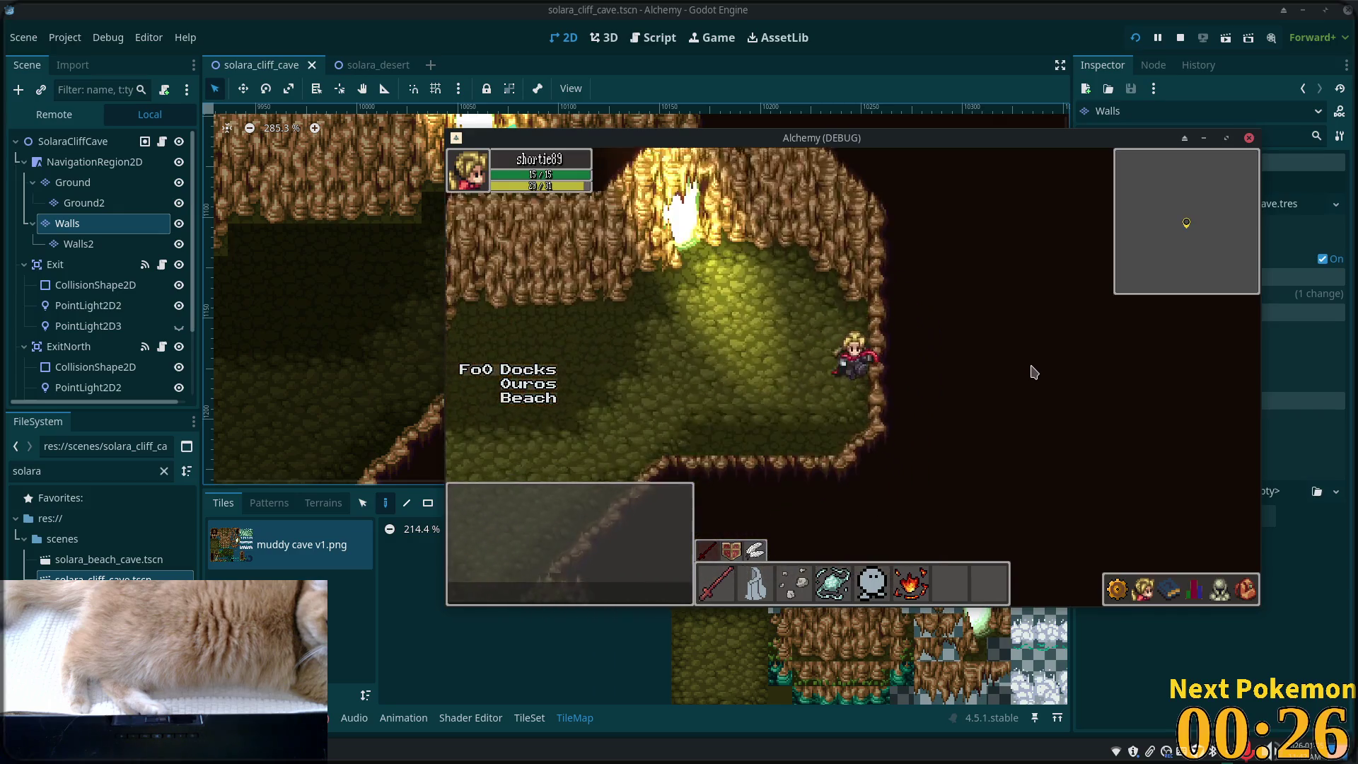
key("Down")
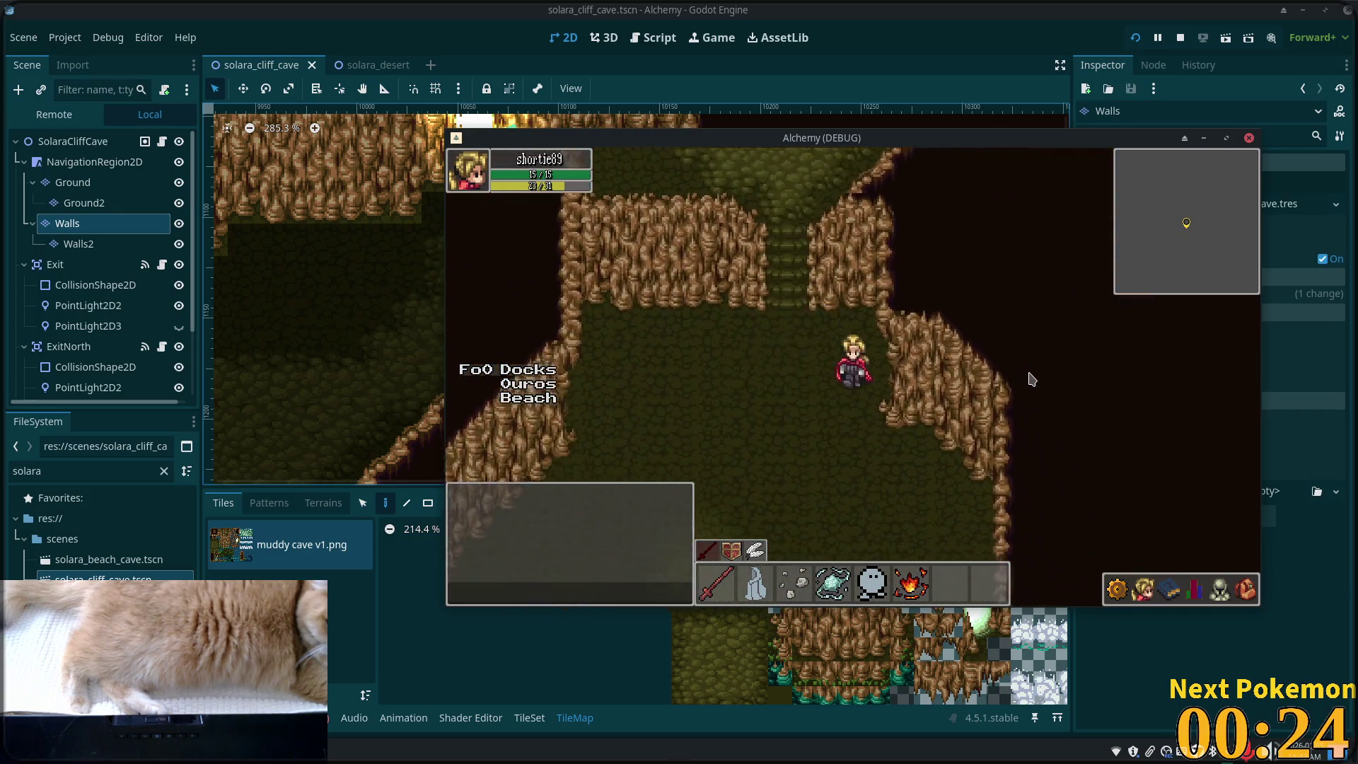
key("Right")
key("Left")
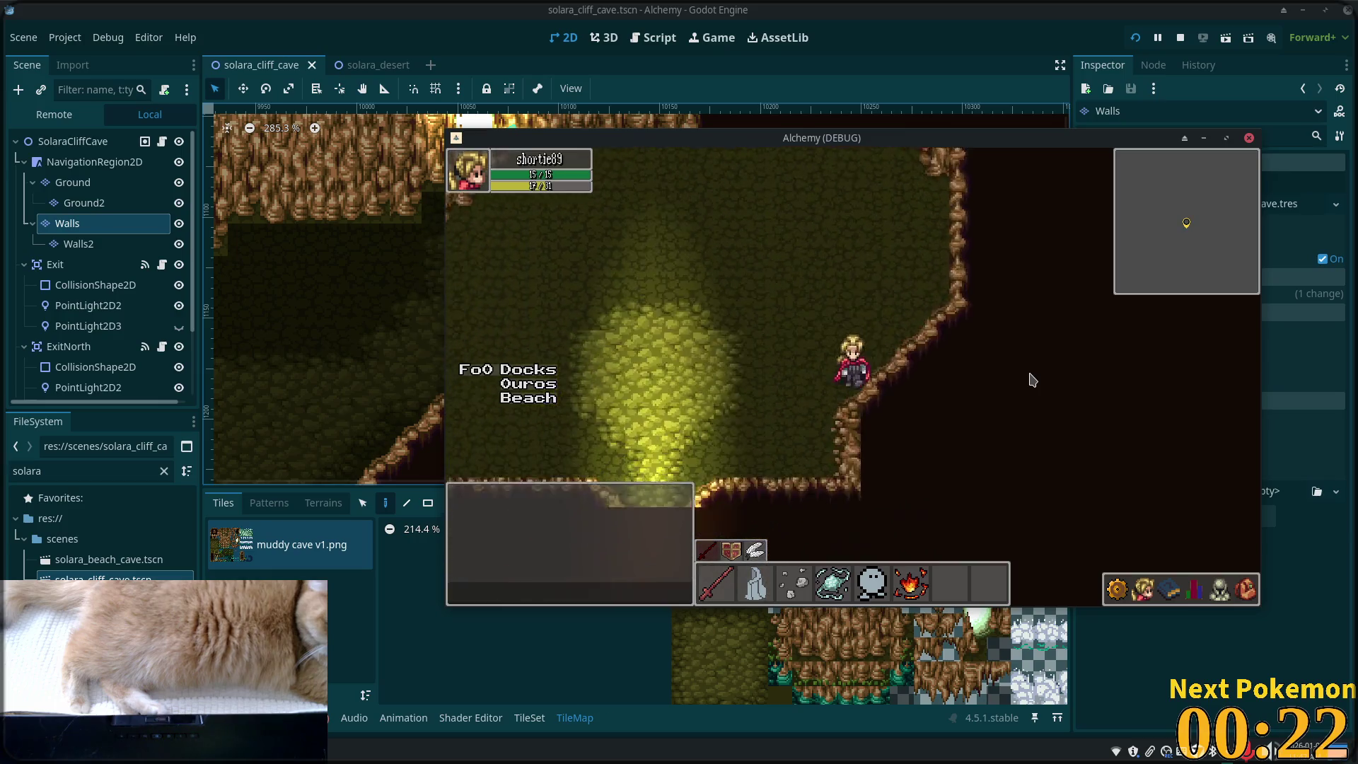
key("Up")
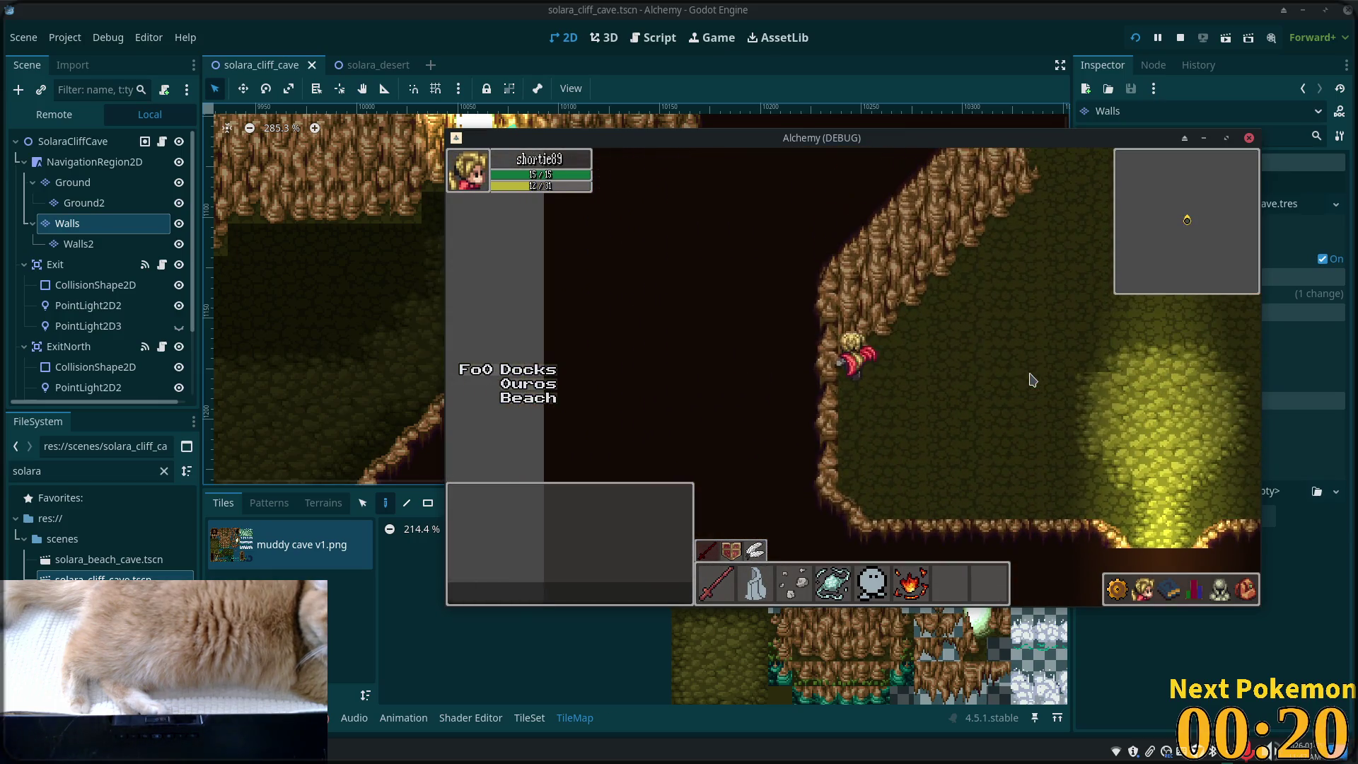
key("Right")
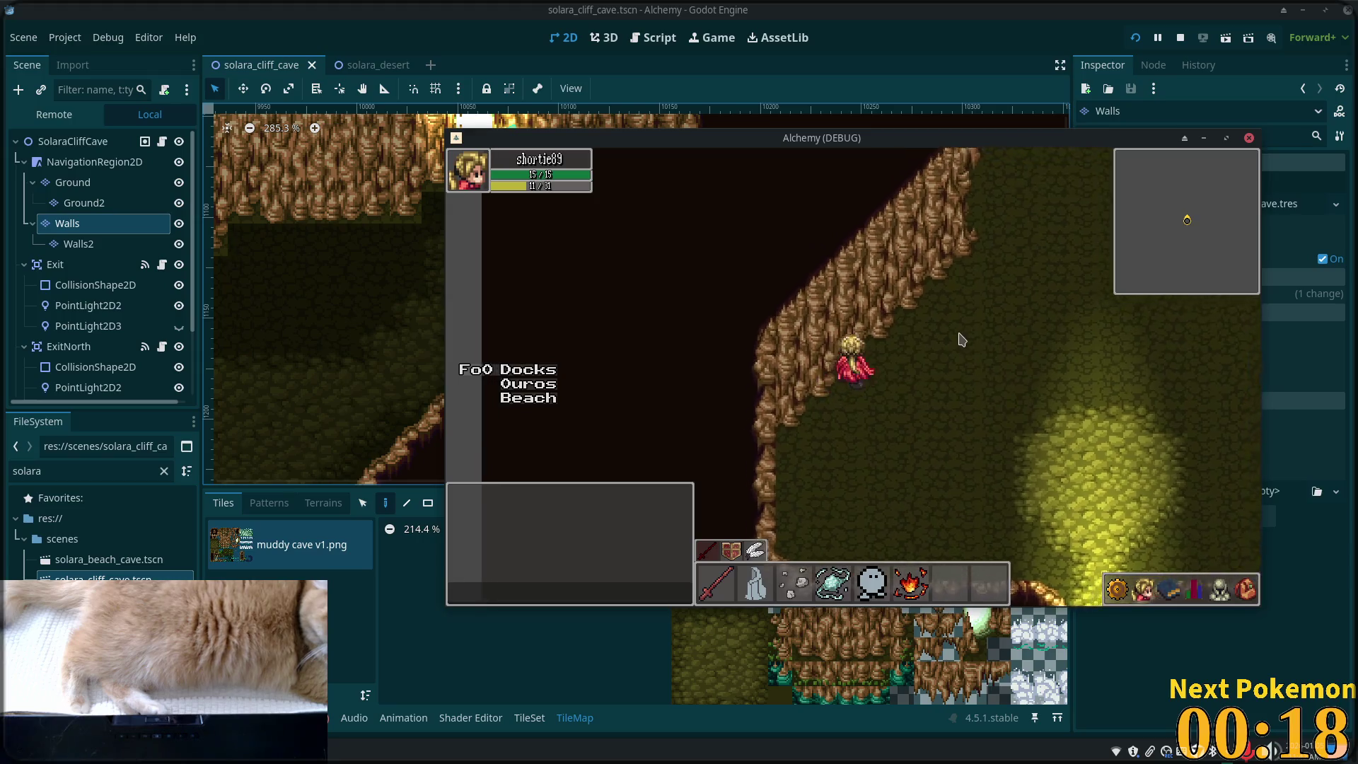
key("Up")
key("F8")
scroll(979, 206, "down", 8)
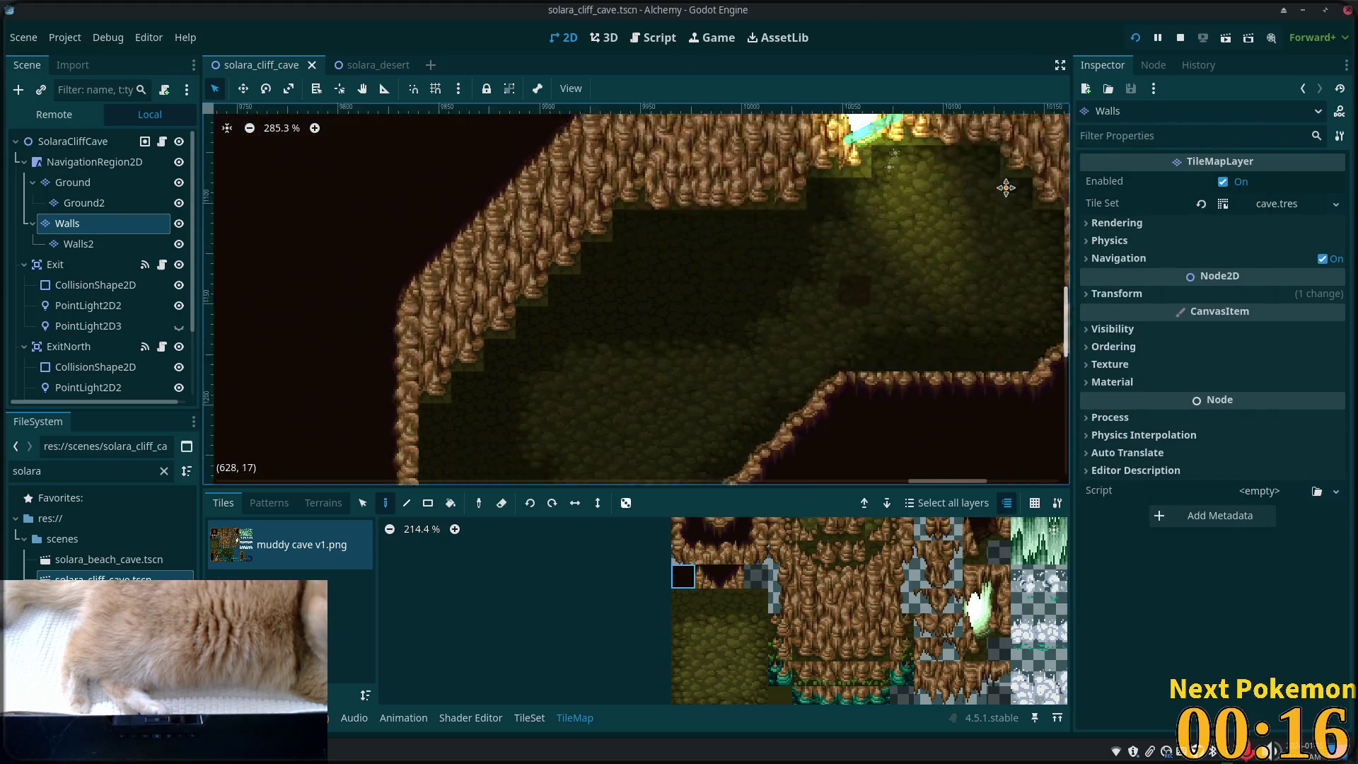
- Select the cave's left-edge tiles, paint dark tiles over the grey strip, and save
scroll(736, 326, "down", 8)
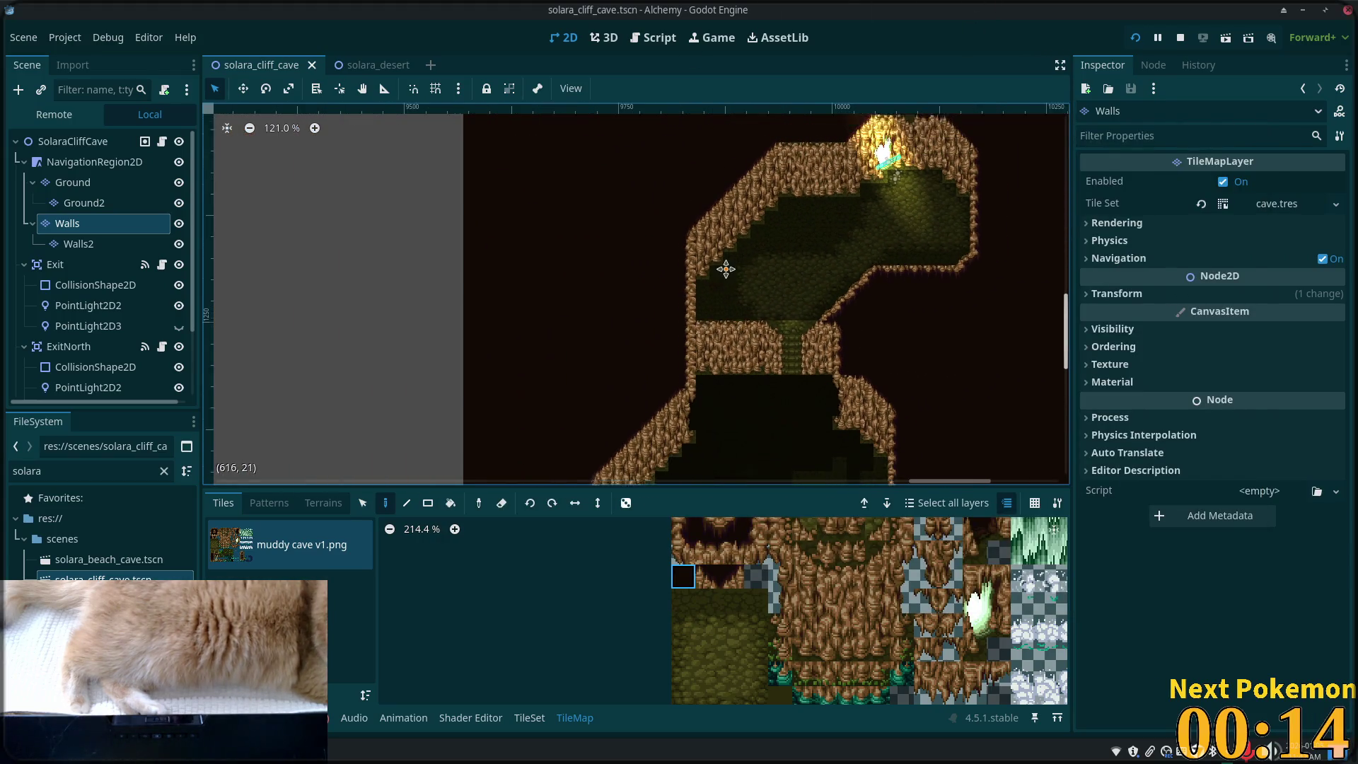
left_click_drag(733, 225, 727, 256)
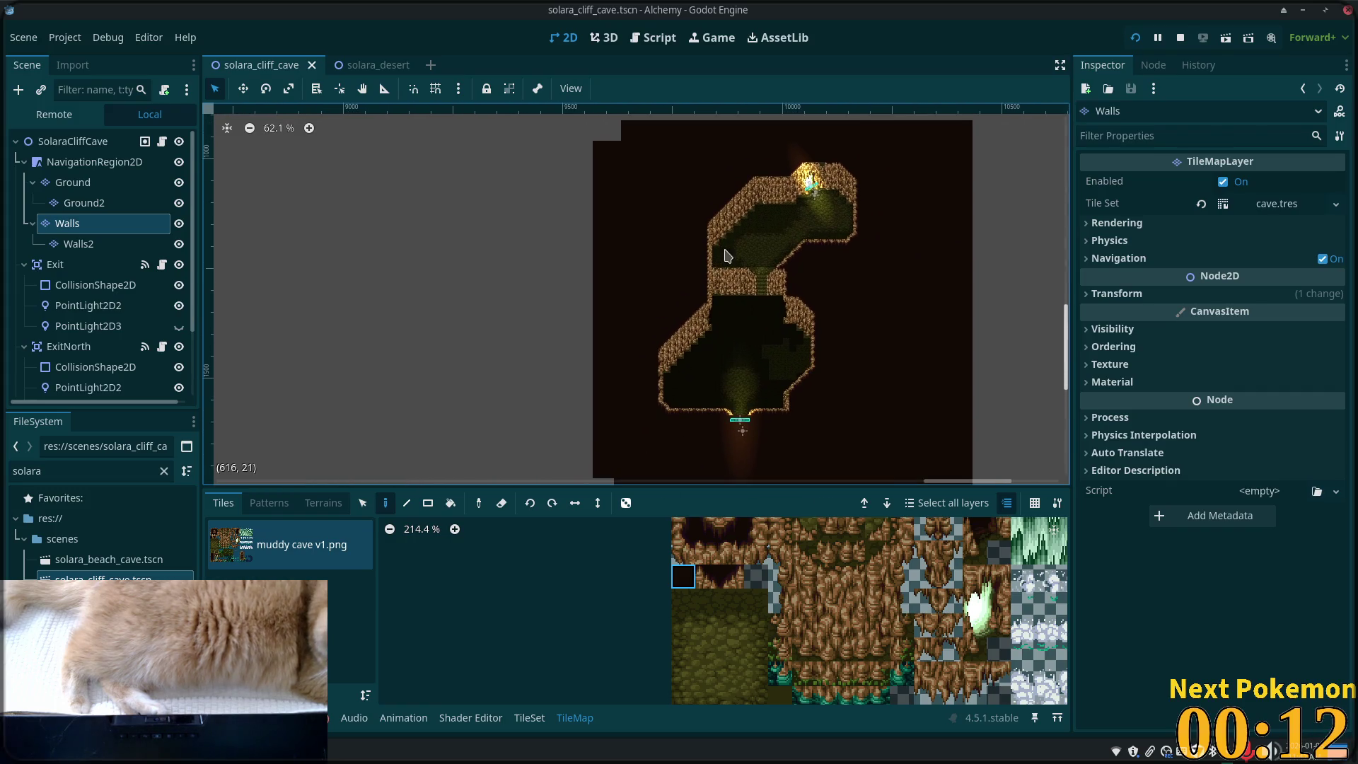
left_click(367, 507)
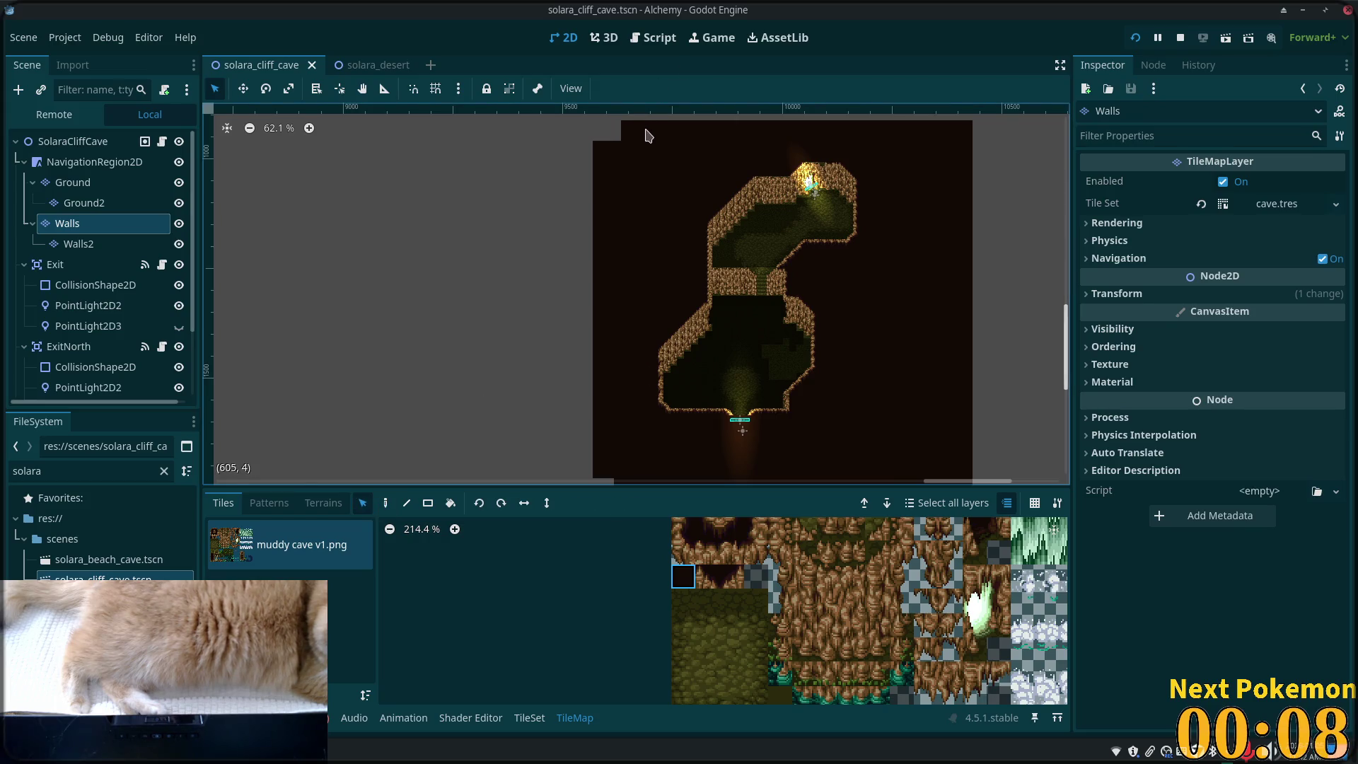
mouse_move(649, 145)
left_mouse_down()
mouse_move(615, 438)
mouse_move(592, 481)
left_mouse_up()
scroll(510, 297, "down", 2)
left_click(385, 503)
scroll(546, 332, "up", 2)
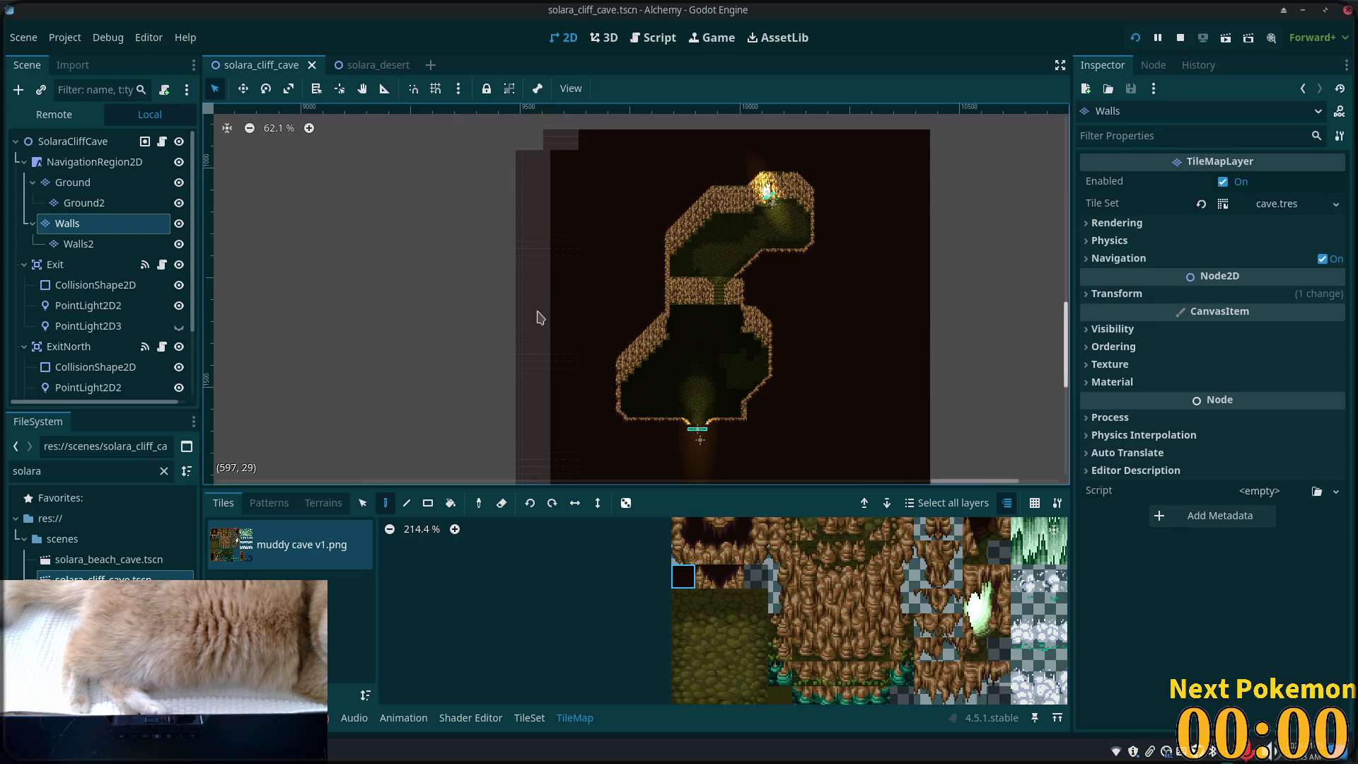
left_click(546, 316)
left_click(516, 313)
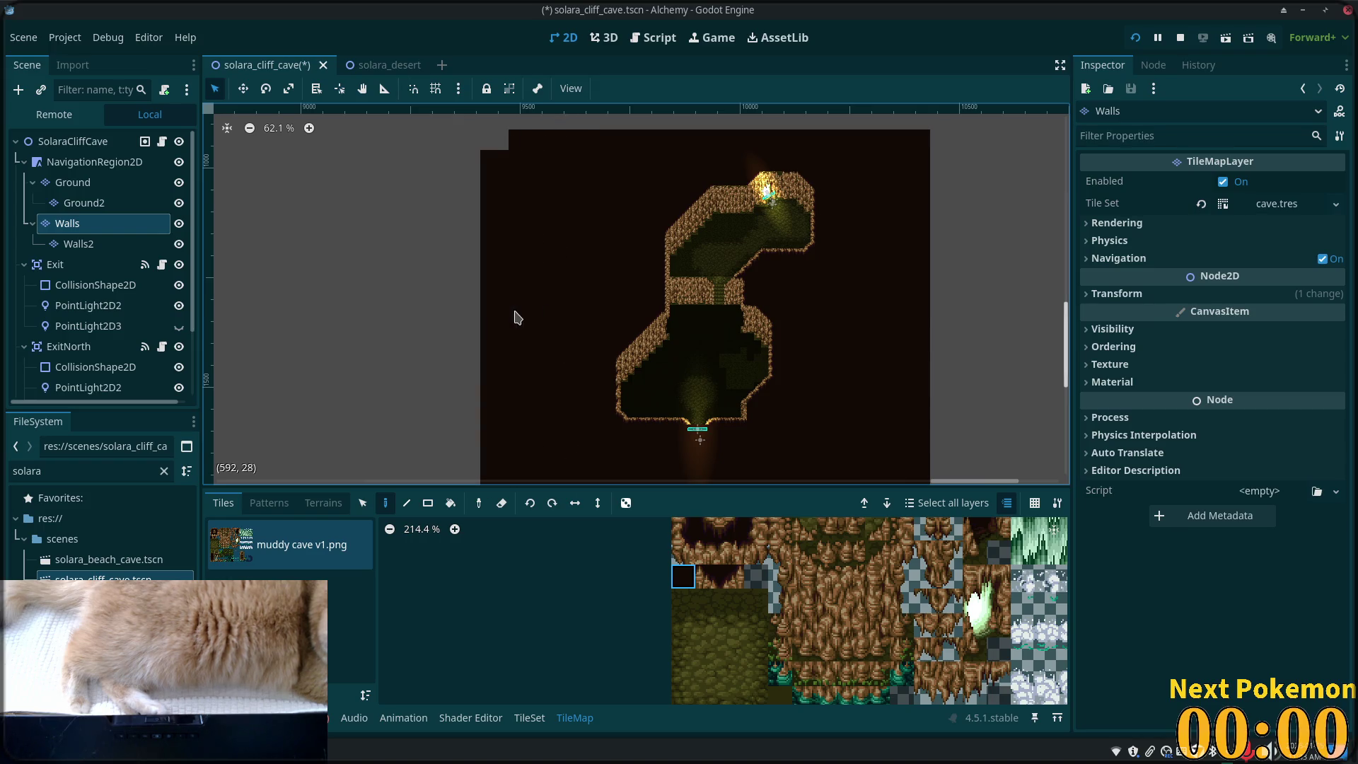
key("ctrl+s")
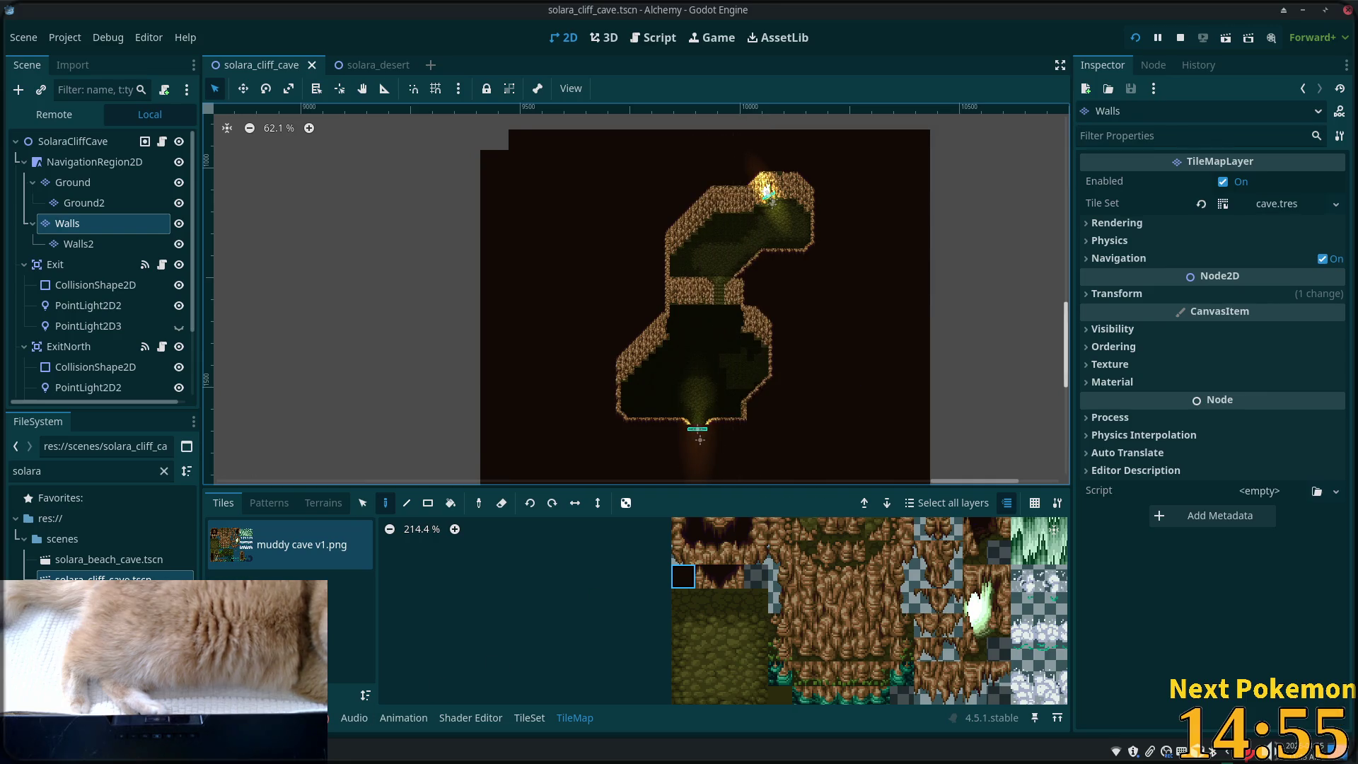
key("alt+Tab")
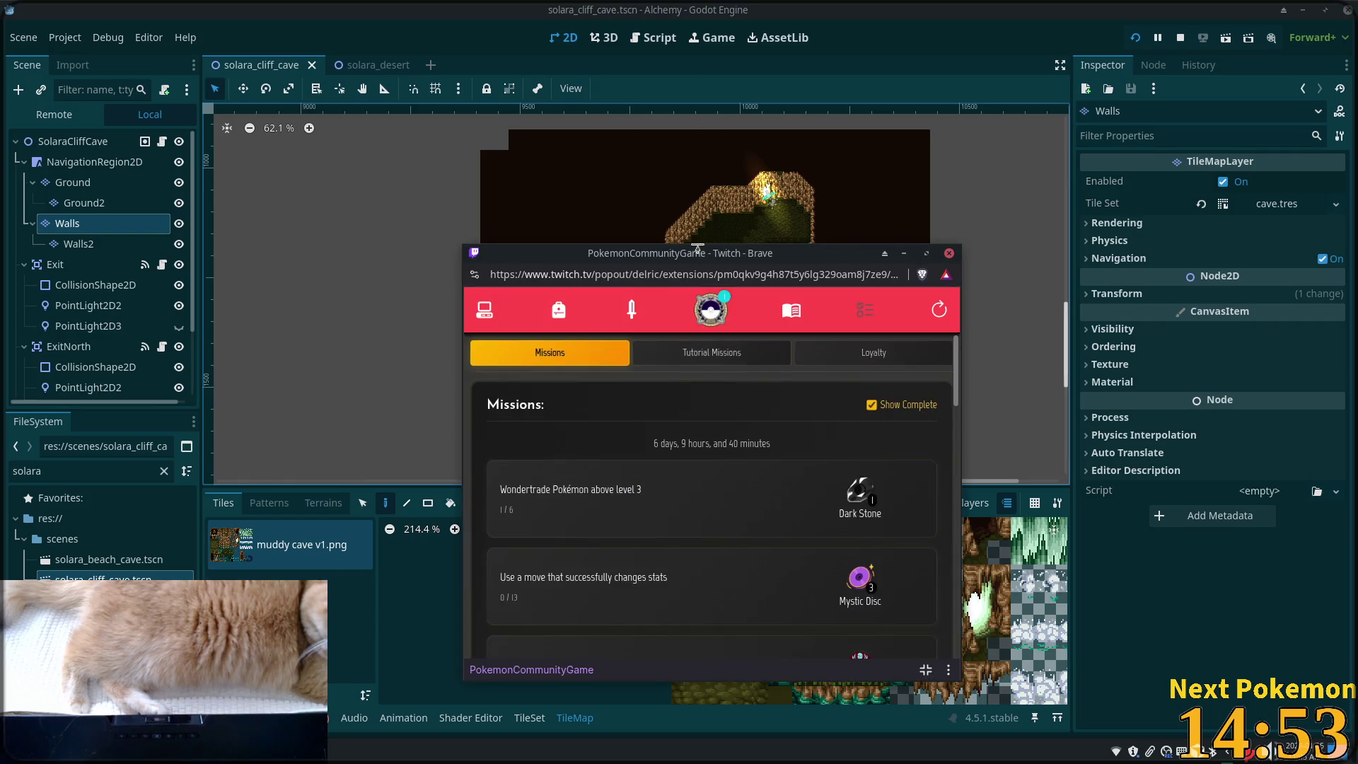
- View the owned Pokémon list, edit the search term, and close the Twitch extension popup
left_click(499, 322)
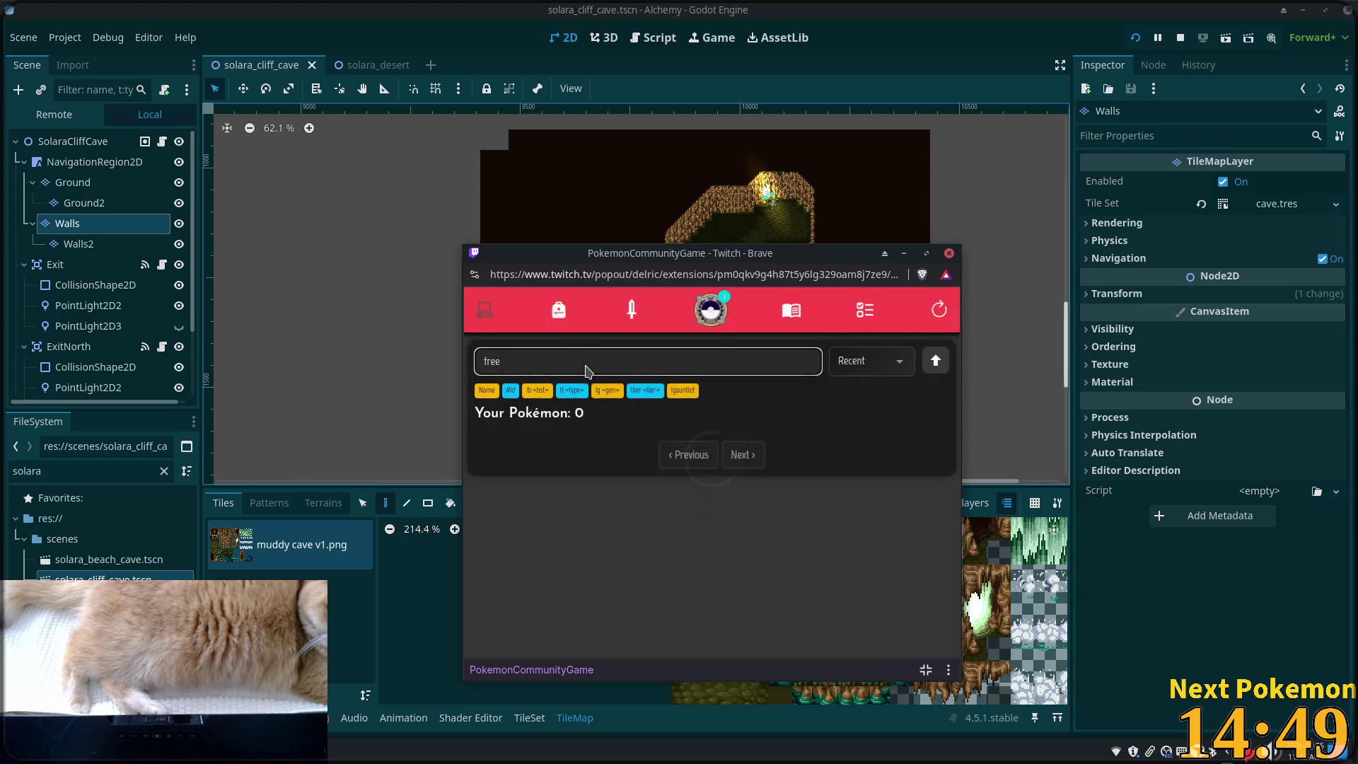
key("BackSpace")
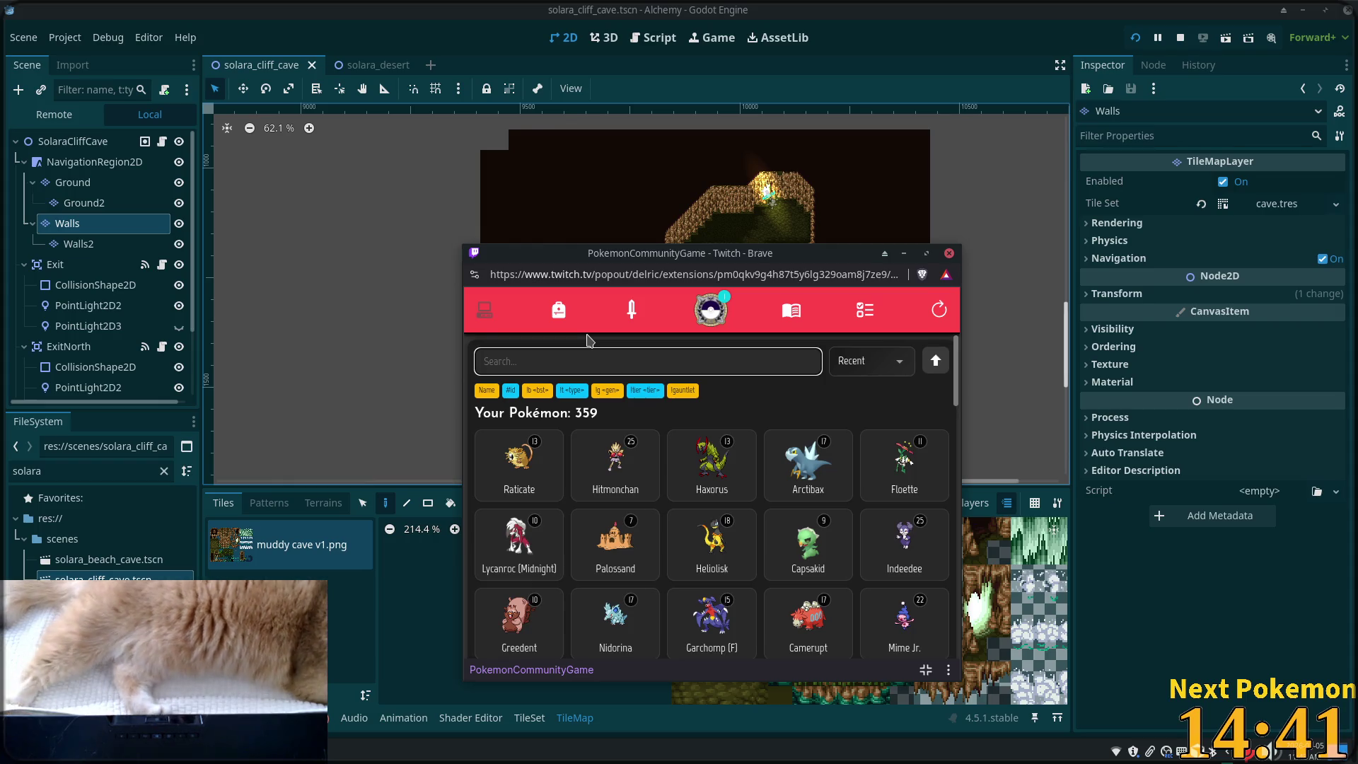
left_click(1011, 7)
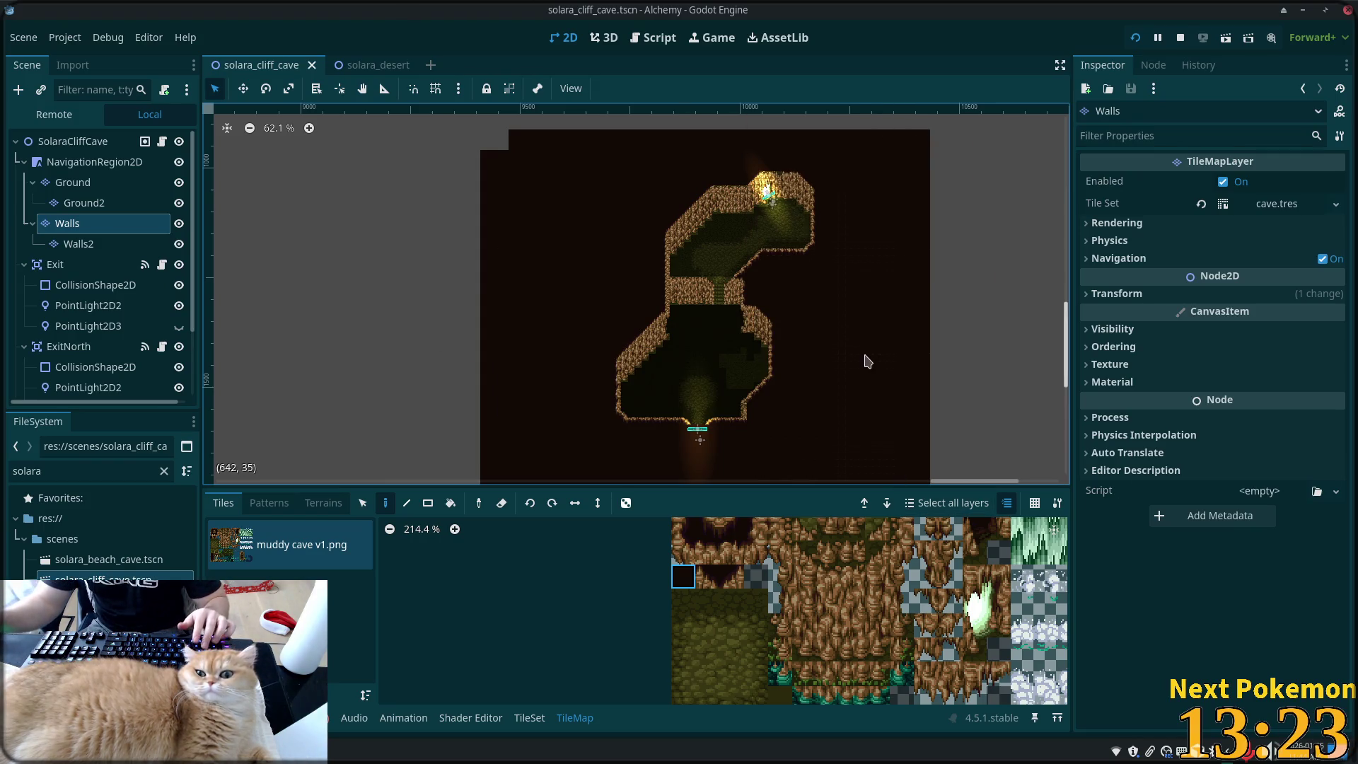
scroll(868, 361, "down", 2)
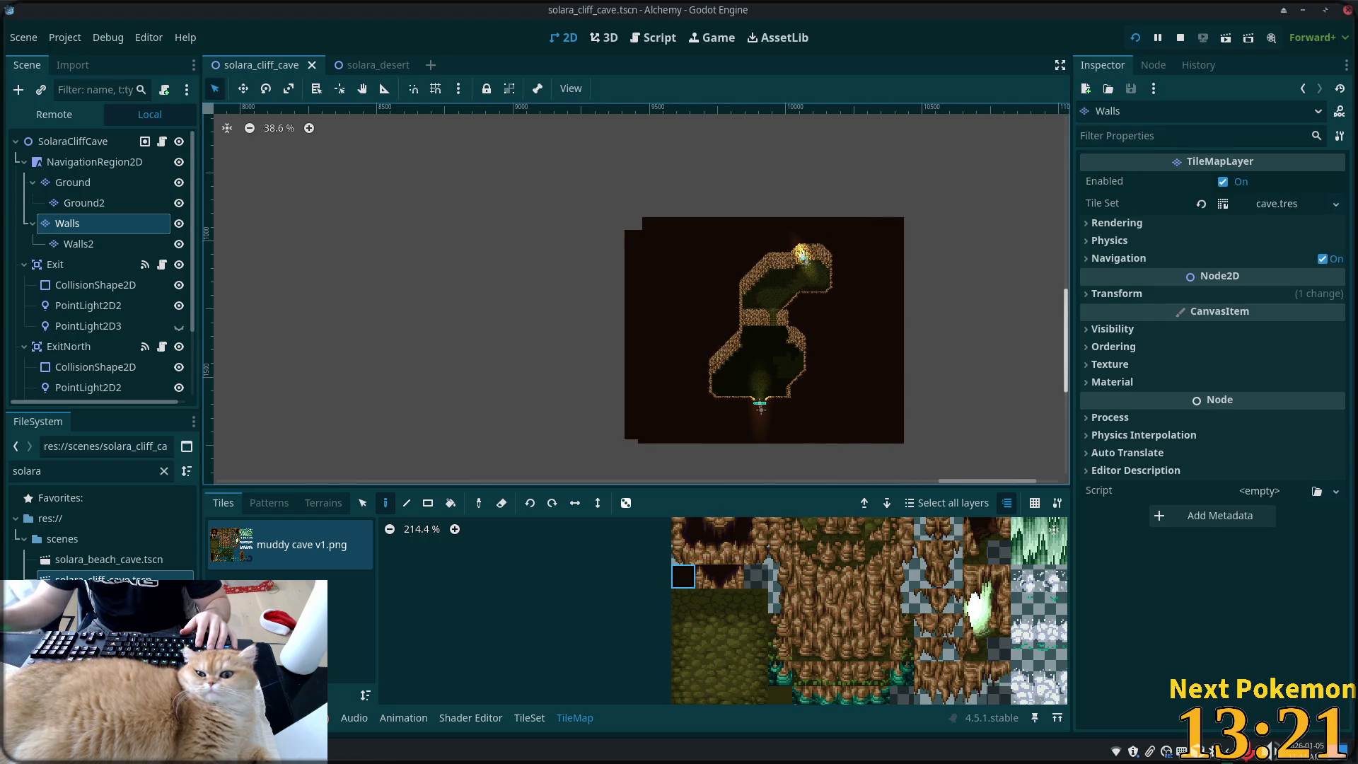
- Playtest by walking the character through the cave's passages and chambers
left_click(334, 679)
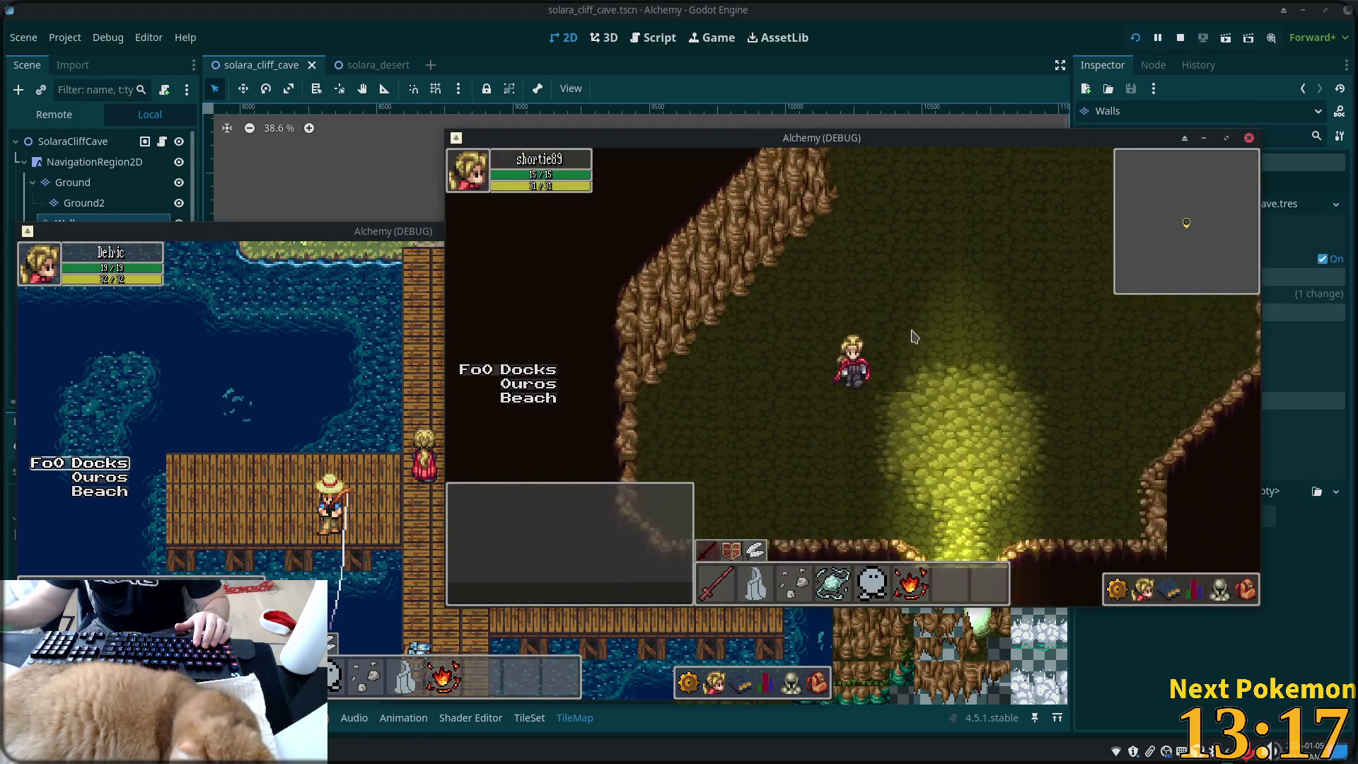
key("Right")
key("Down")
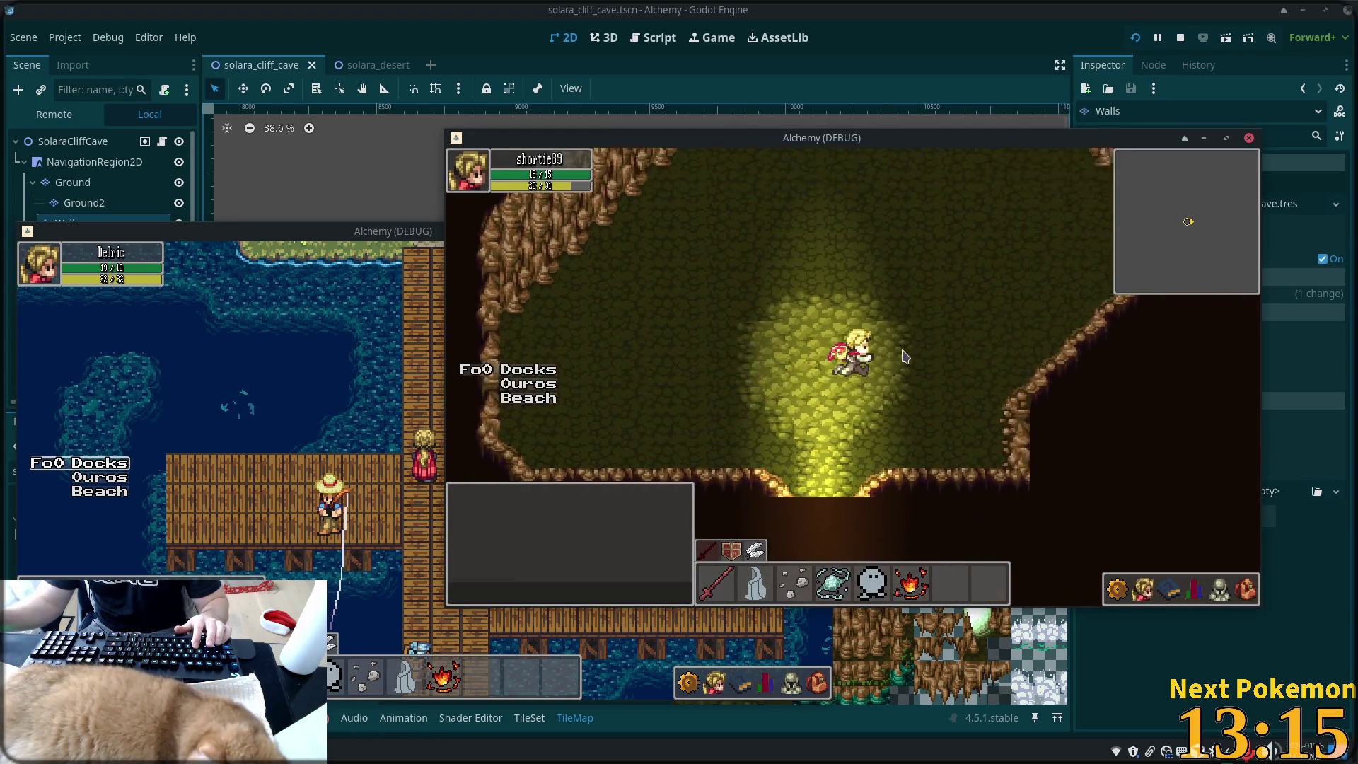
key("Right")
key("Up")
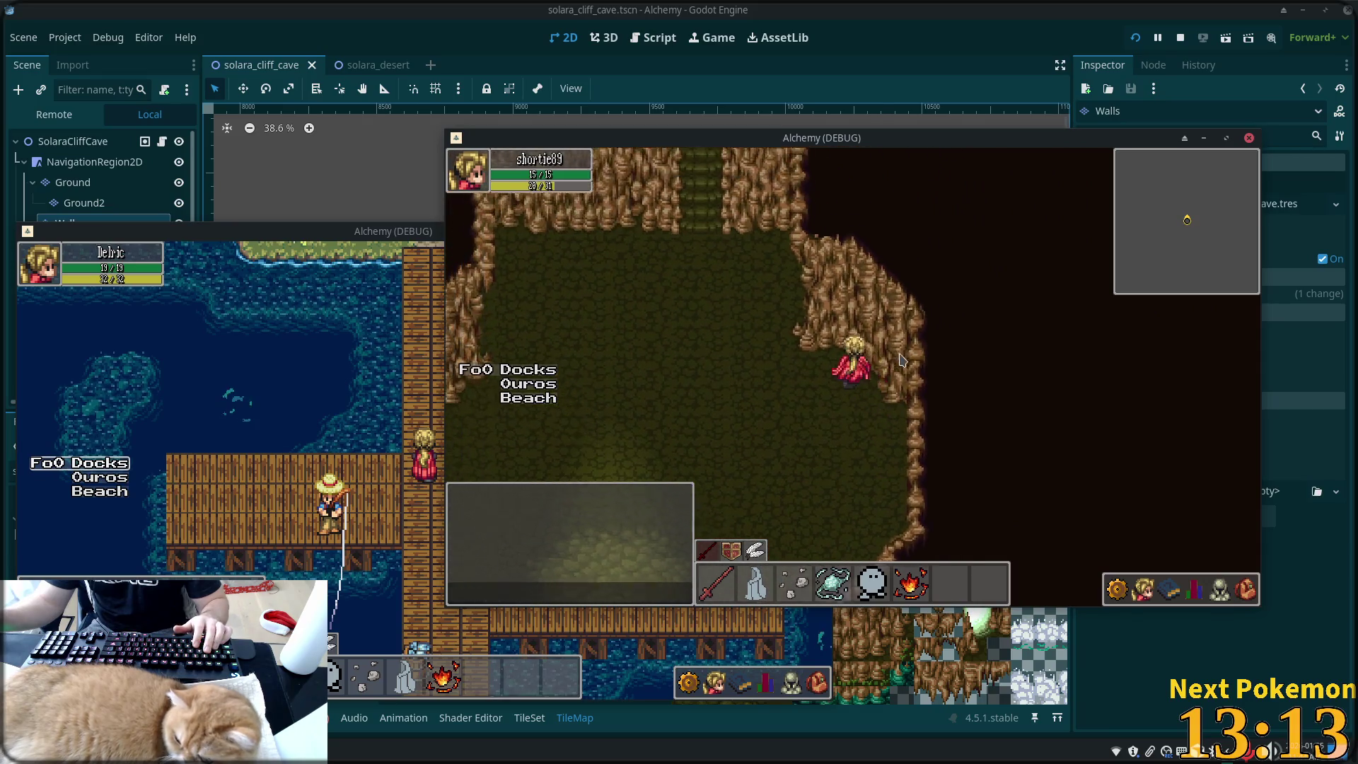
key("Left")
key("Up")
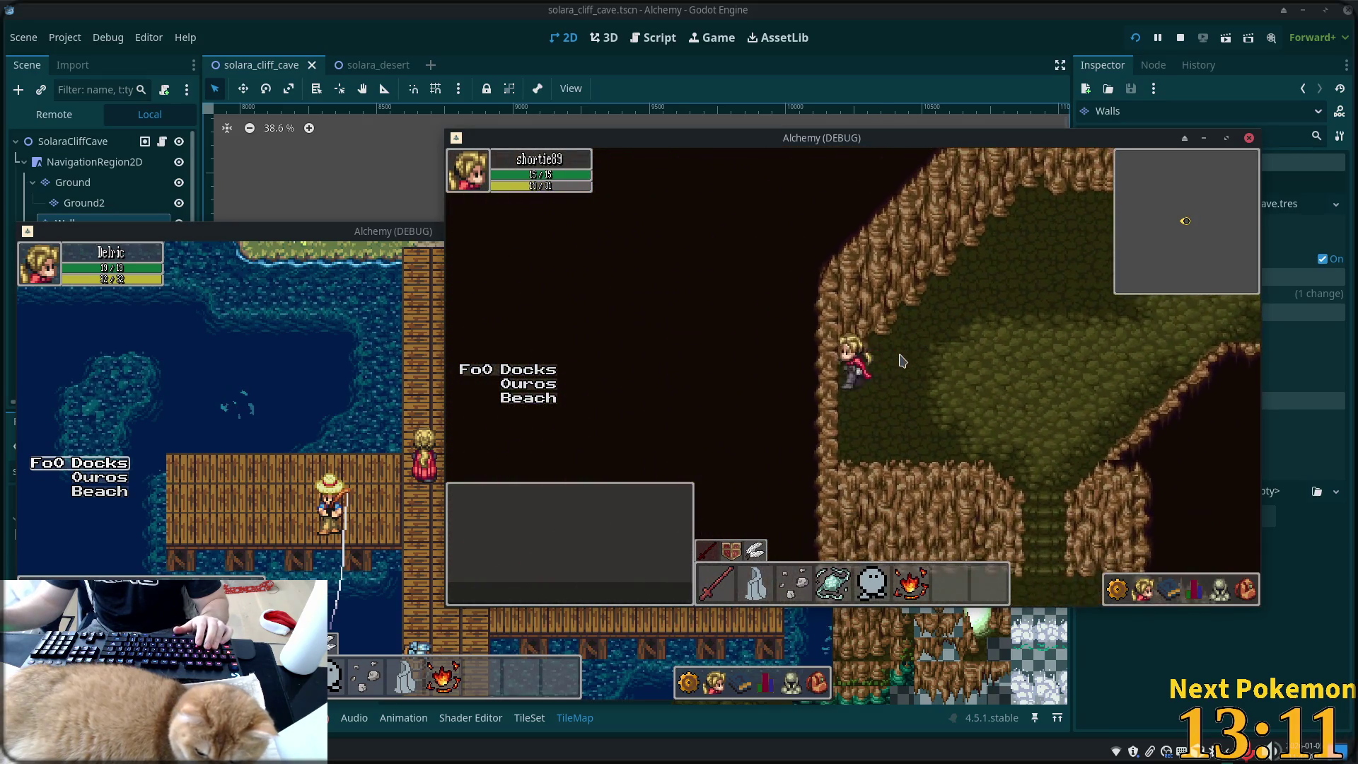
key("Left")
key("Up")
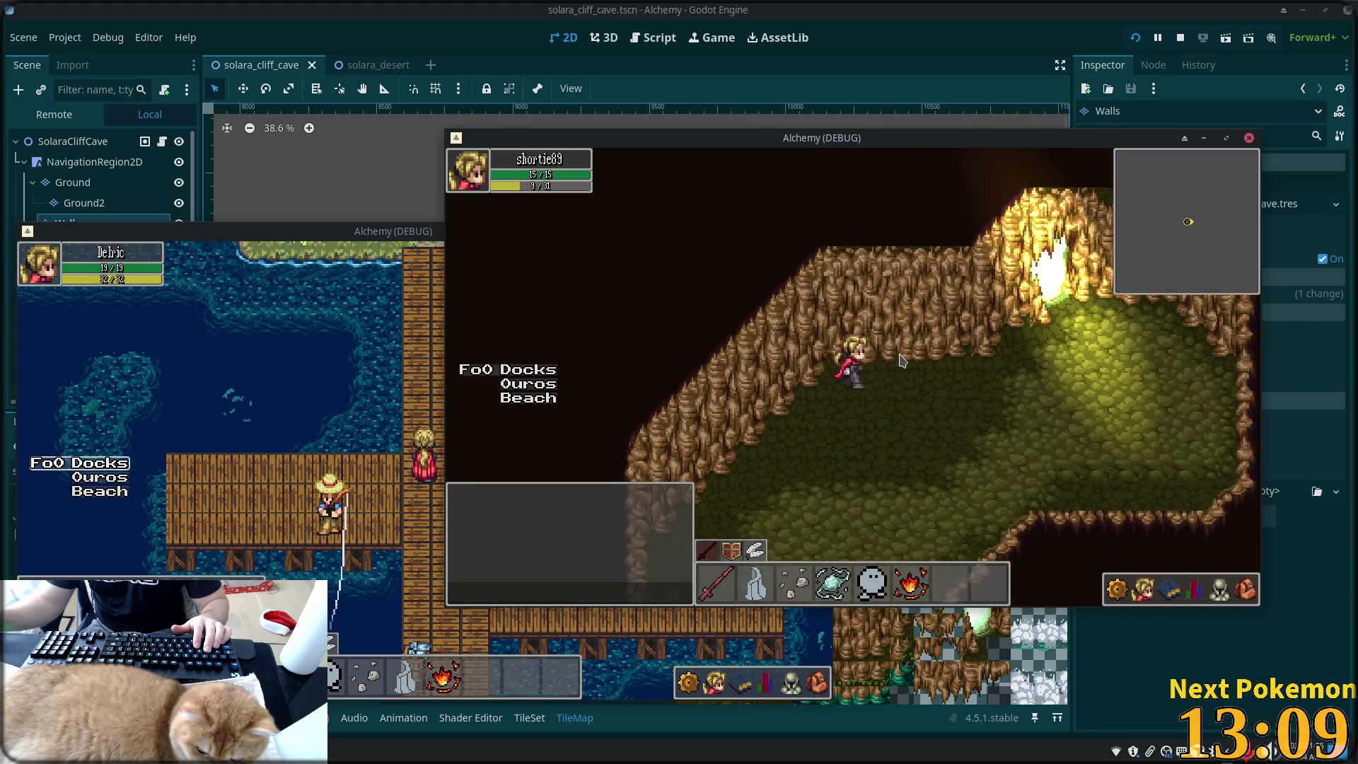
key("Right")
key("Down")
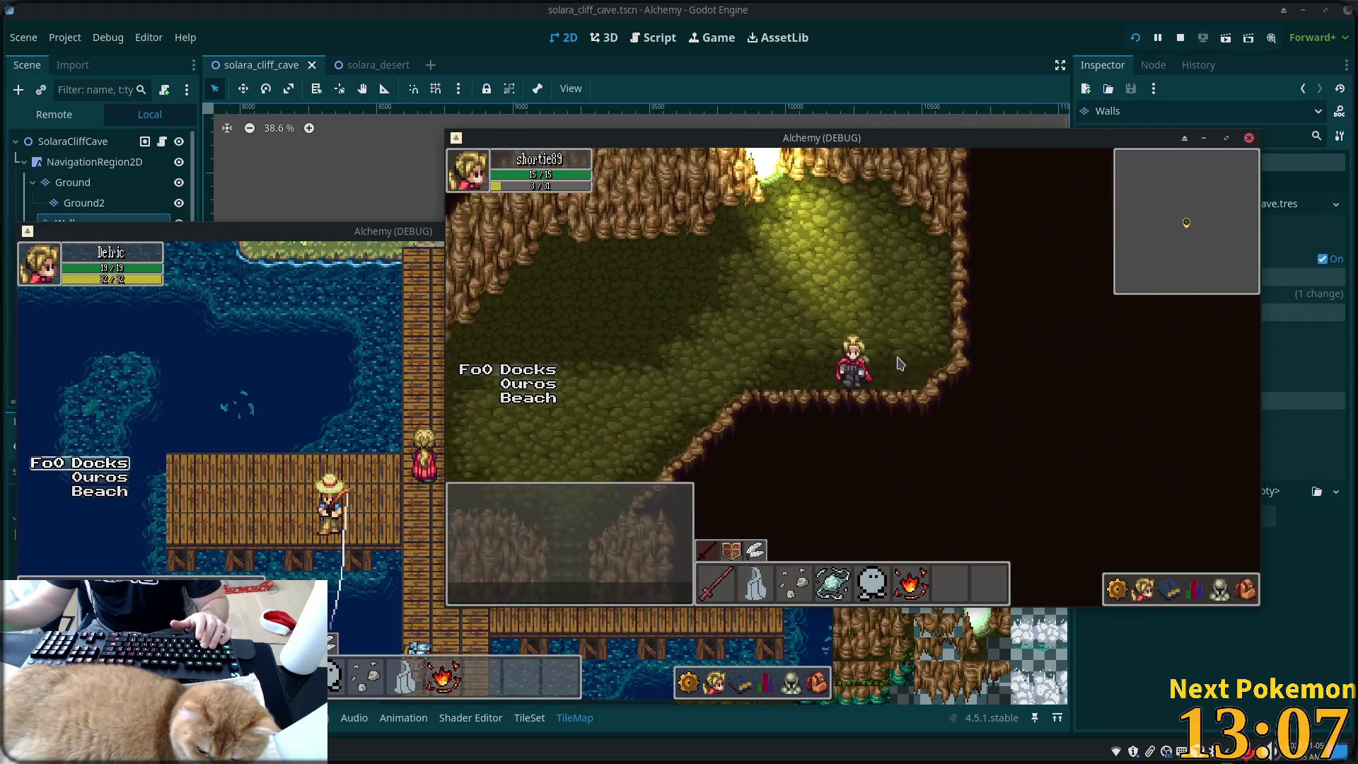
key("Down")
key("Up")
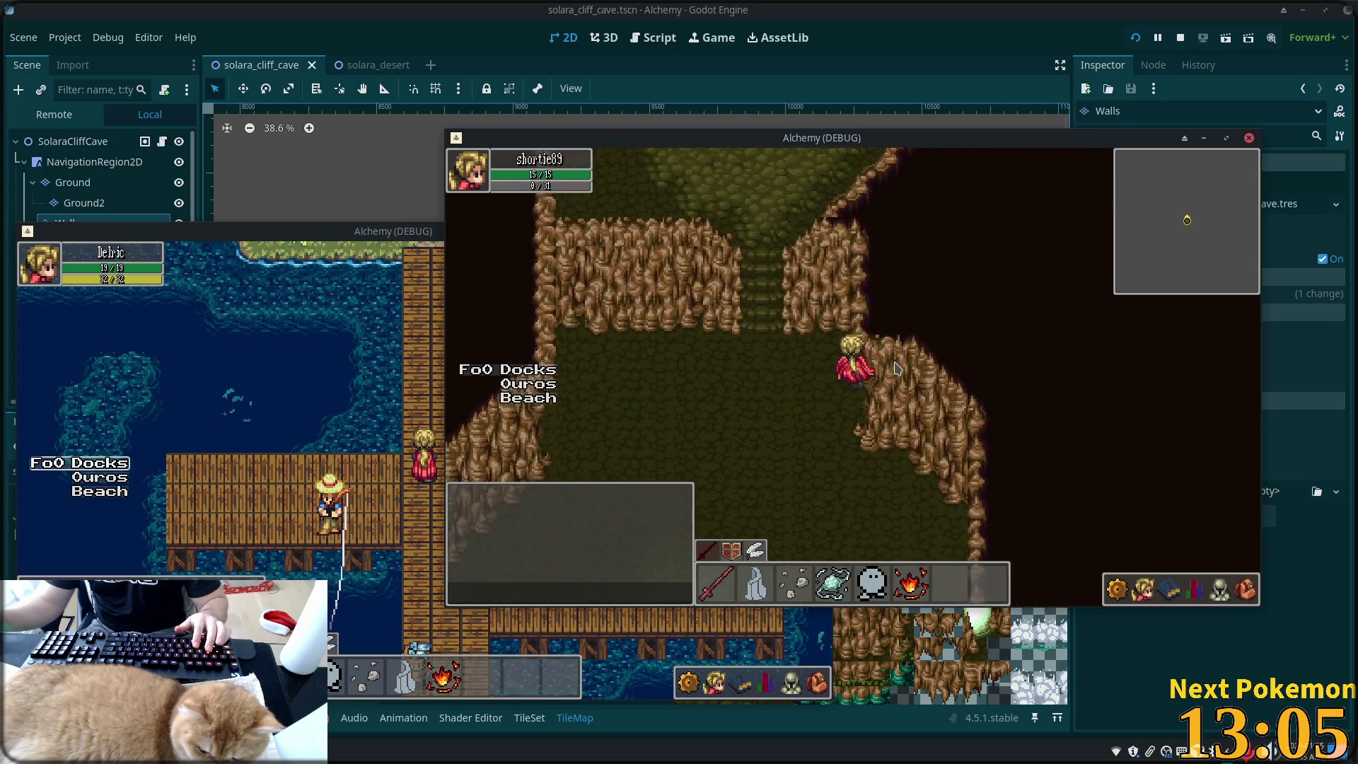
key("Down")
key("Up")
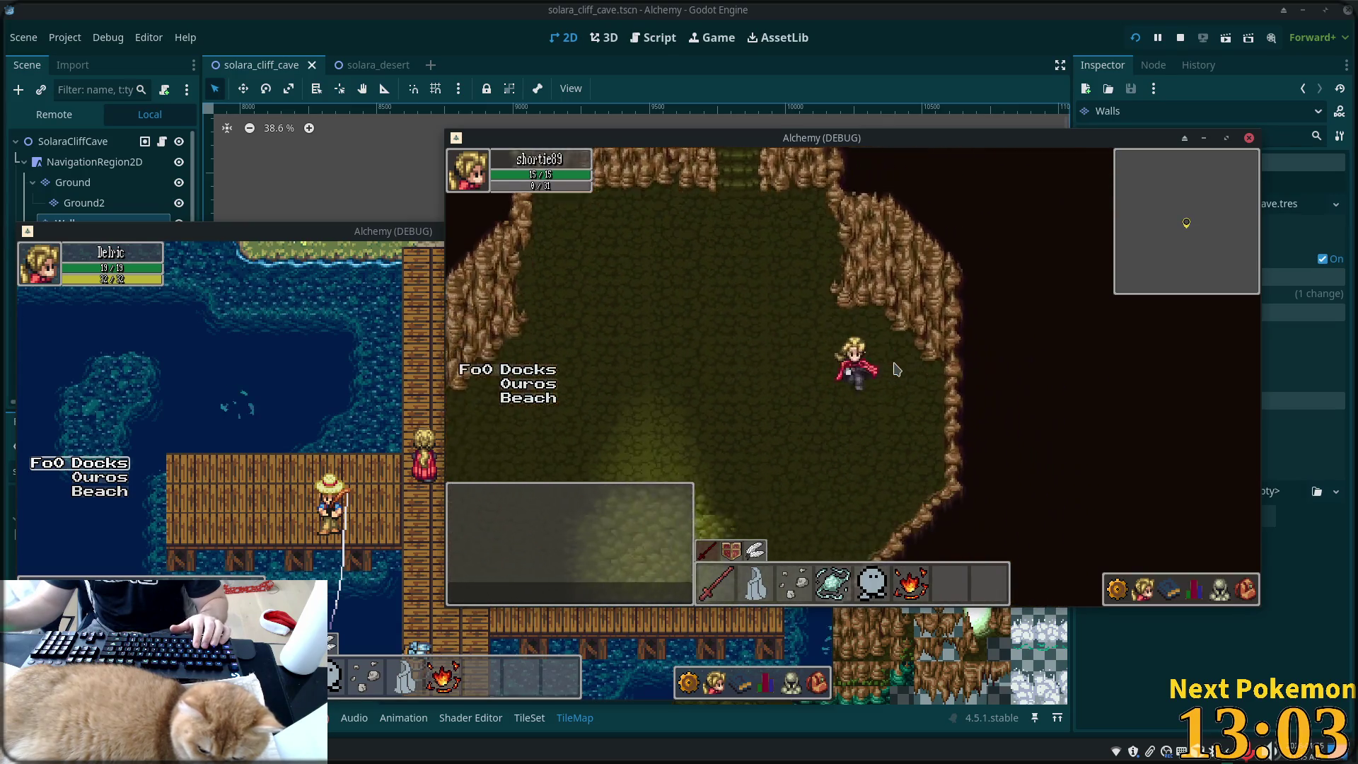
key("Down")
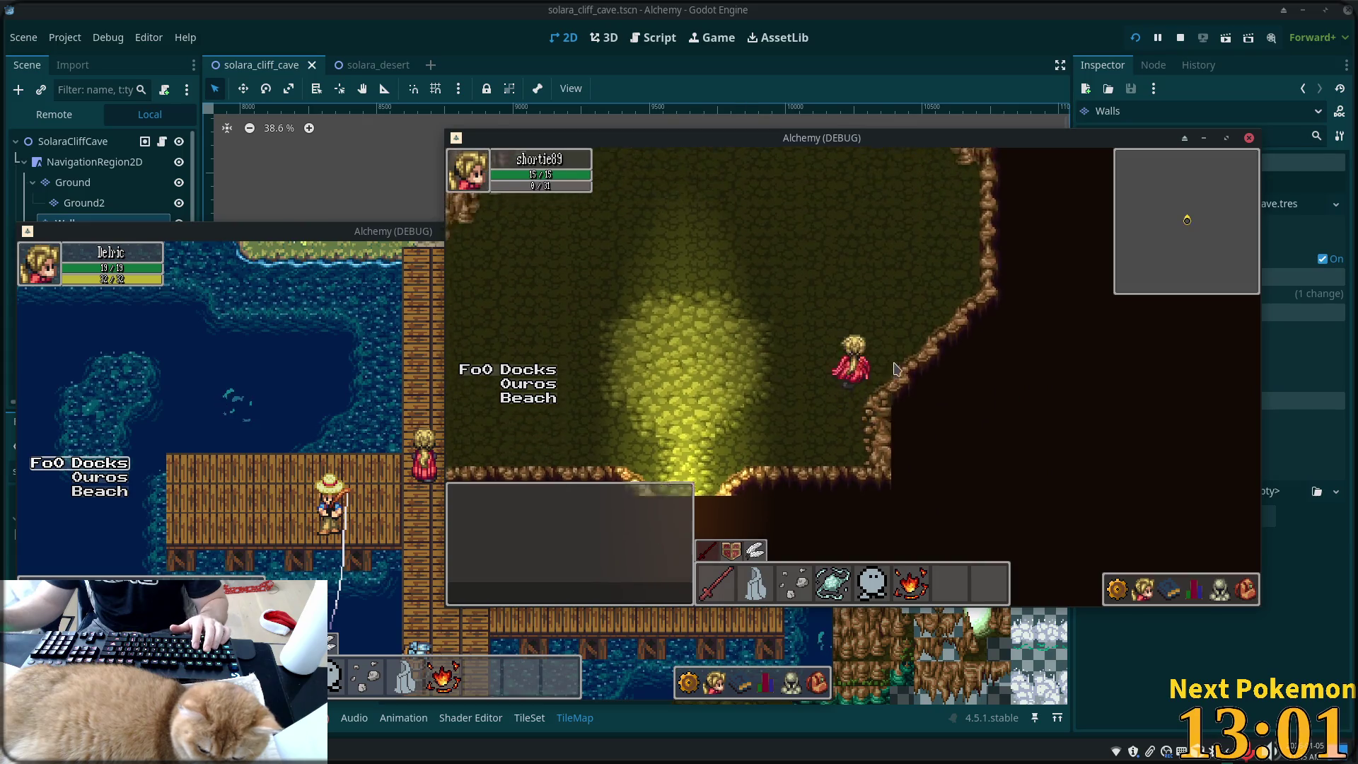
key("Up")
- Walk out into Solara Desert, then stop the game with F8 and switch to the solara_desert scene
key("Up")
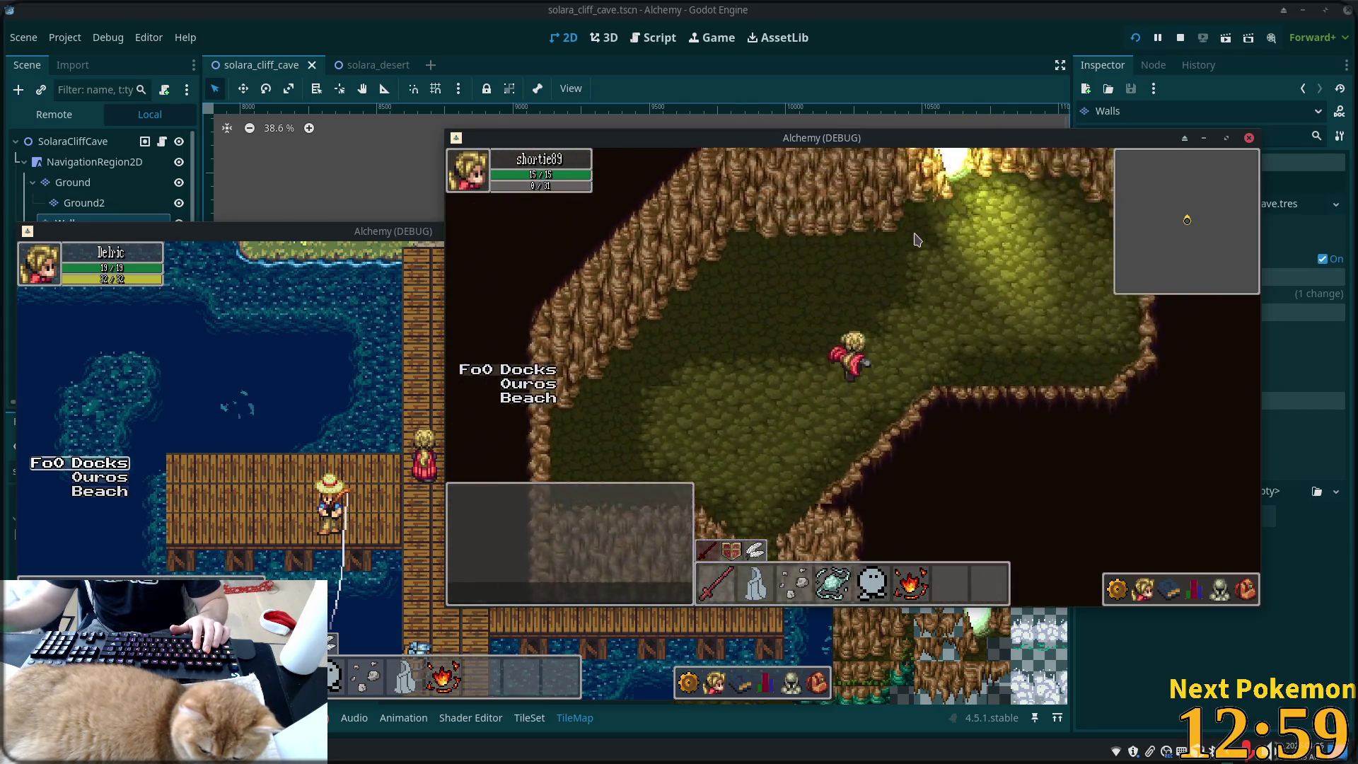
key("Up")
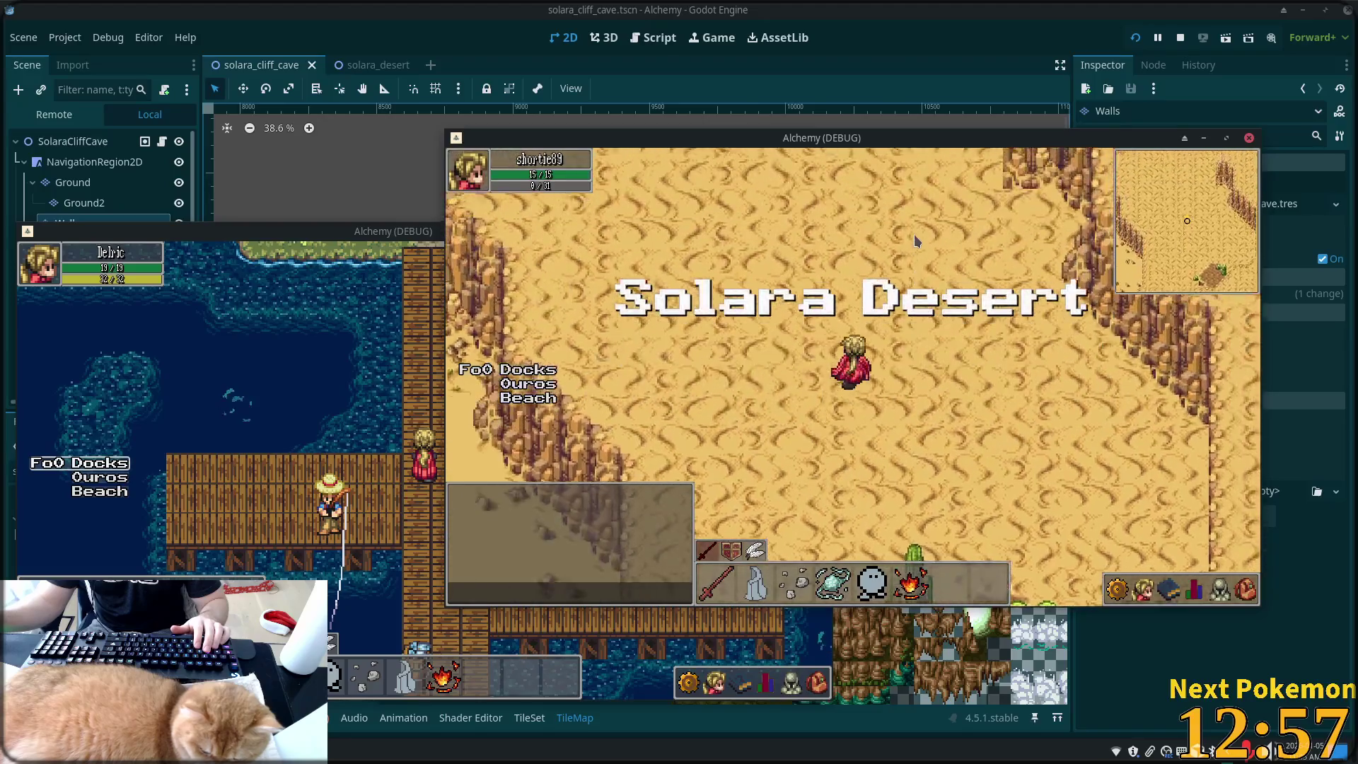
key("Up")
key("Right")
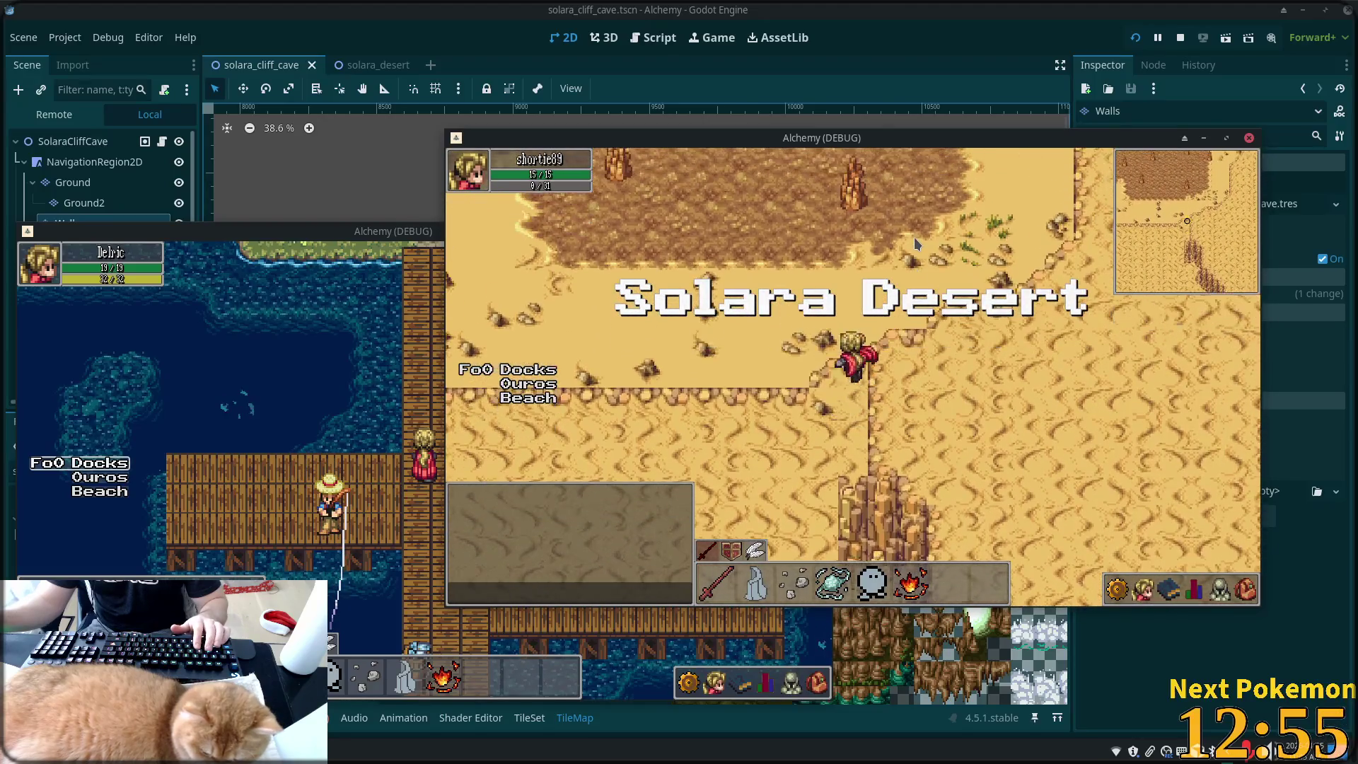
key("Down")
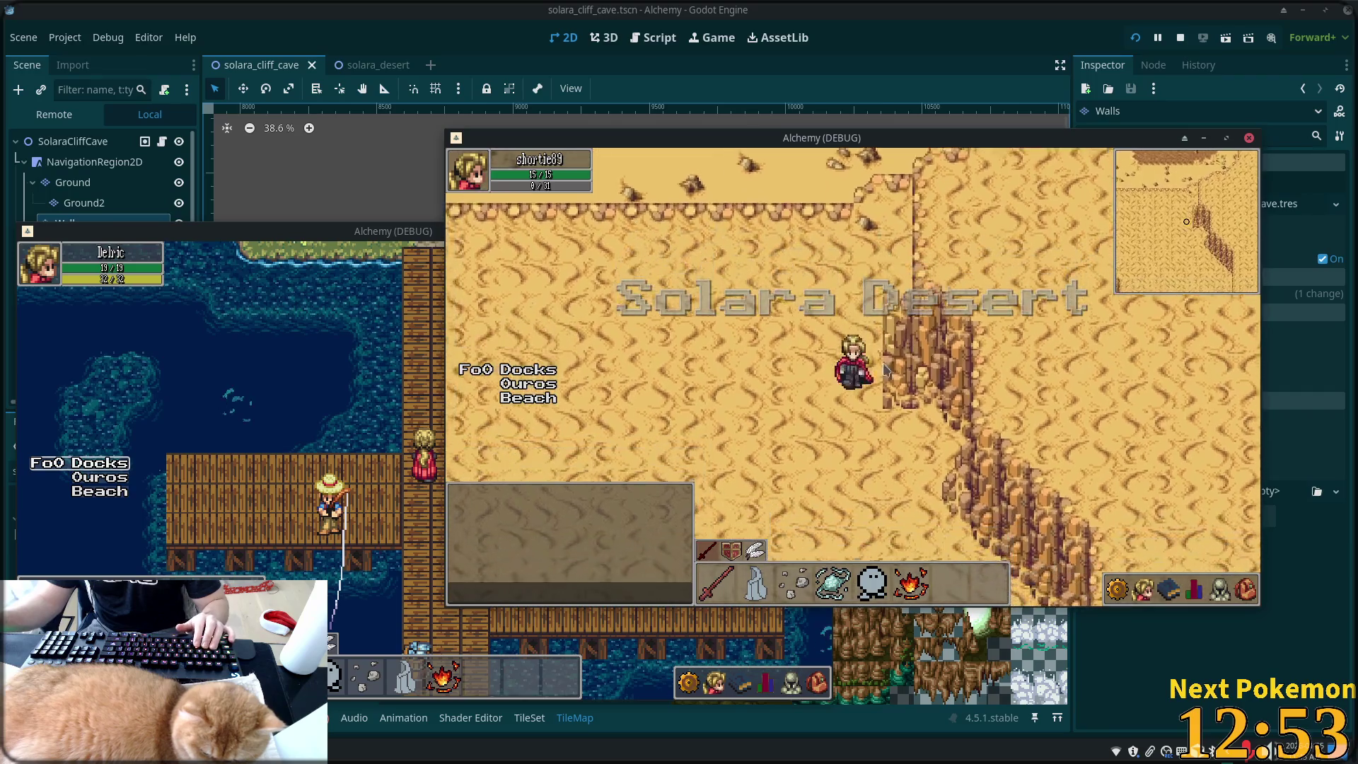
key("Down")
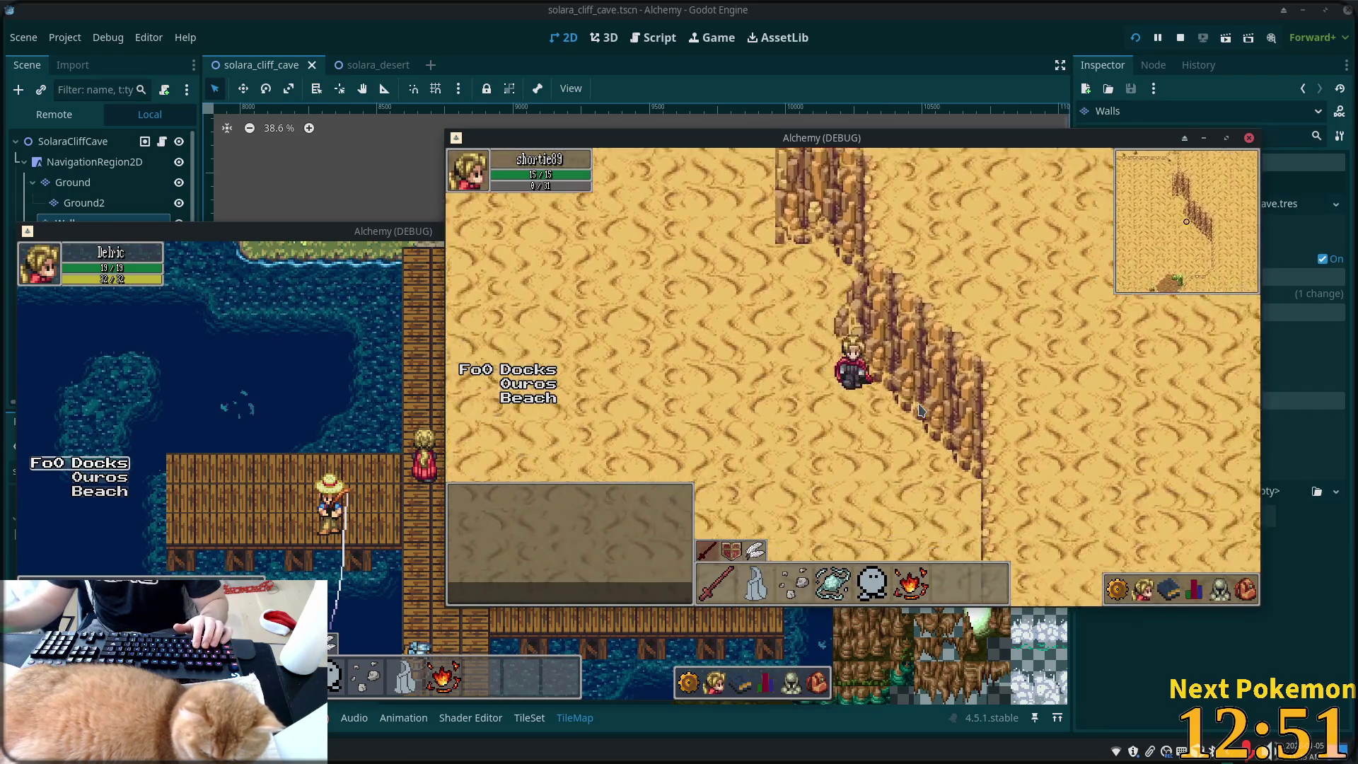
key("Left")
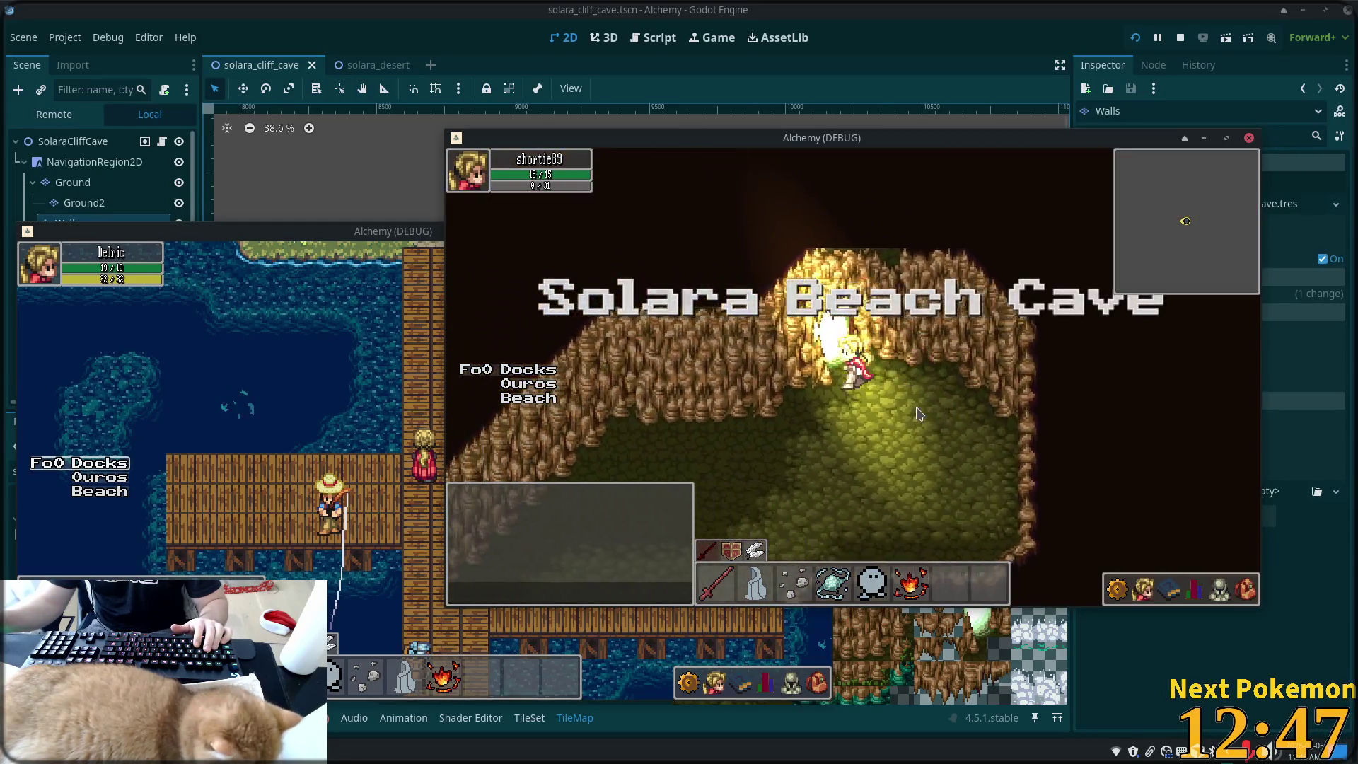
key("Down")
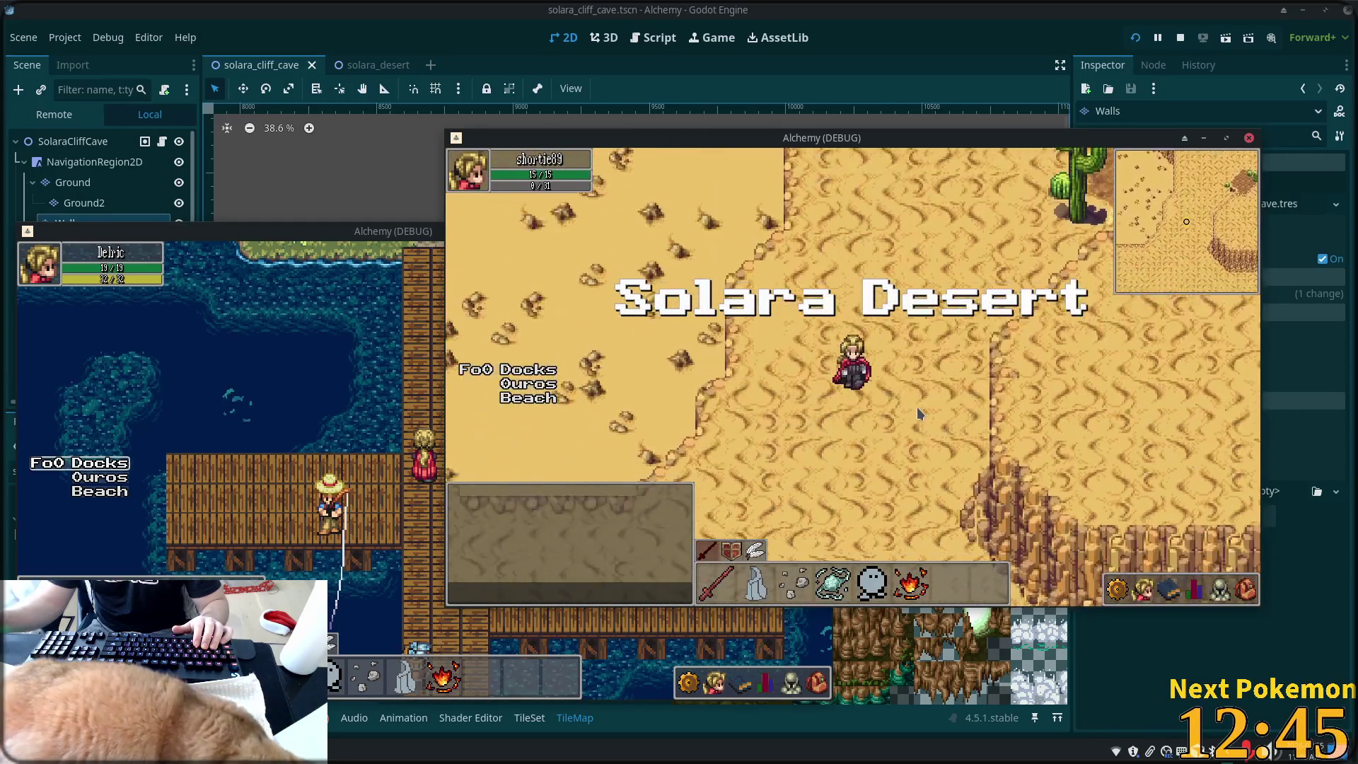
key("Up")
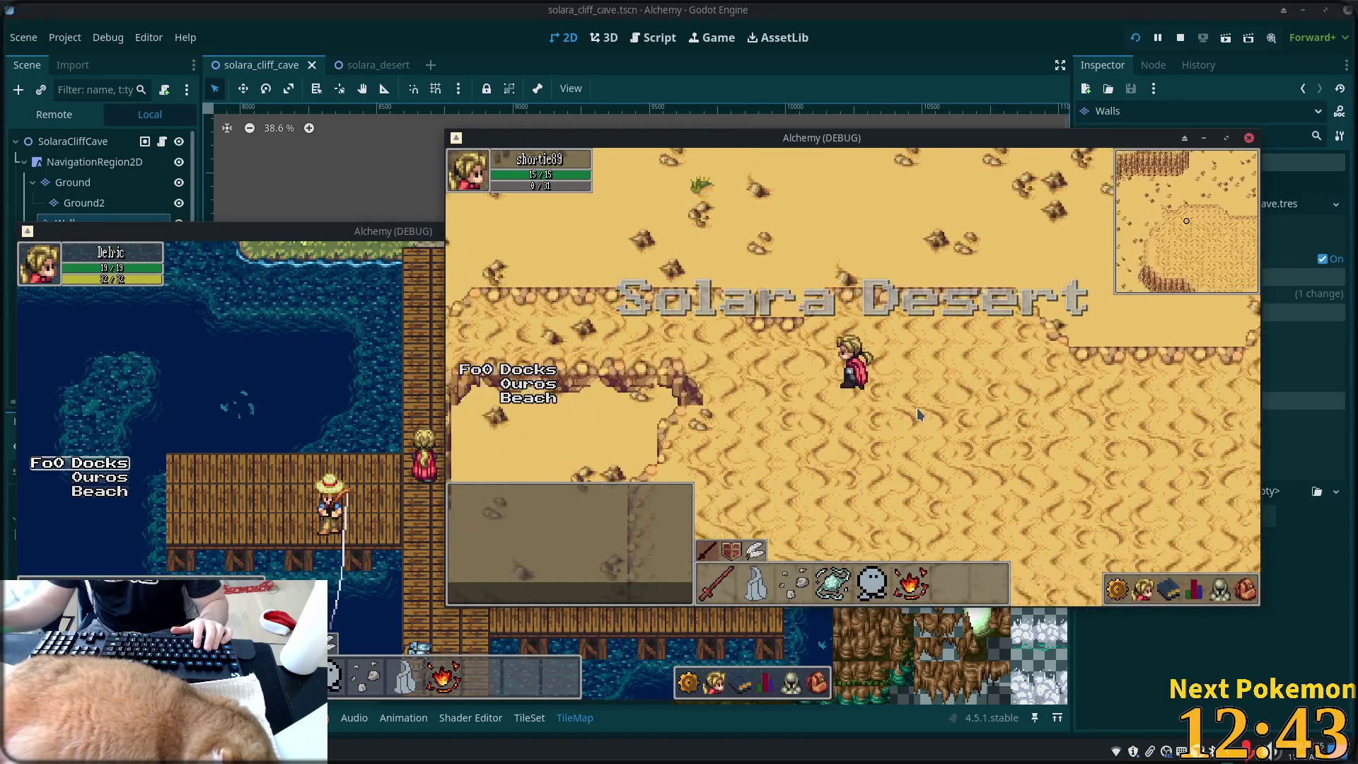
key("Up")
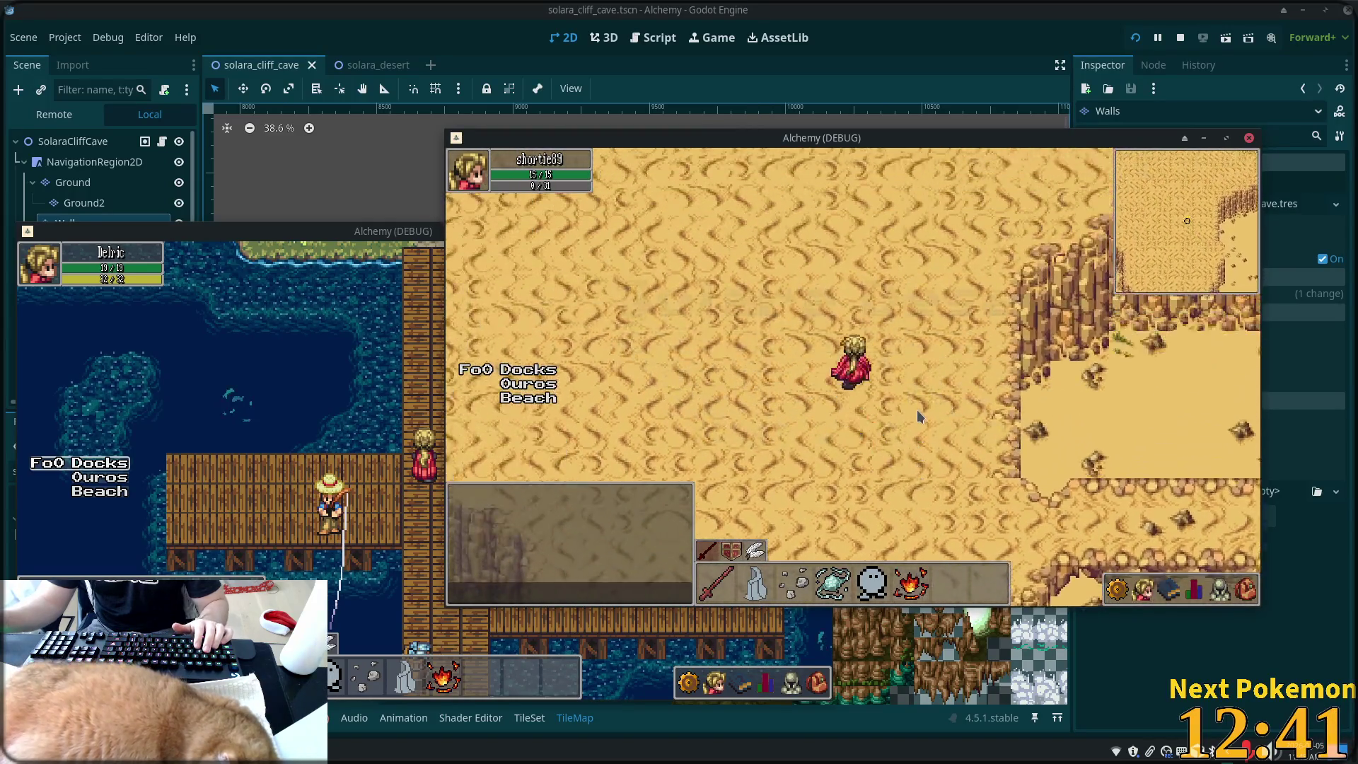
key("Up")
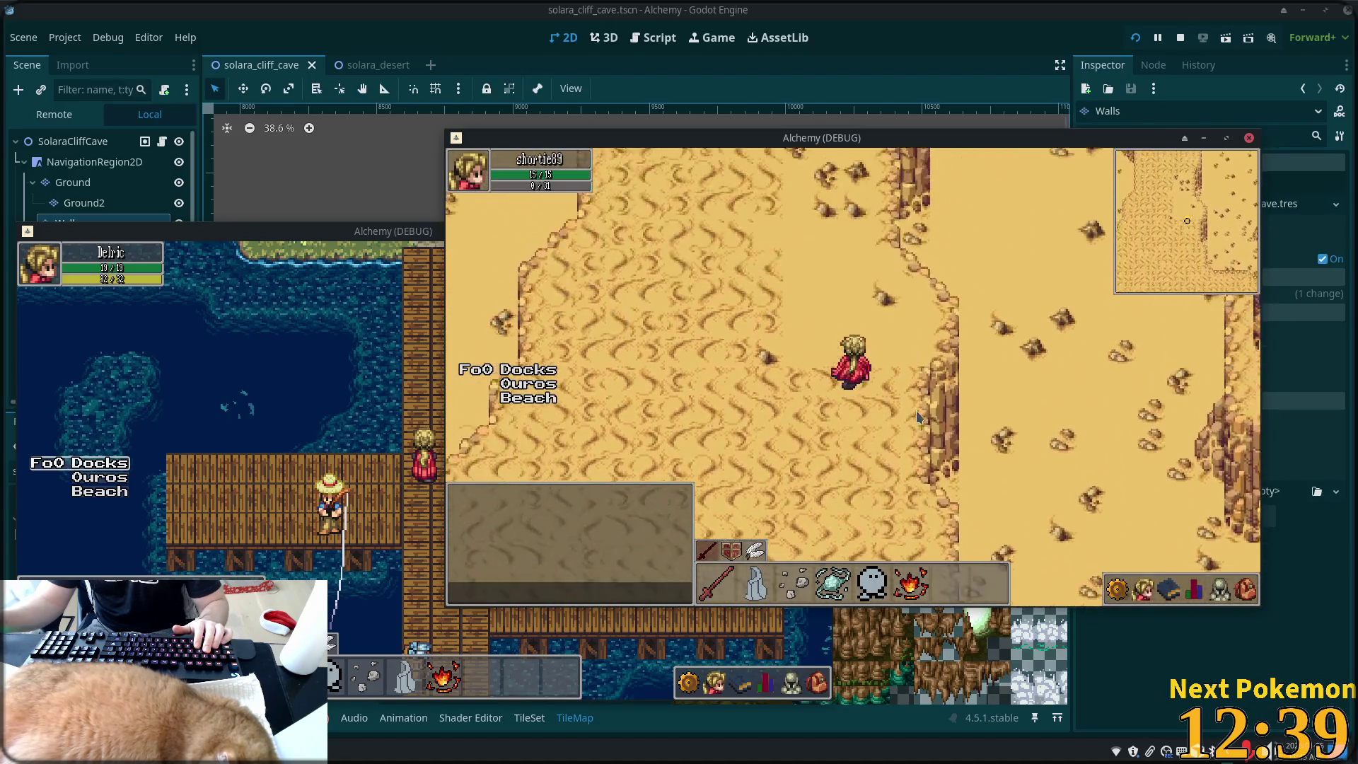
key("Up")
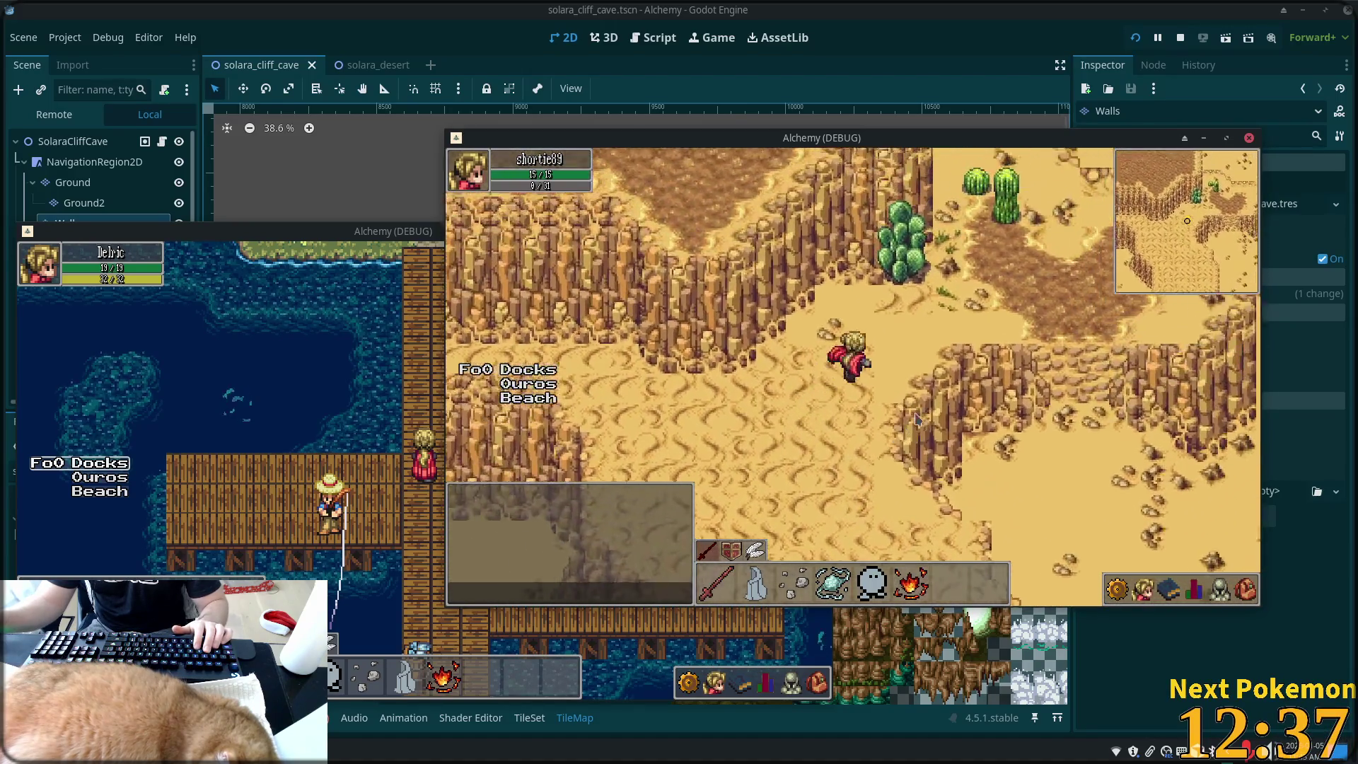
key("Up")
key("Right")
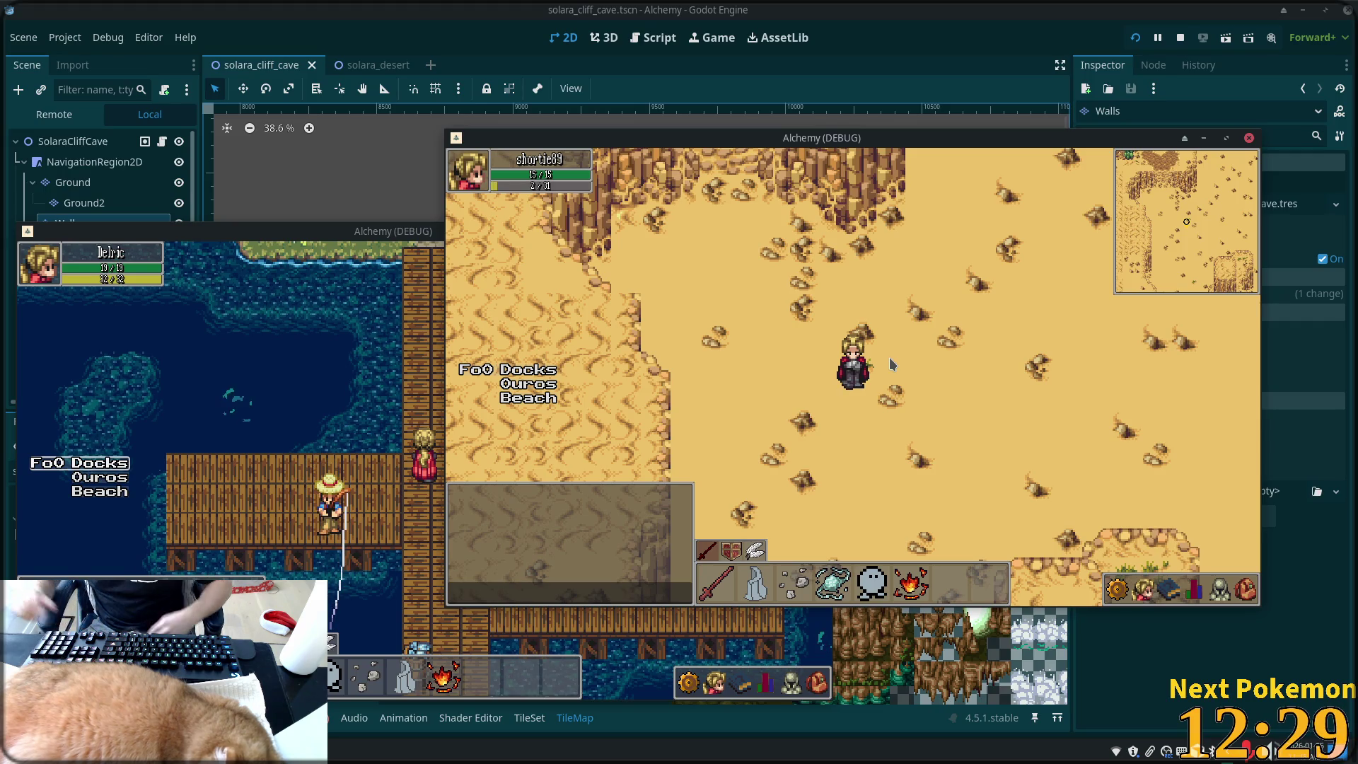
key("F8")
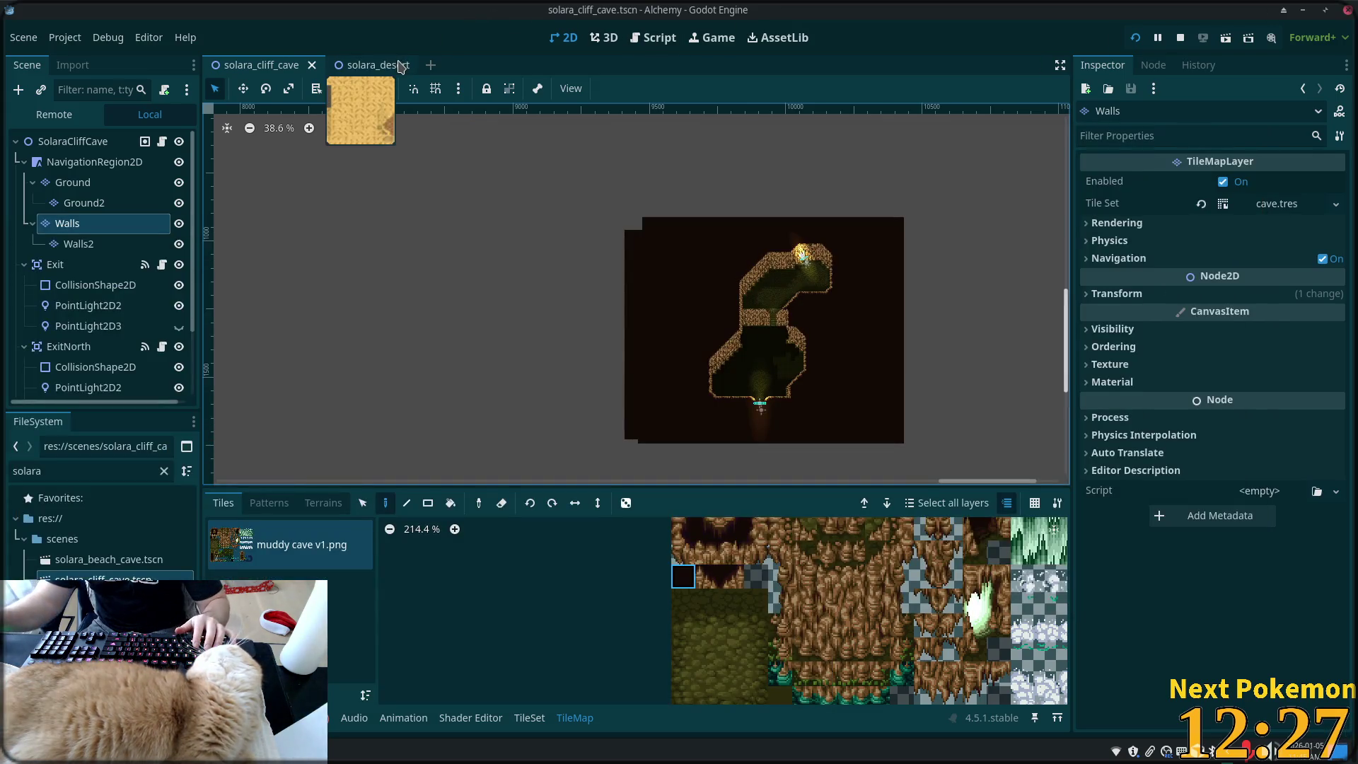
left_click(400, 65)
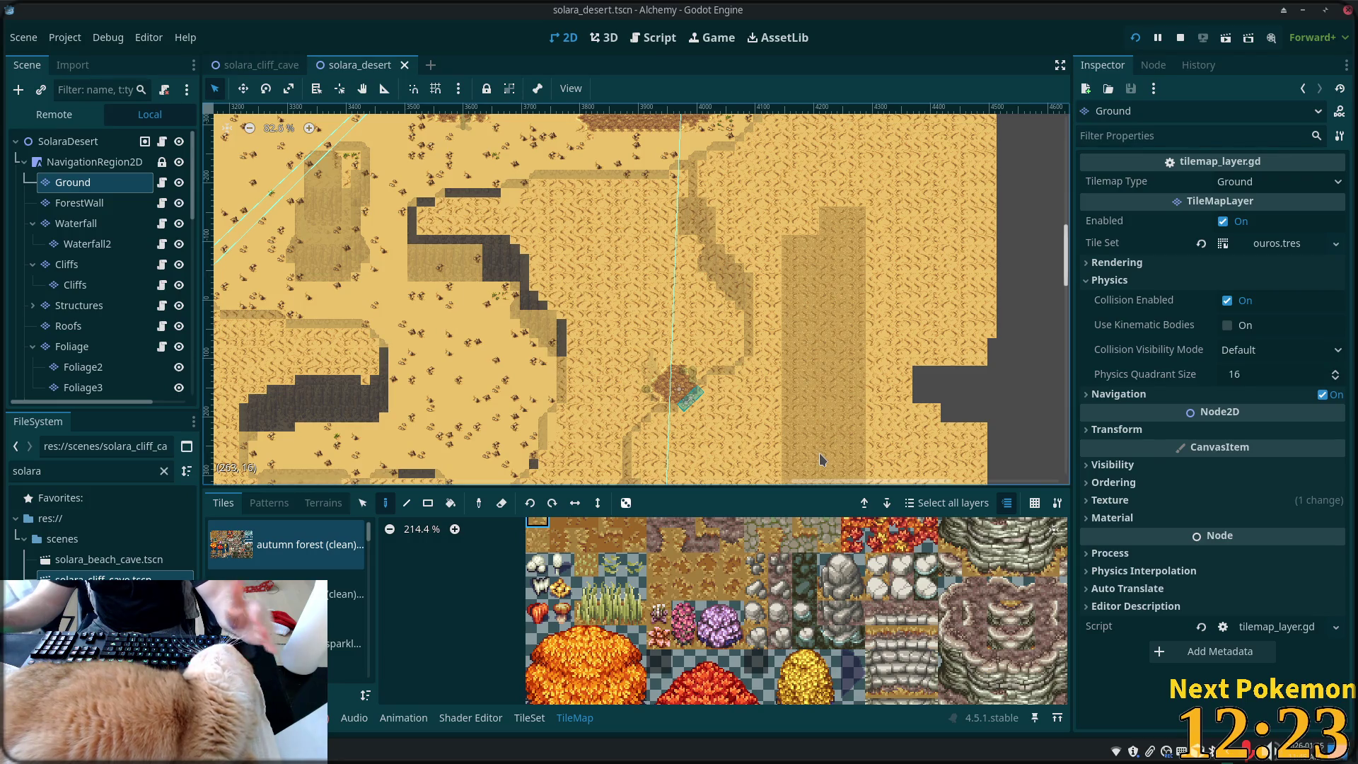
- On the Cliffs layer, copy three cliff tiles, paint them onto the column, and save
scroll(732, 226, "up", 1)
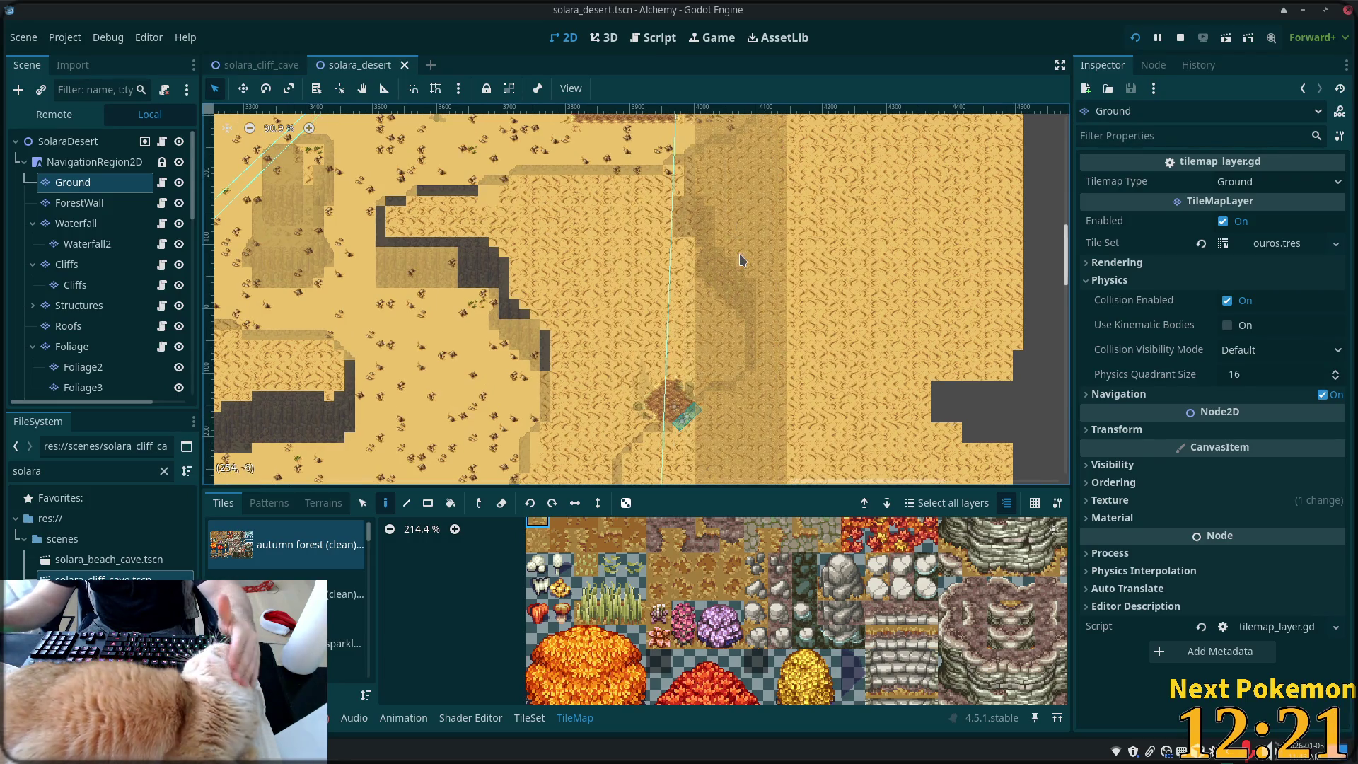
scroll(740, 259, "up", 3)
left_click(80, 268)
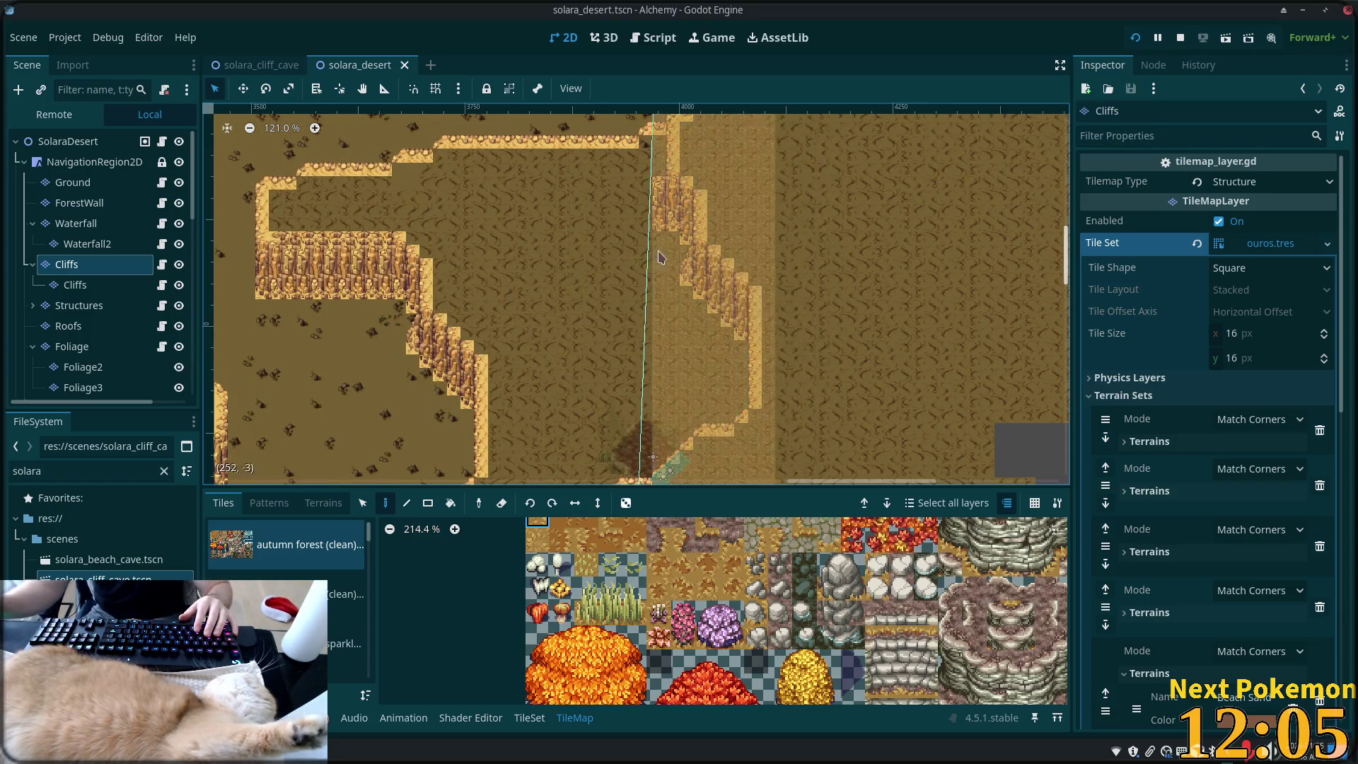
scroll(665, 260, "up", 7)
left_click(363, 502)
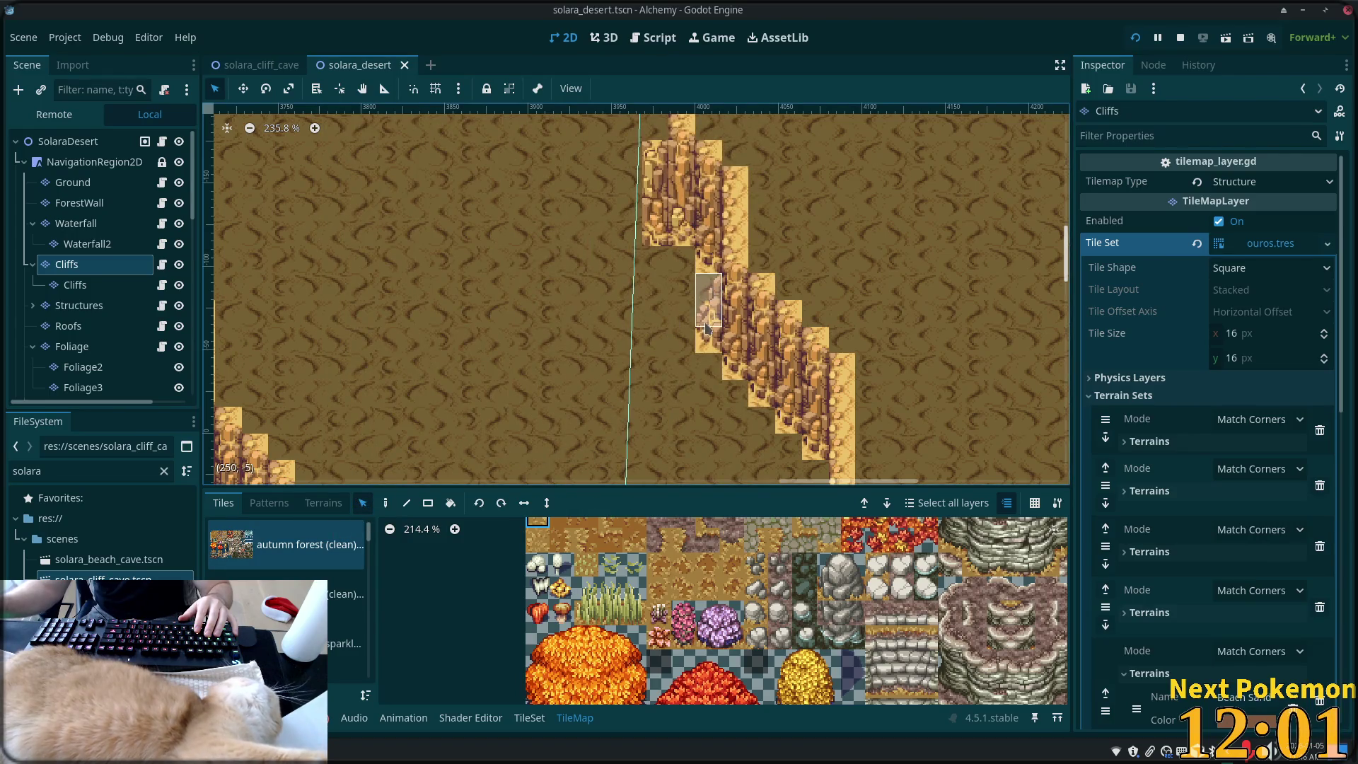
left_click_drag(705, 327, 708, 340)
left_click(386, 503)
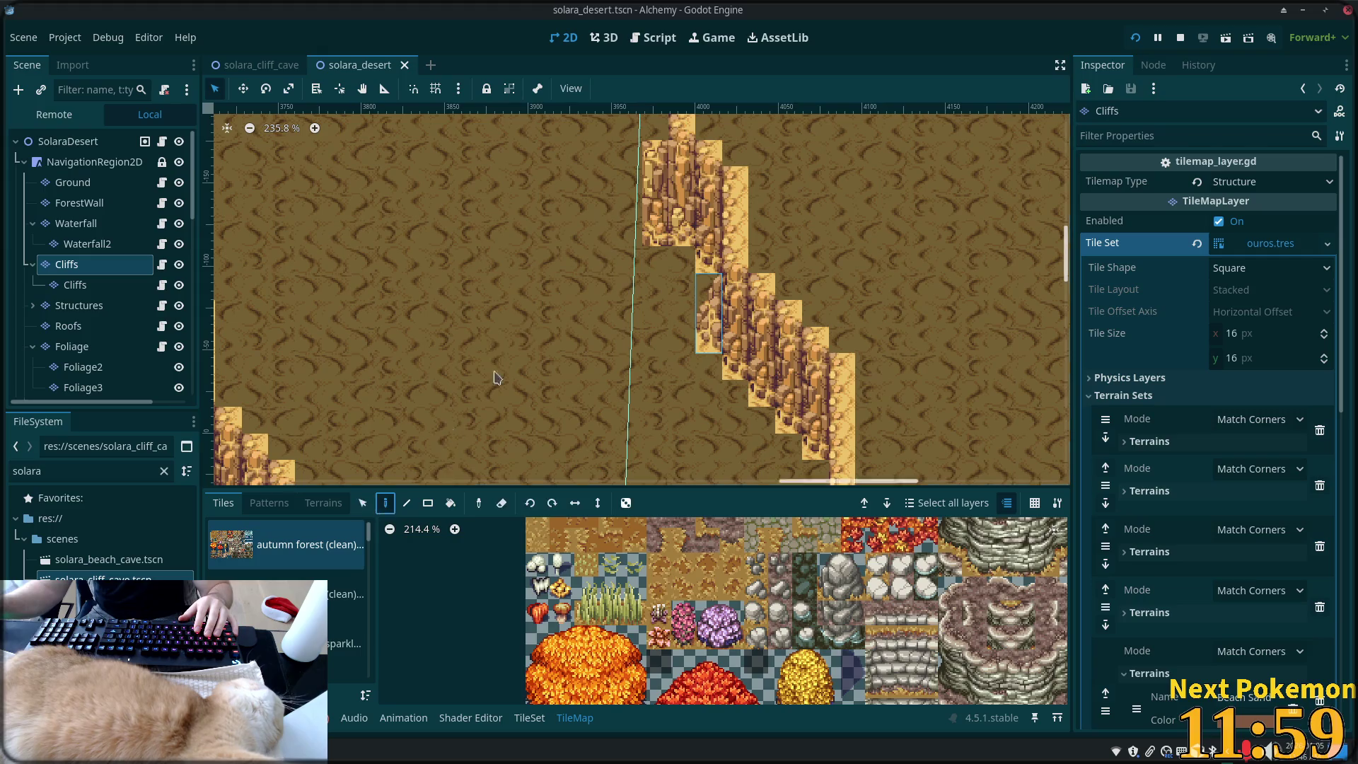
left_click(654, 206)
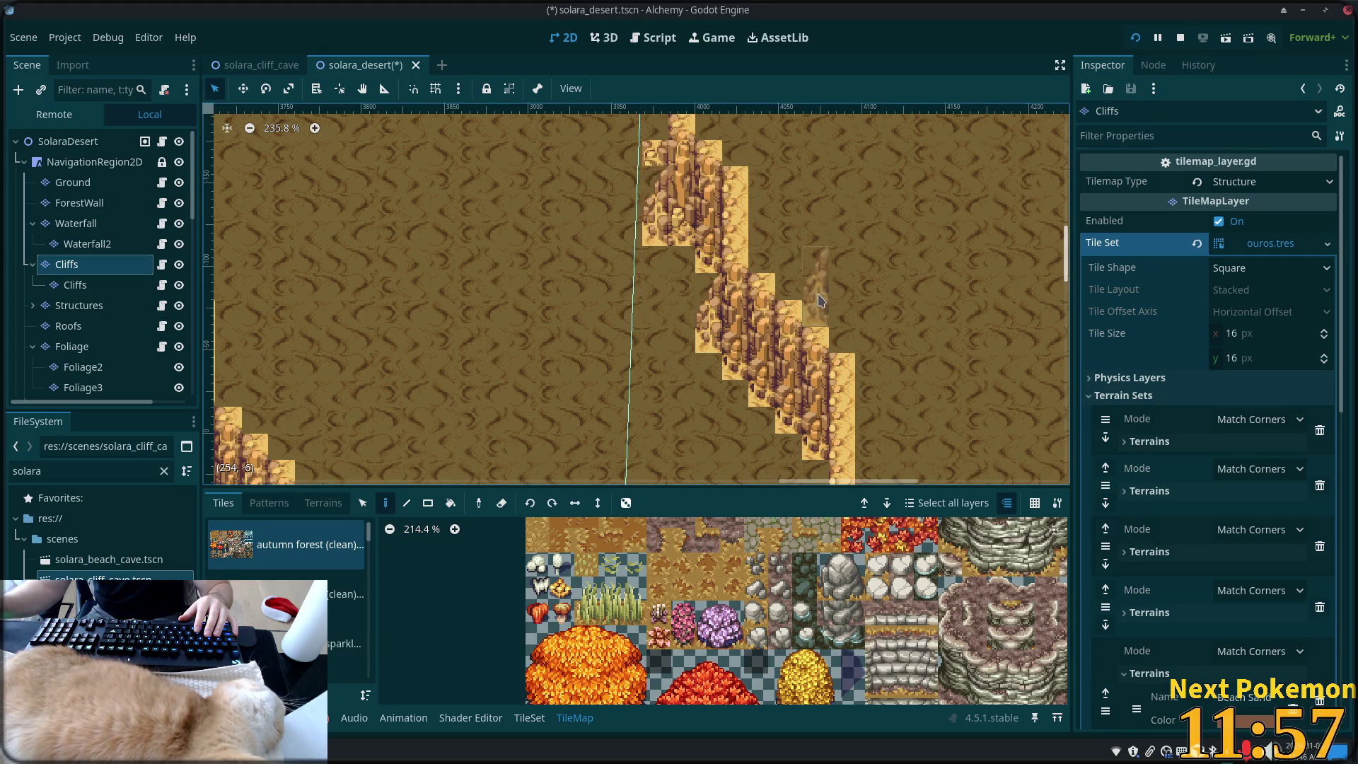
key("ctrl+z")
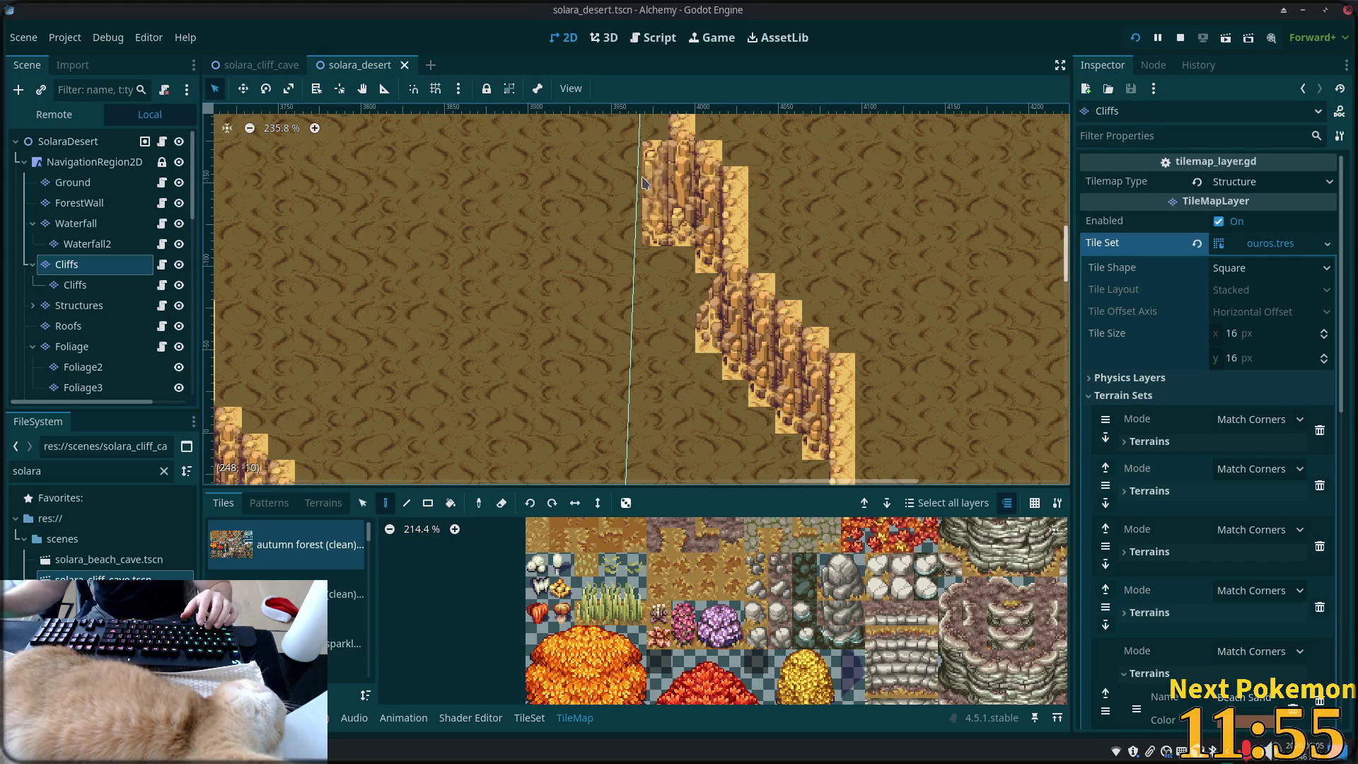
key("ctrl+shift+z")
key("ctrl+s")
- Reselect the Cliffs layer, undo one change, and pan the map to the upper rocky area
left_click(60, 144)
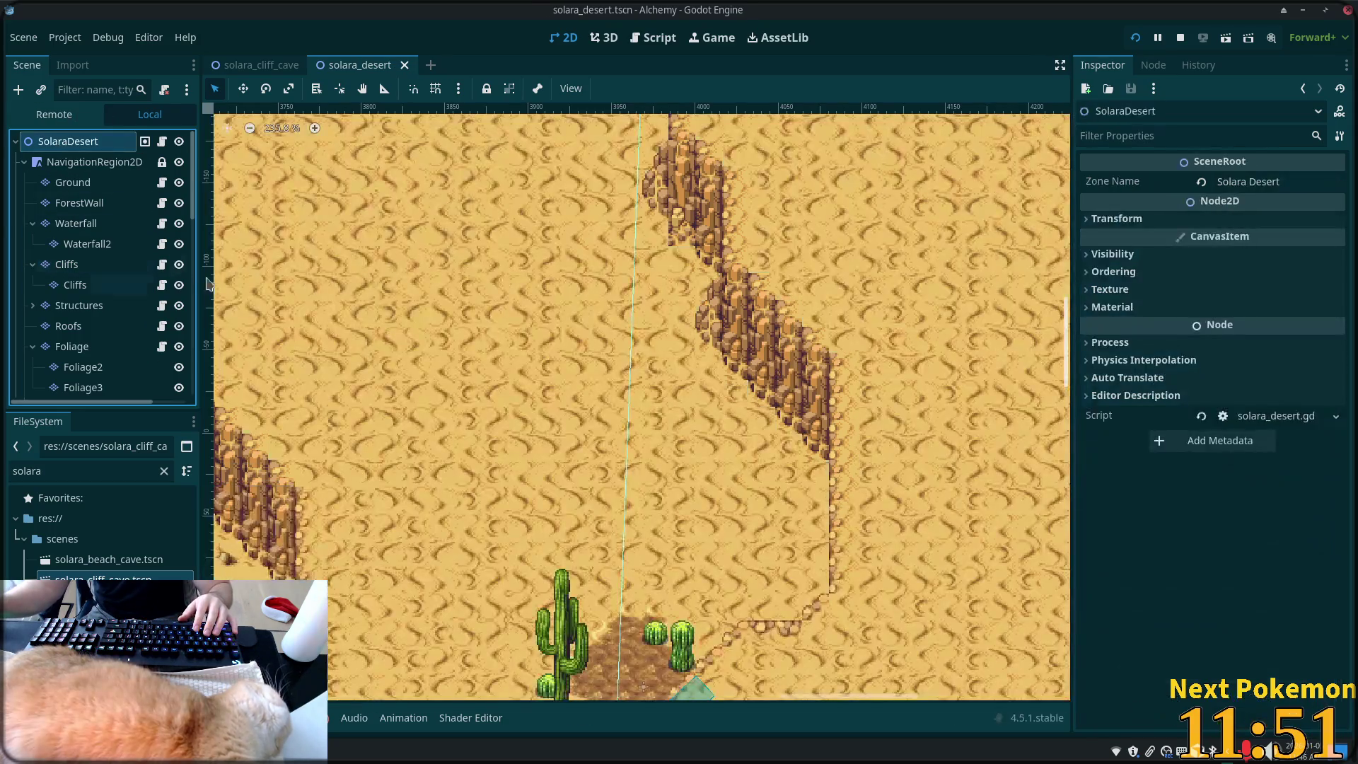
scroll(649, 248, "up", 7)
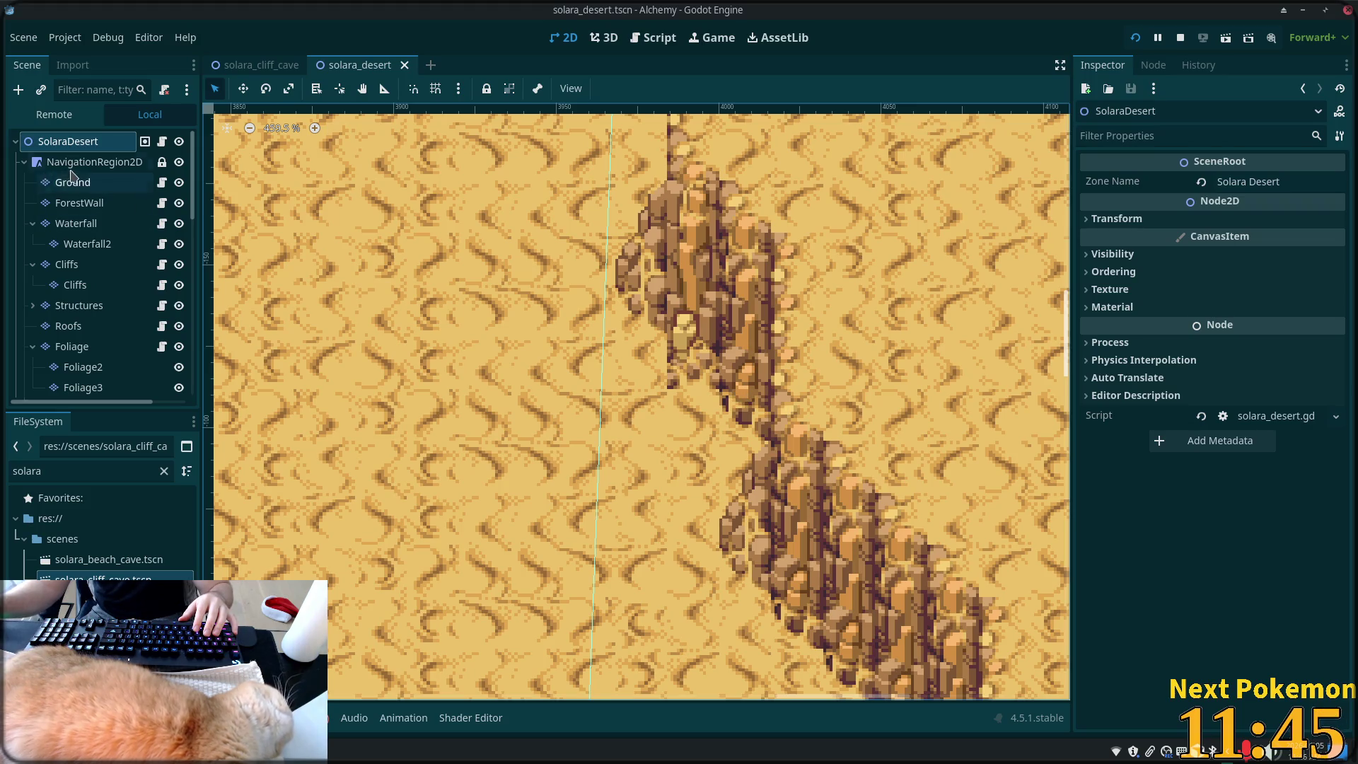
left_click(111, 274)
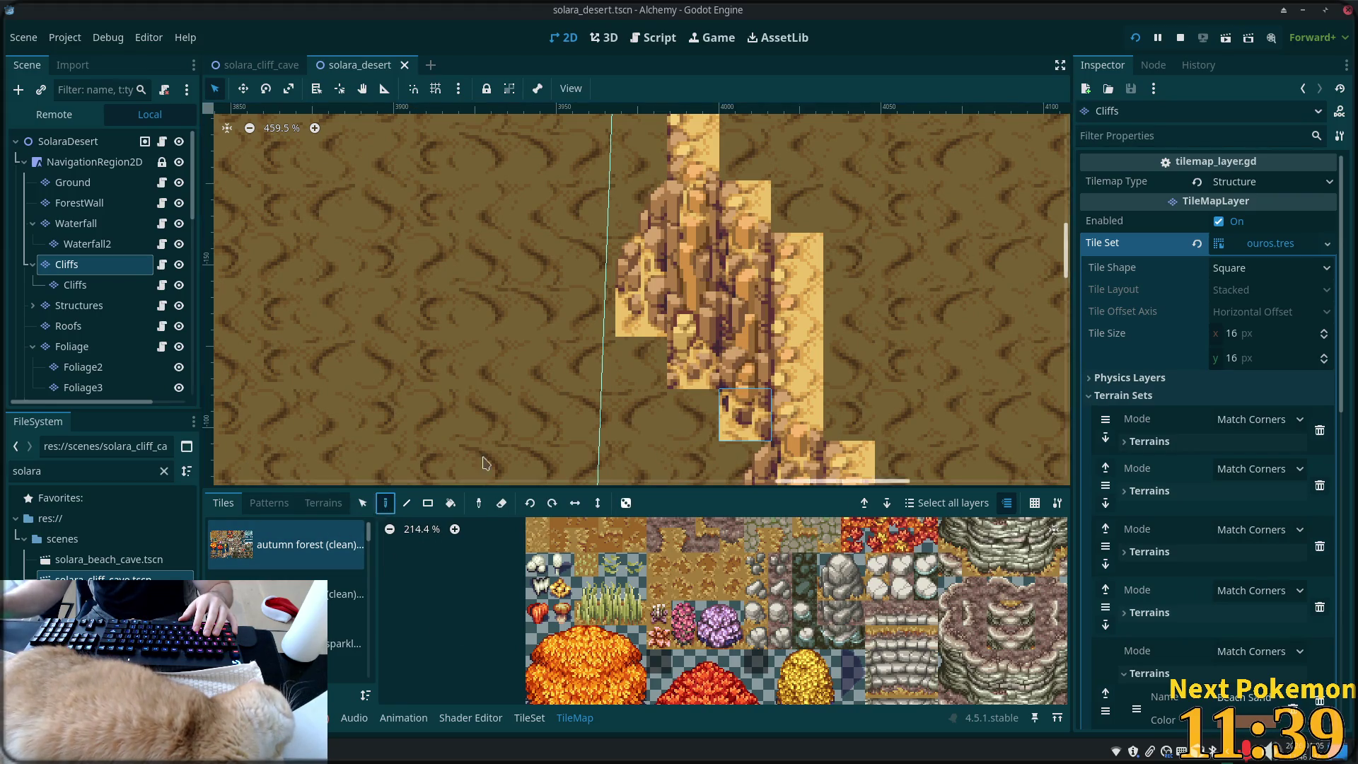
key("ctrl+z")
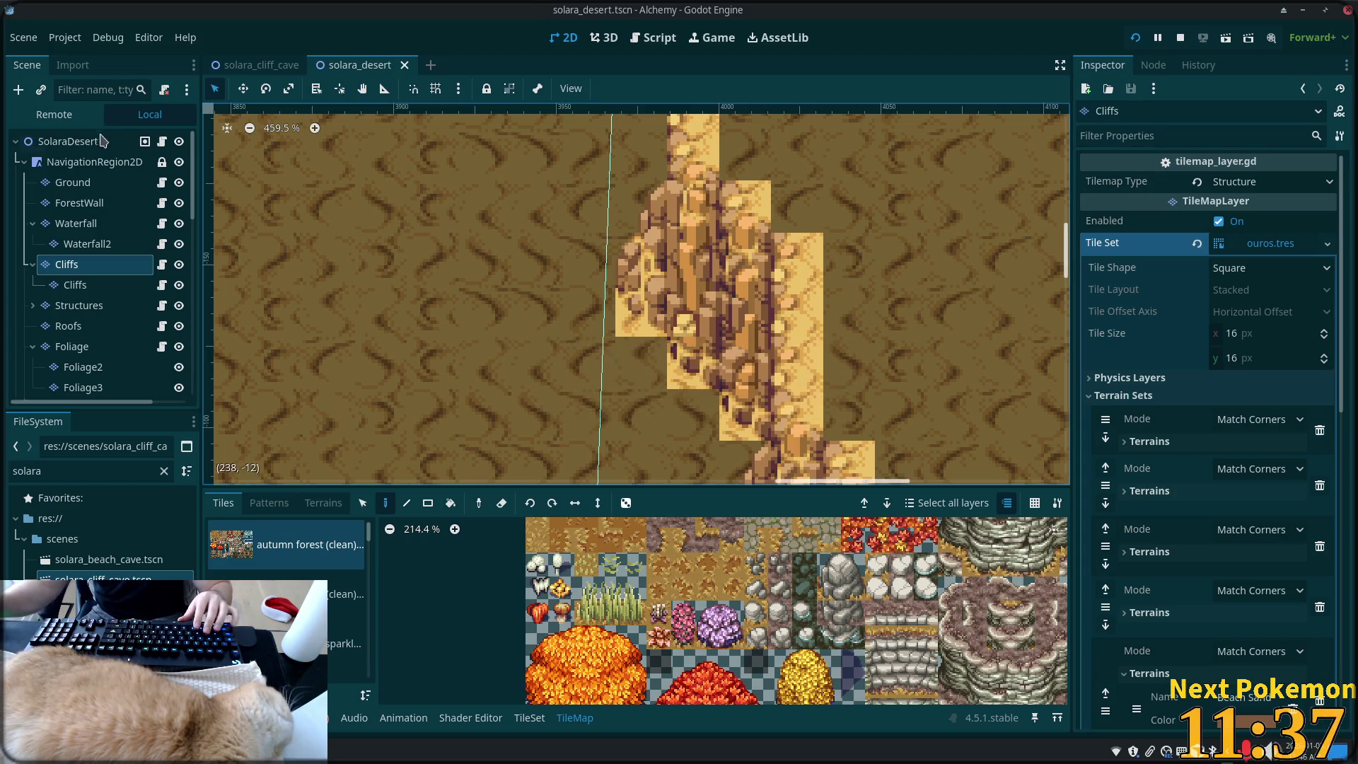
left_click(104, 139)
scroll(522, 345, "down", 5)
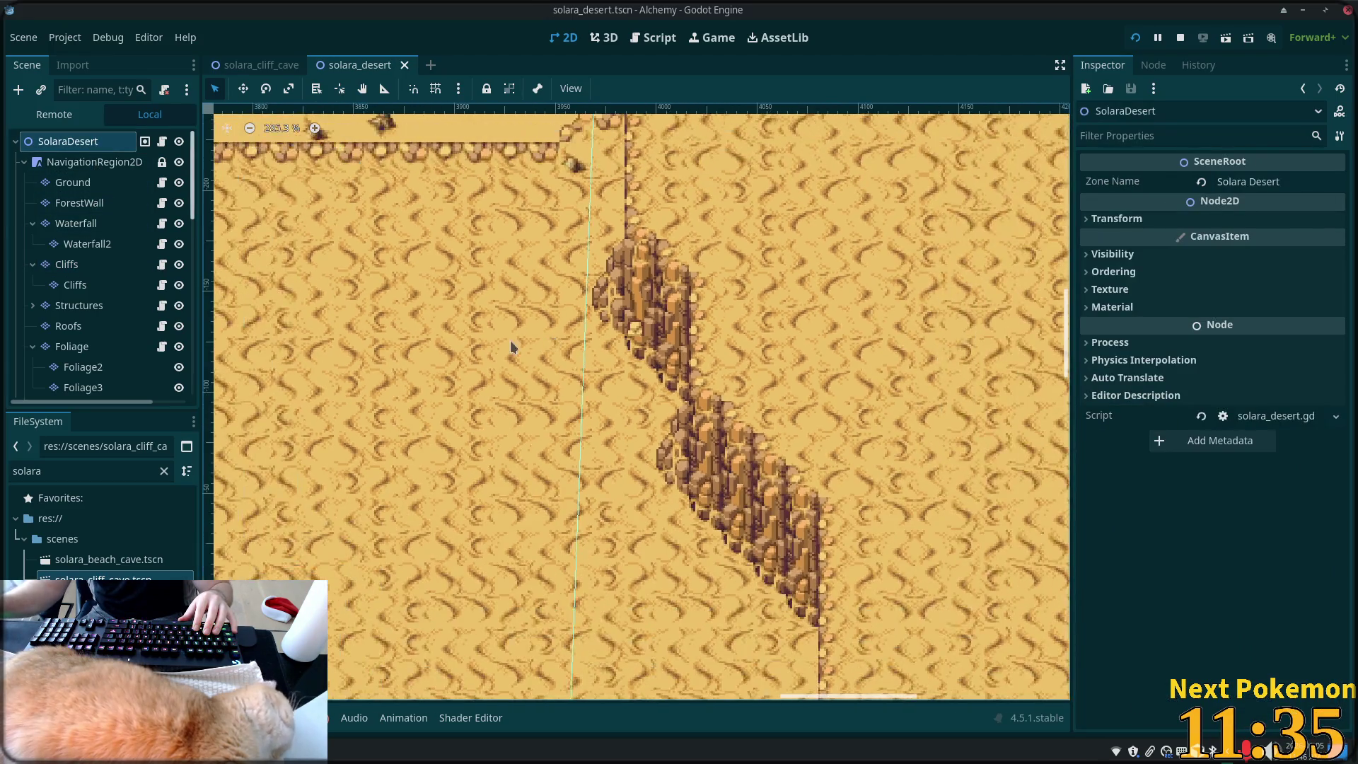
scroll(522, 345, "down", 3)
left_click_drag(566, 346, 660, 561)
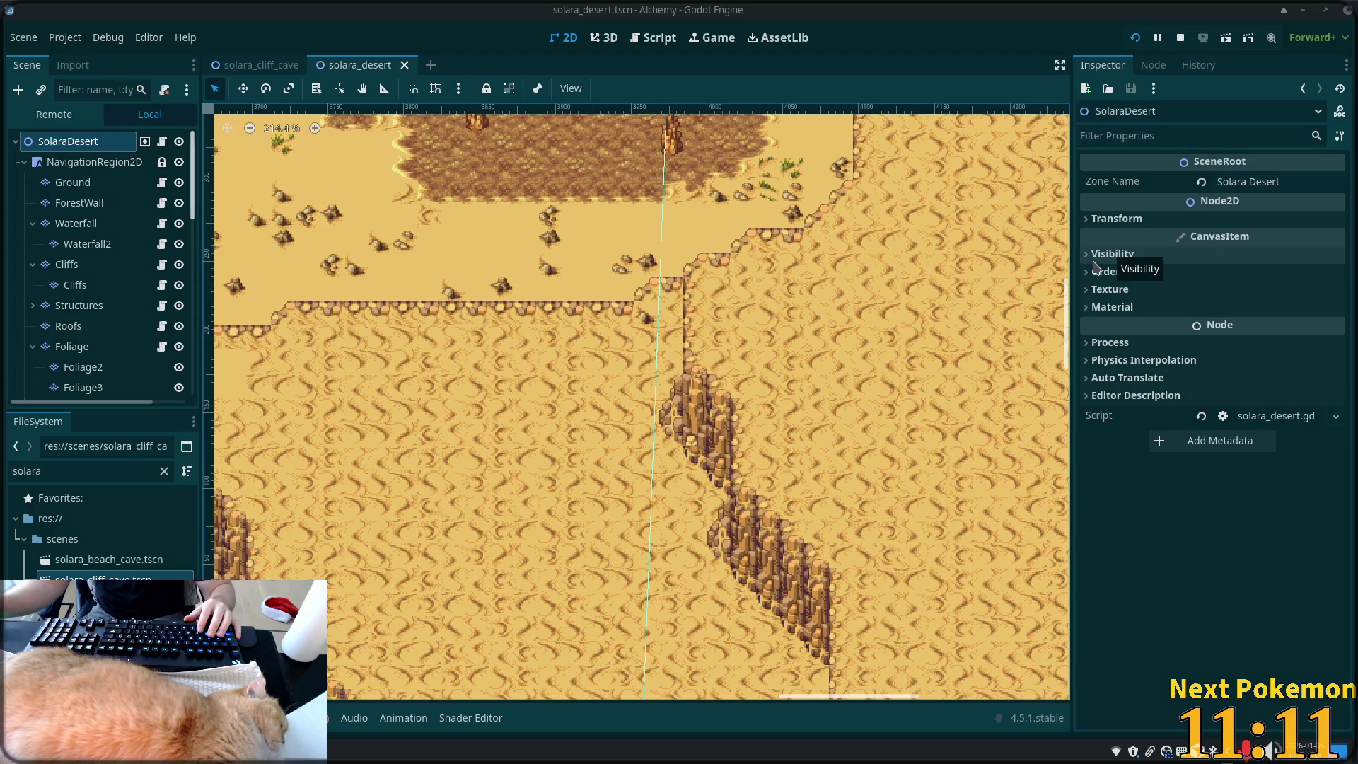
- Pan over the cactus patch and cliffs below it, then bring the Twitch browser window forward
left_click_drag(618, 432, 635, 149)
mouse_move(565, 358)
left_mouse_down()
mouse_move(554, 284)
mouse_move(719, 143)
left_mouse_up()
left_click_drag(677, 280, 738, 189)
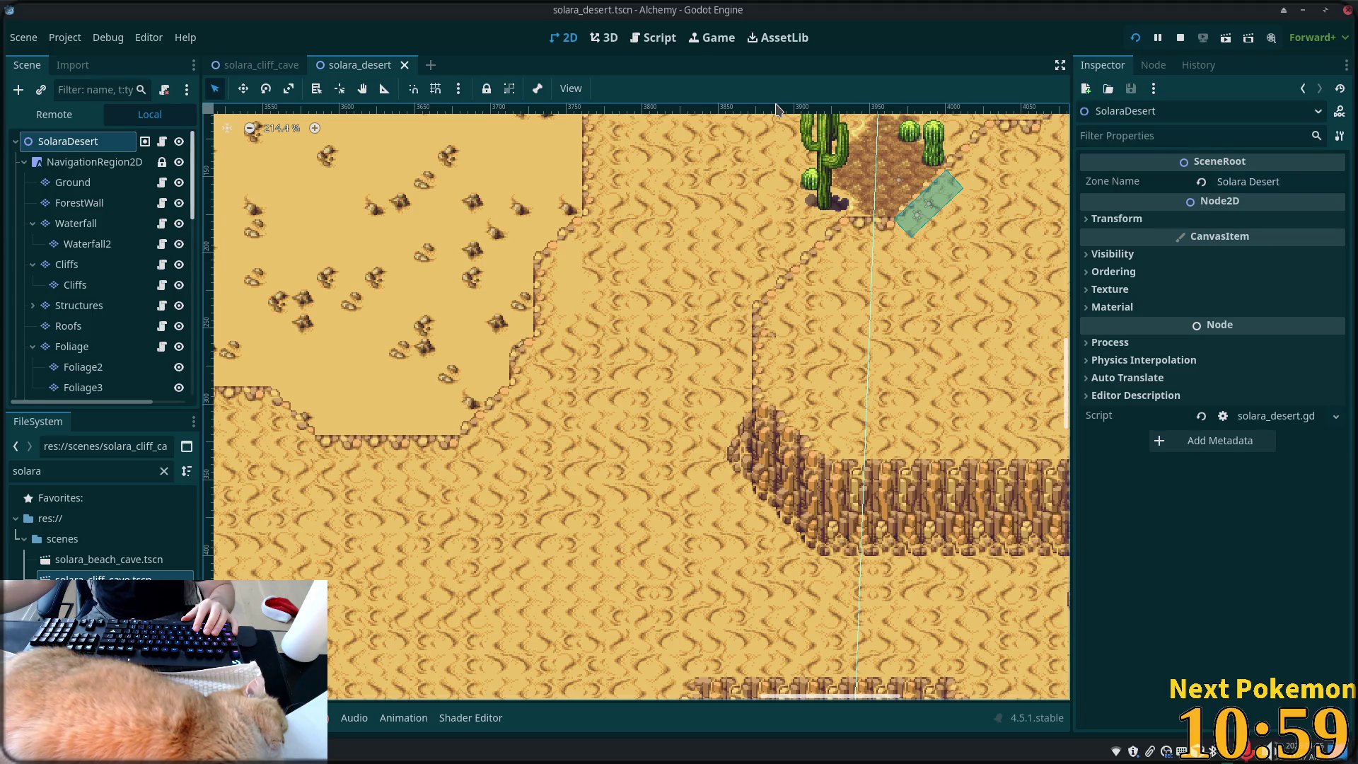
key("super")
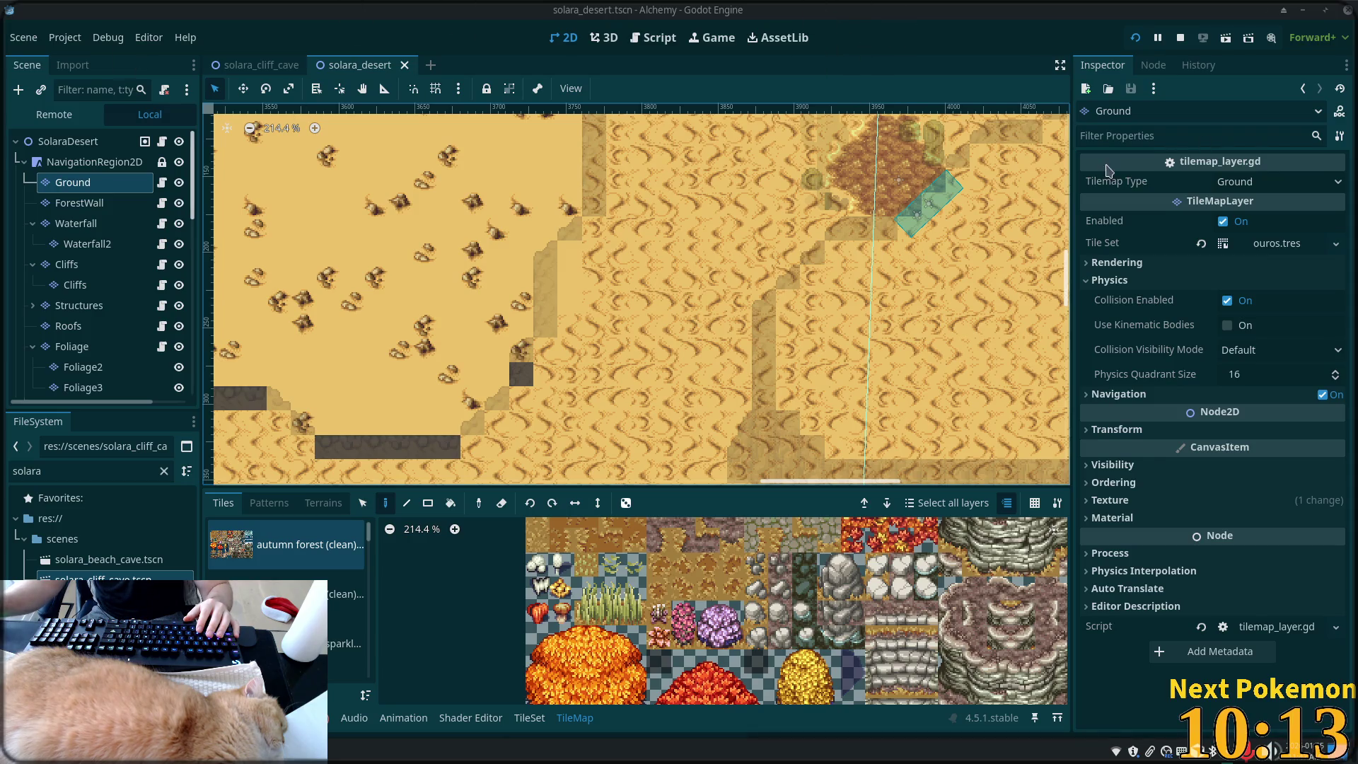
key("alt+Tab")
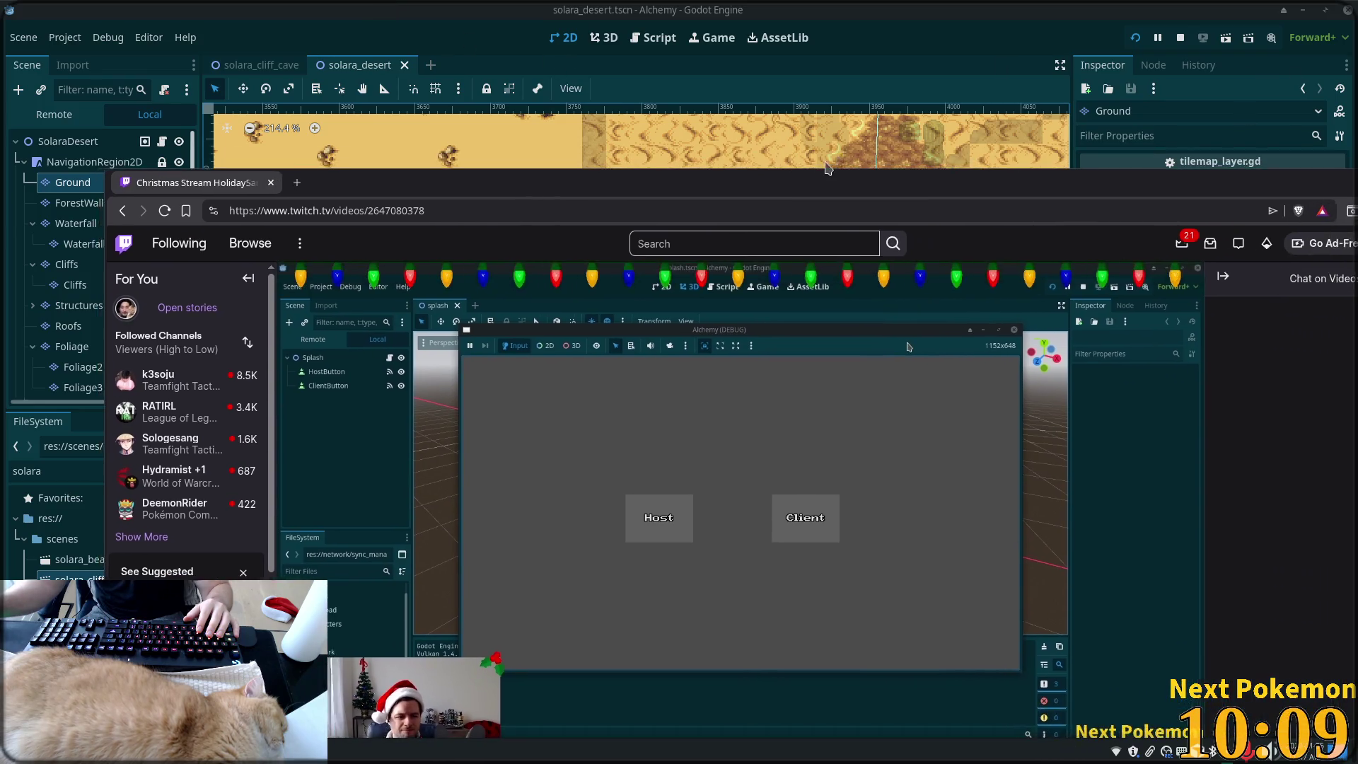
- Maximize the browser window with Super+Up and play the Twitch VOD full screen
key("super+Up")
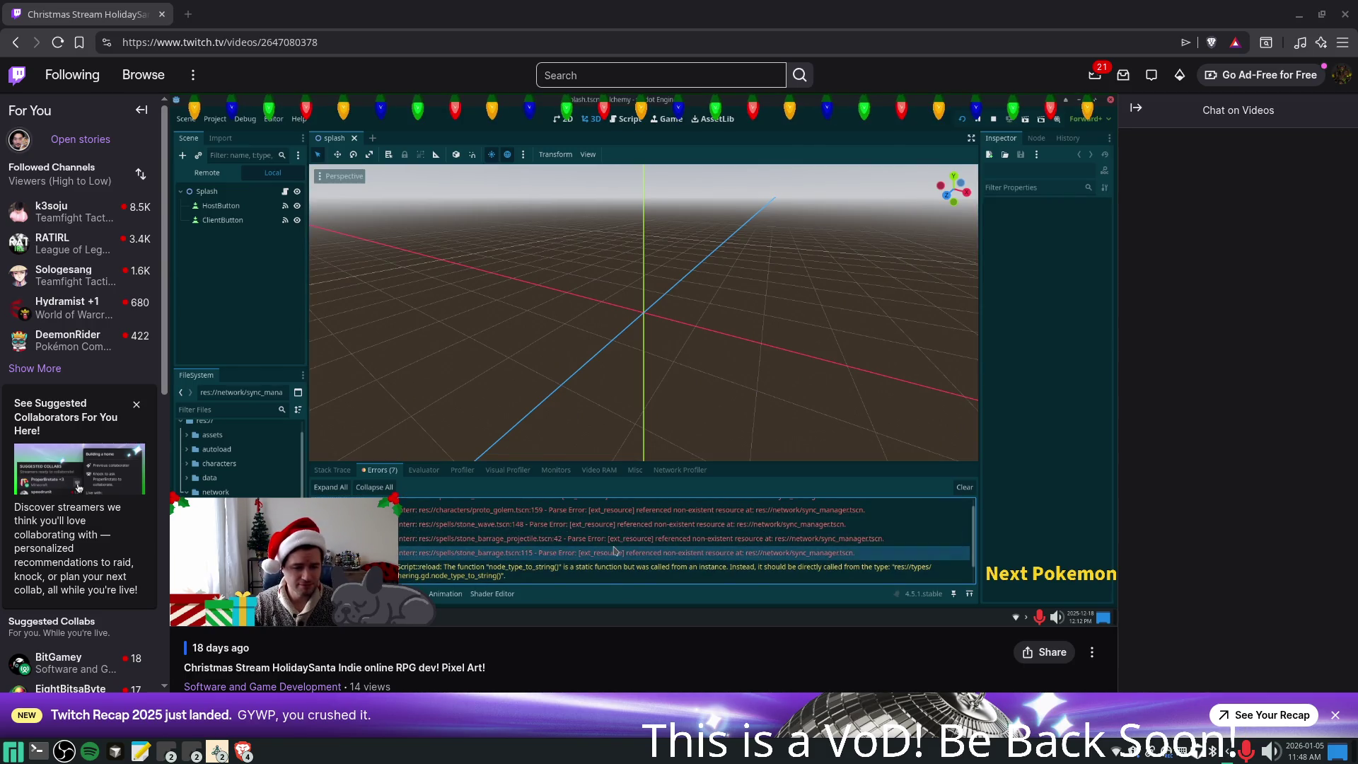
mouse_move(648, 143)
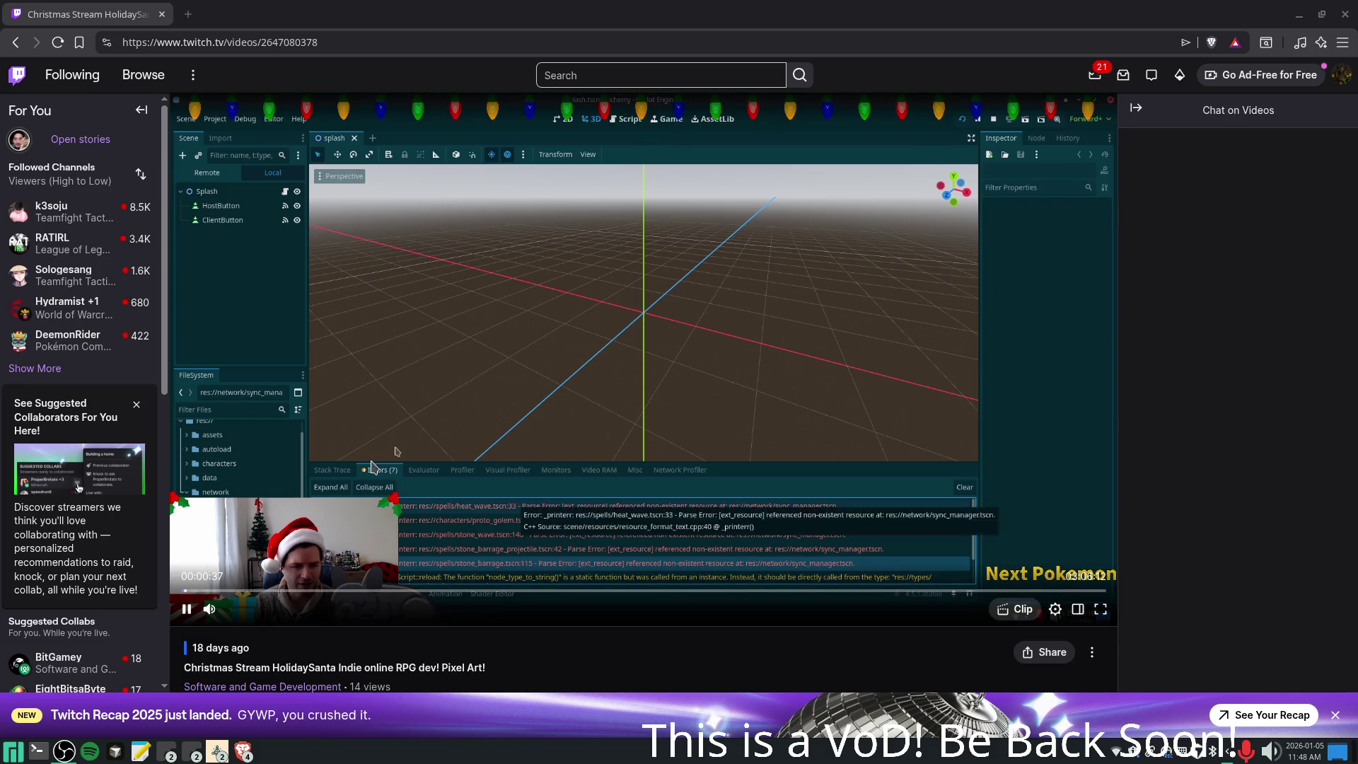
left_click(1101, 610)
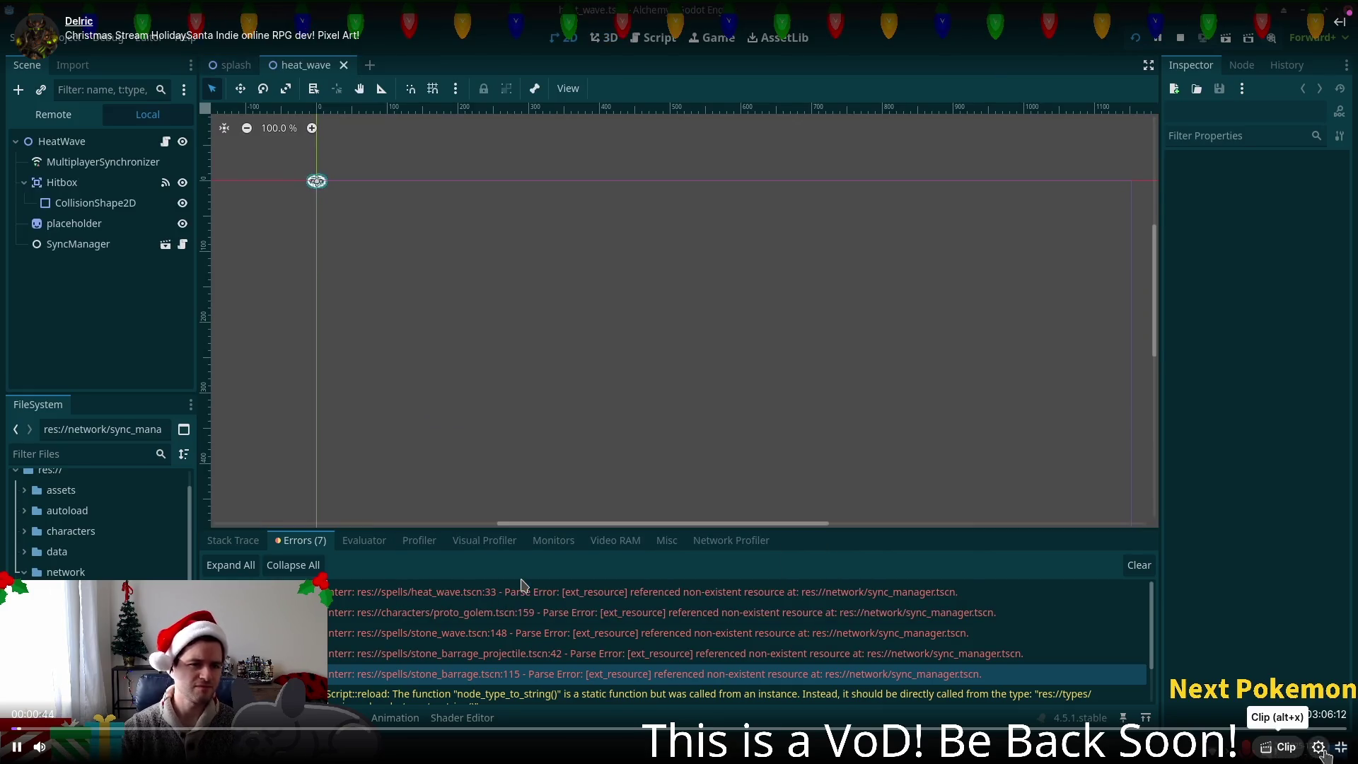
- Leave full screen, fine-tune the tray output volume slider, and return the VOD to full screen
left_click(1341, 747)
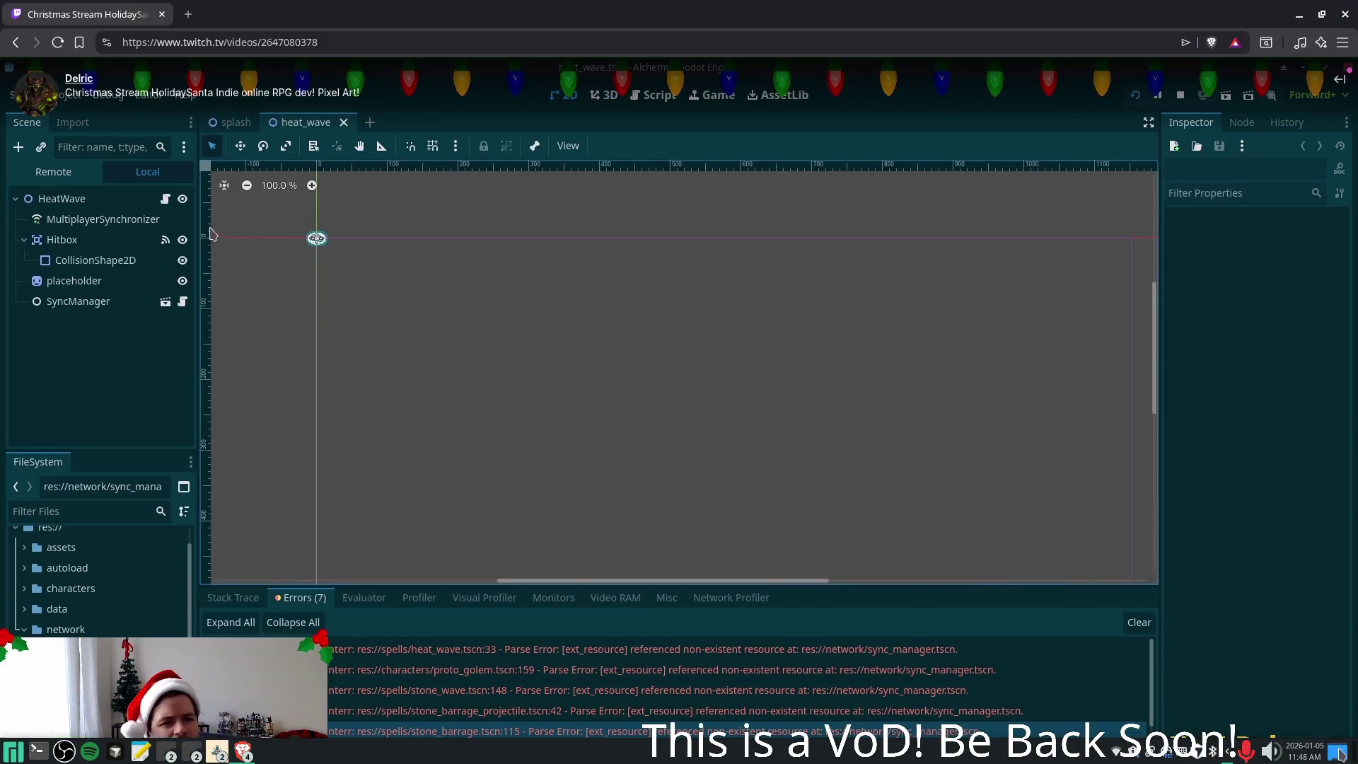
left_click(1271, 751)
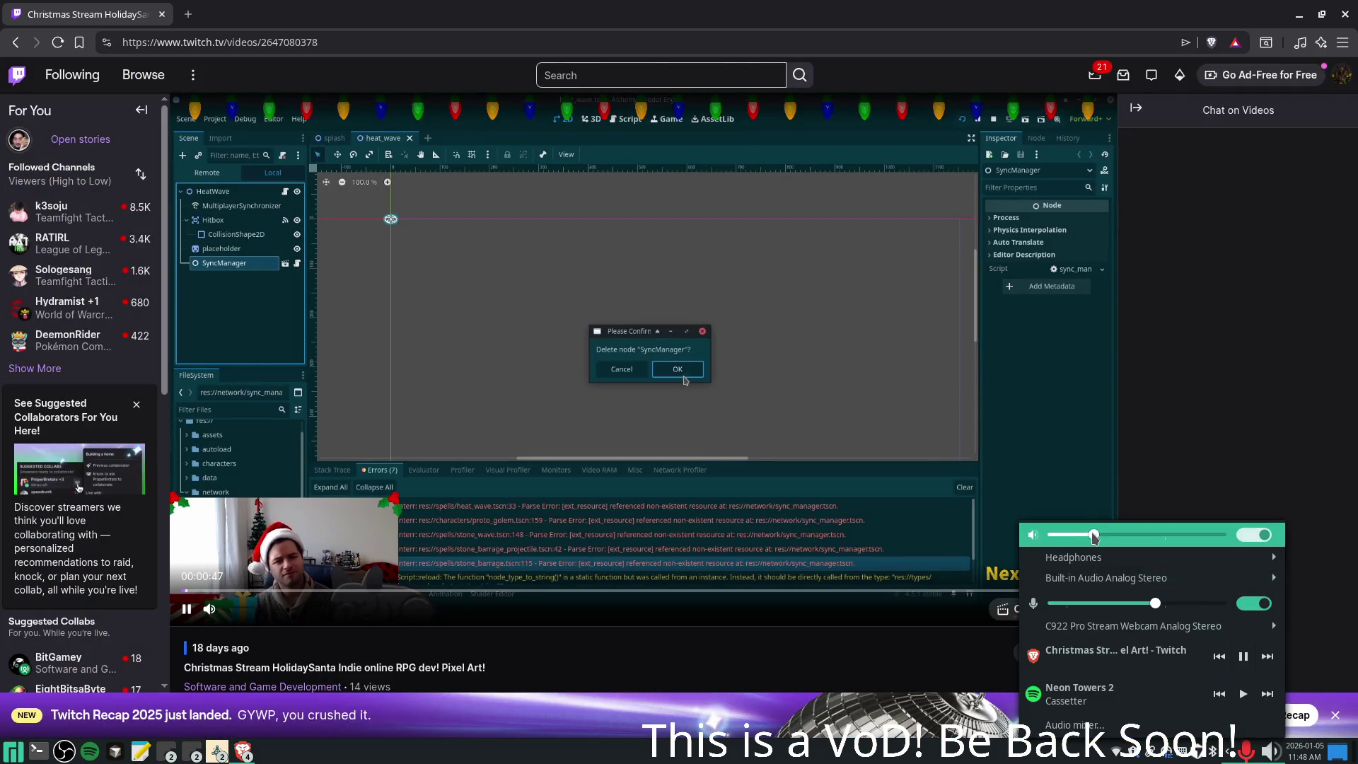
left_click(1164, 536)
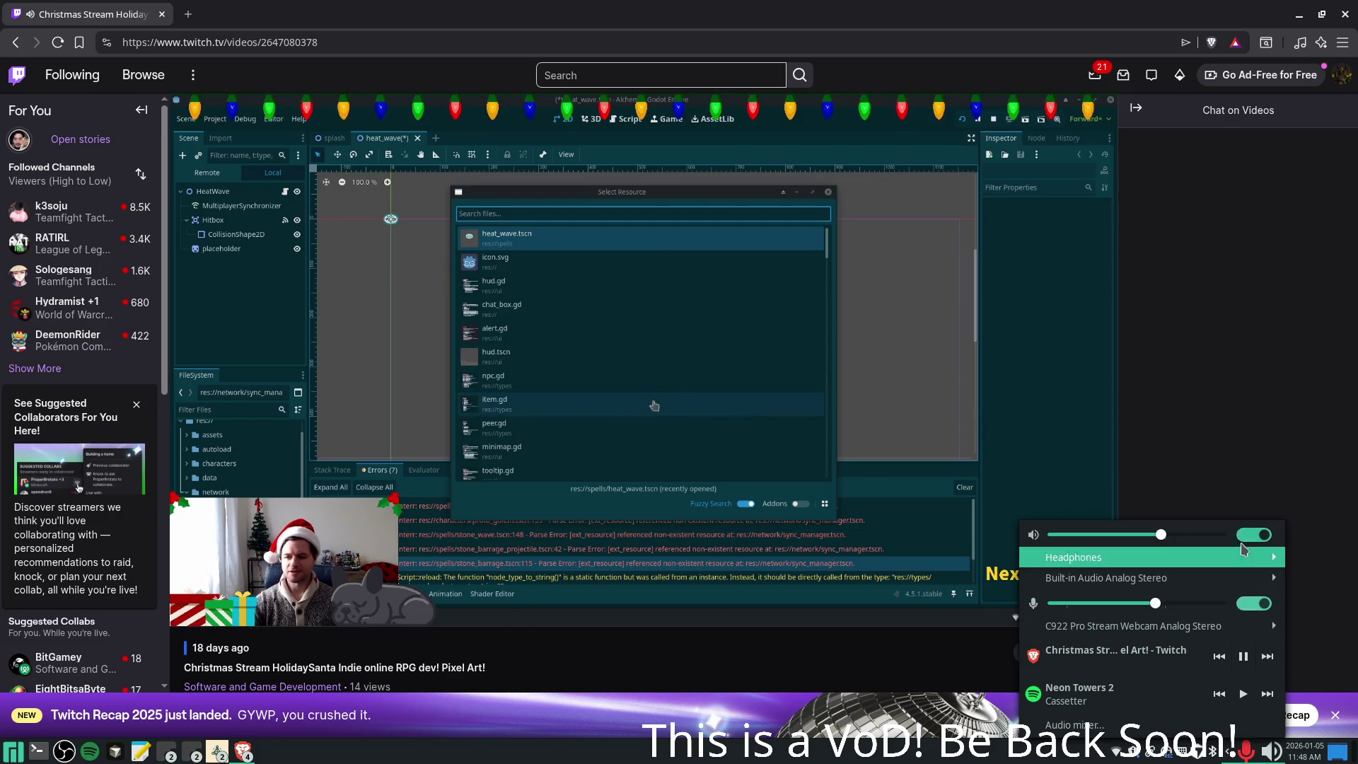
left_click(1146, 542)
left_click_drag(1146, 542, 1140, 542)
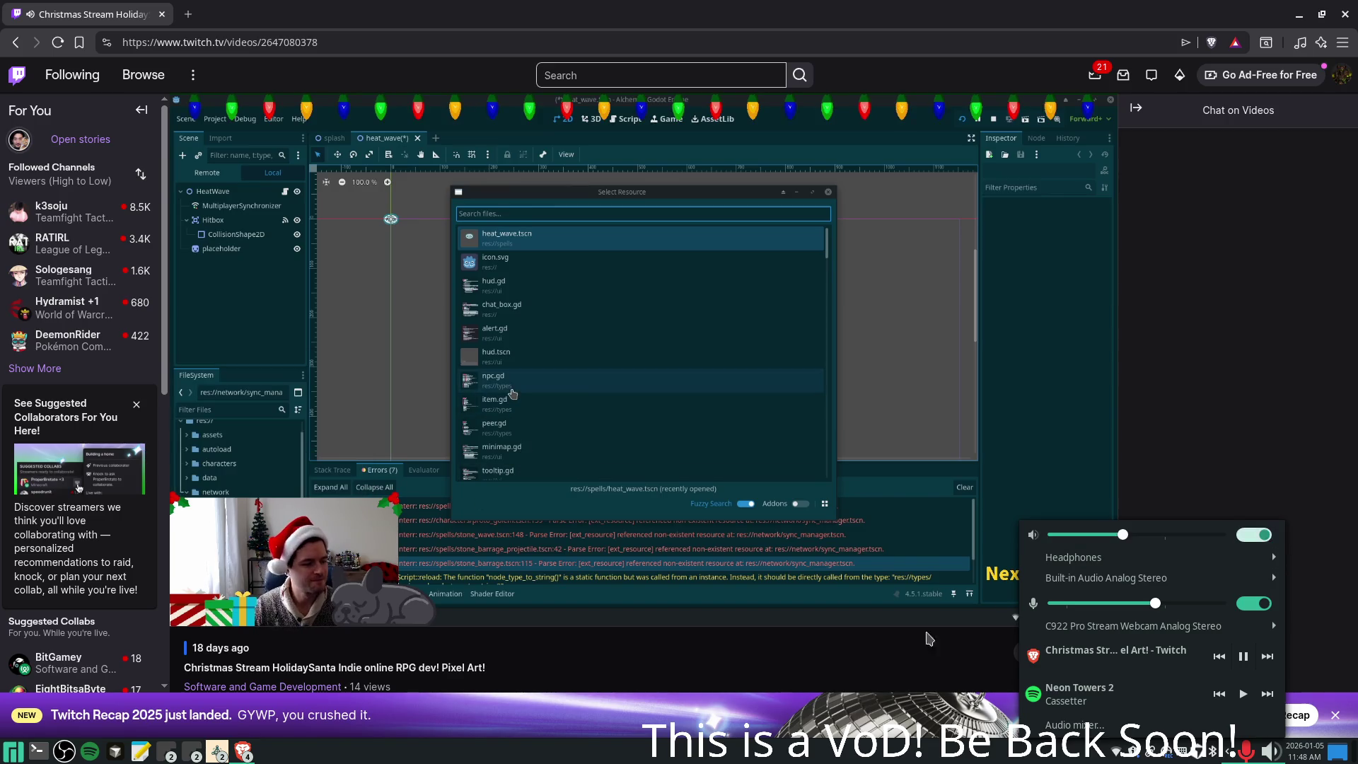
left_click(1129, 638)
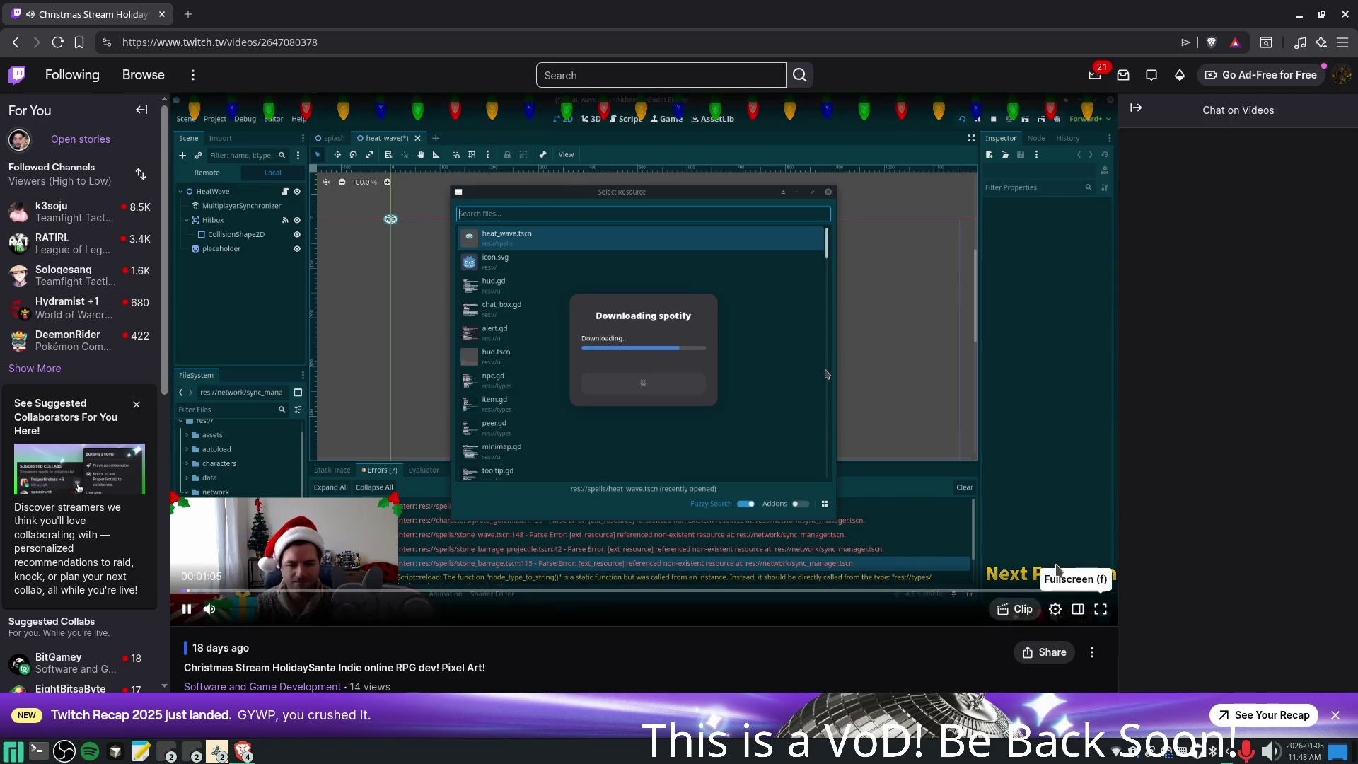
left_click(1098, 607)
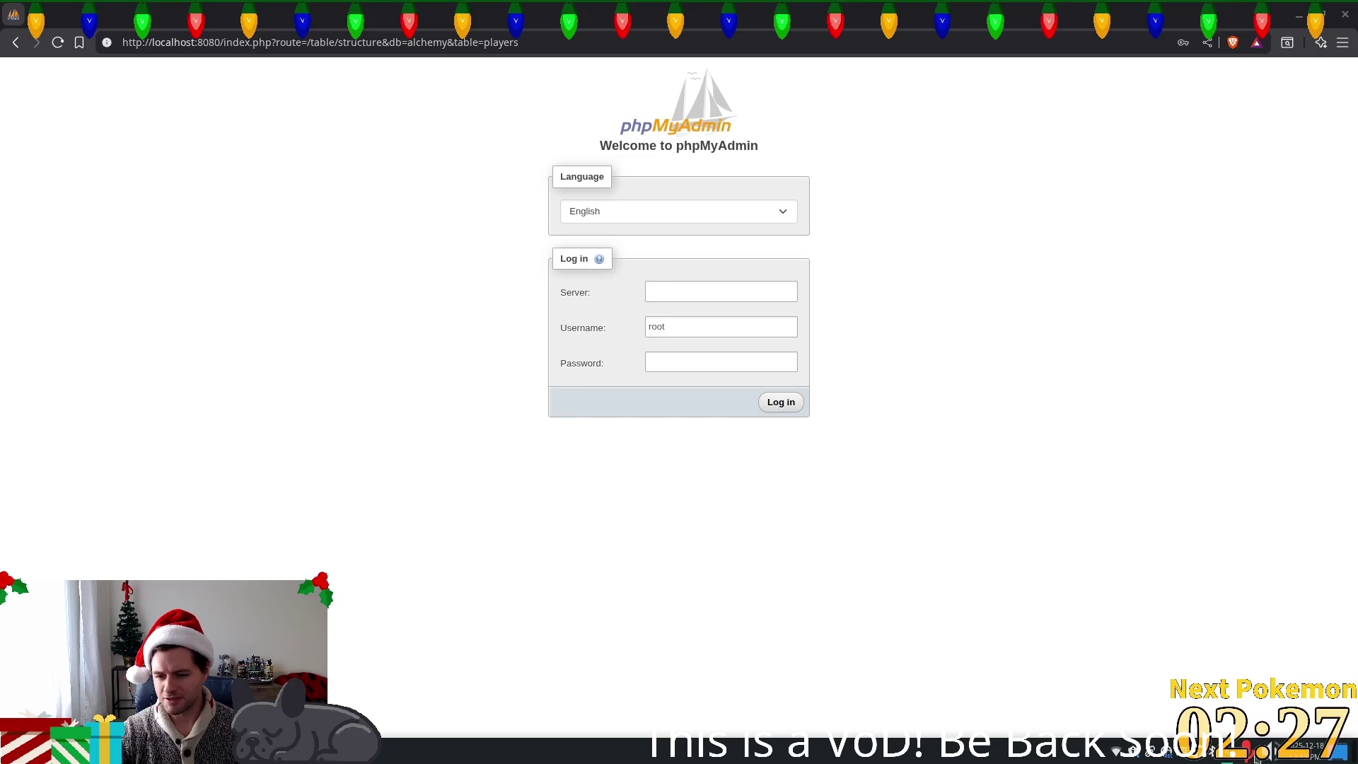
- Switch the audio output to the headphones port, then minimize the browser to reveal Godot
left_click(1116, 752)
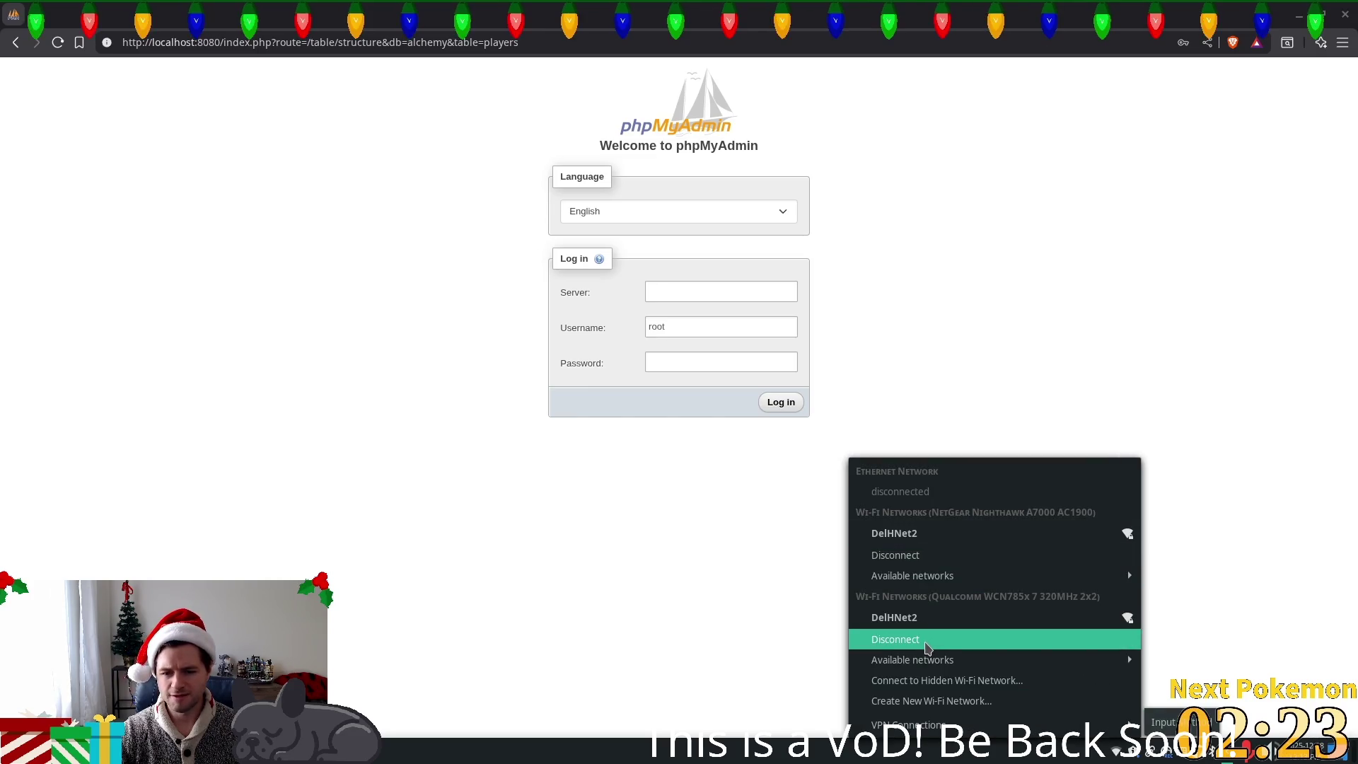
left_click(925, 643)
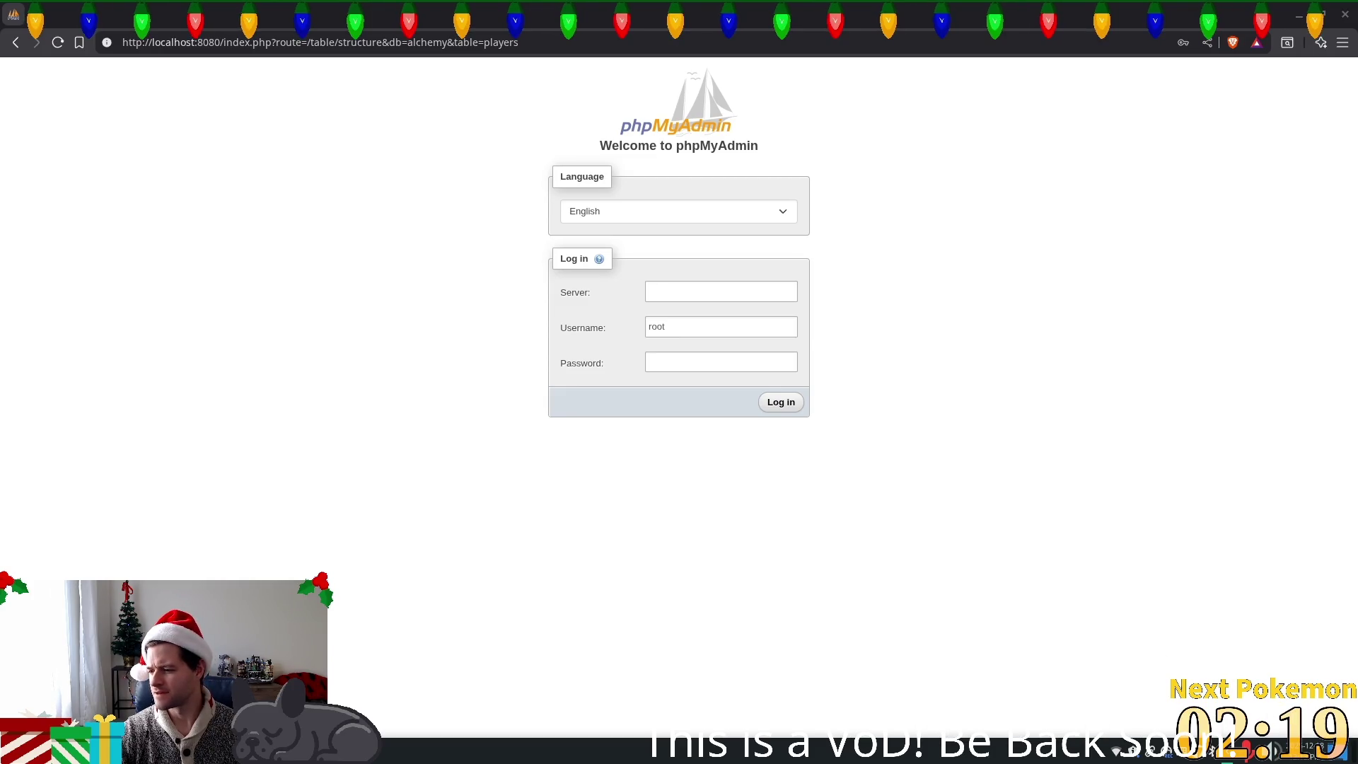
left_click(1275, 751)
mouse_move(1098, 621)
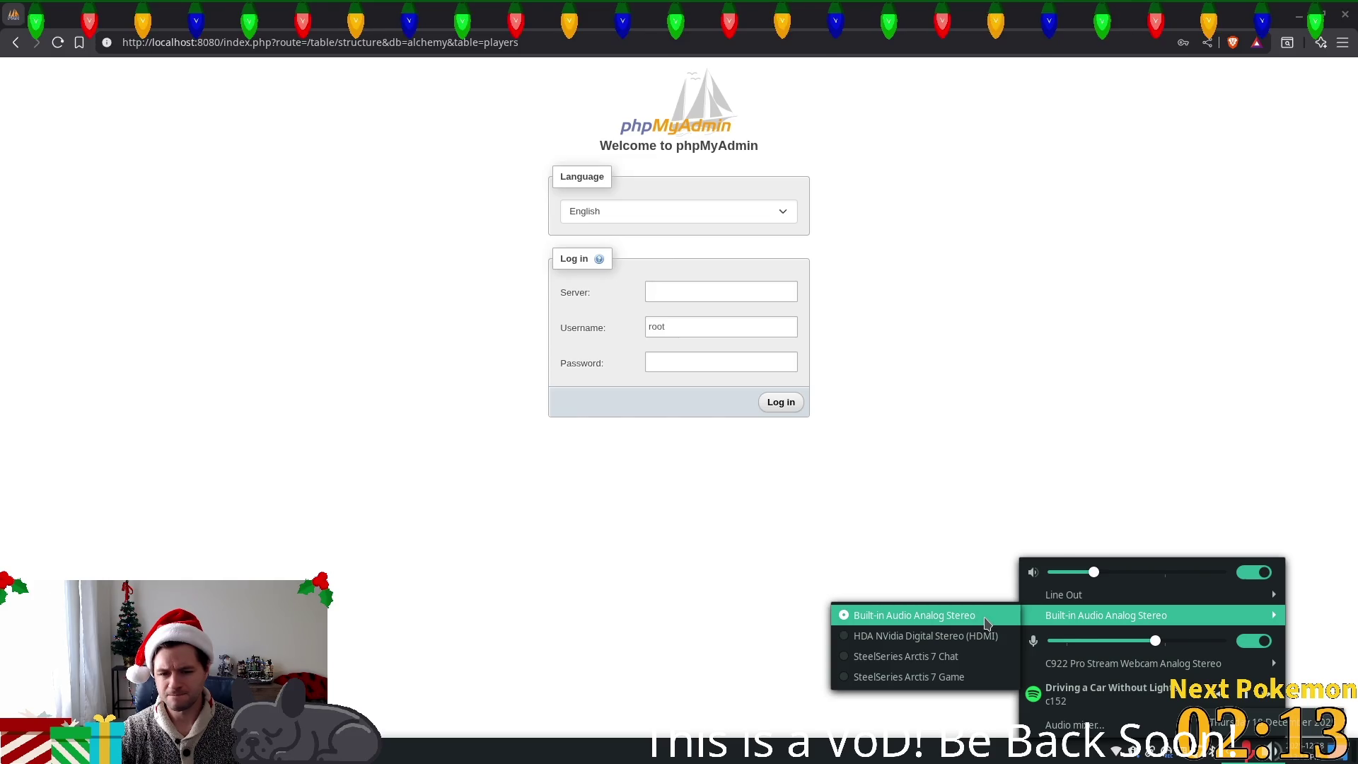
mouse_move(1081, 596)
left_click(949, 615)
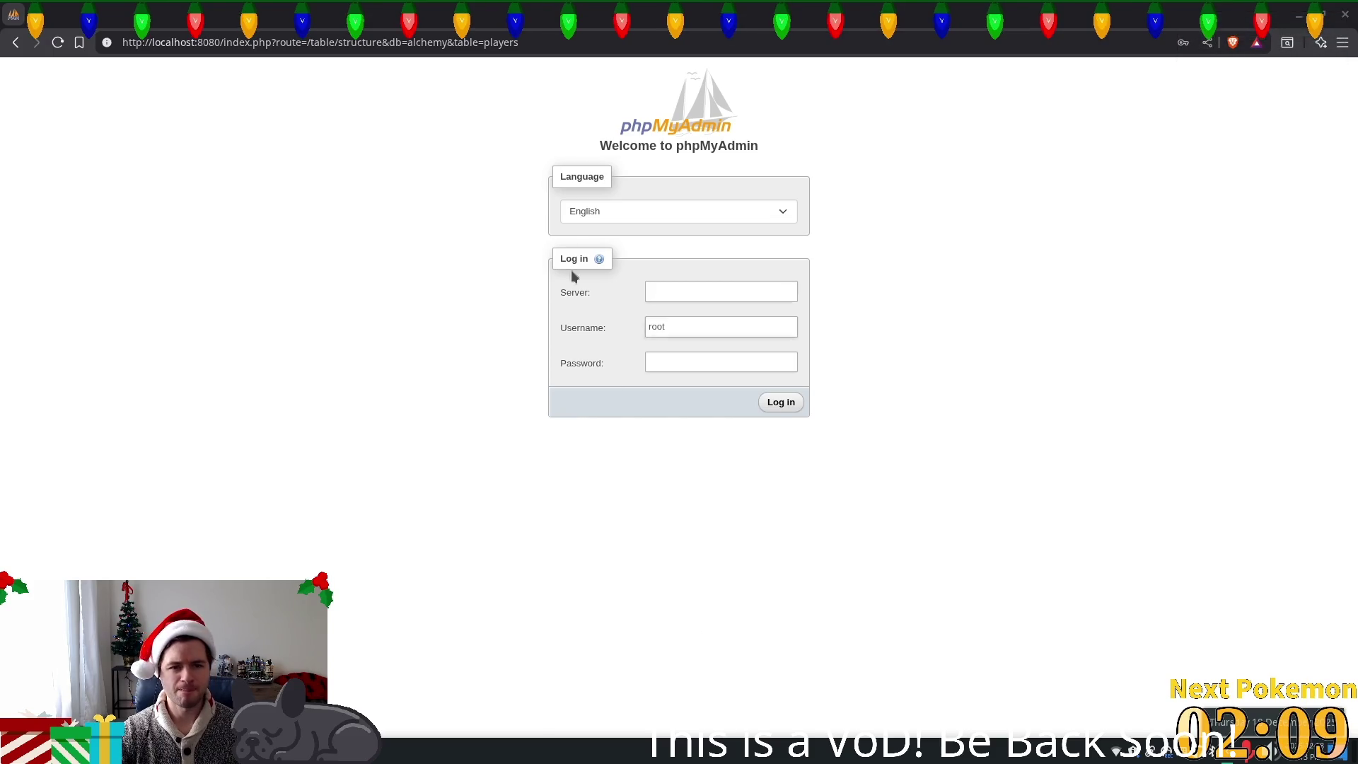
left_click(1300, 10)
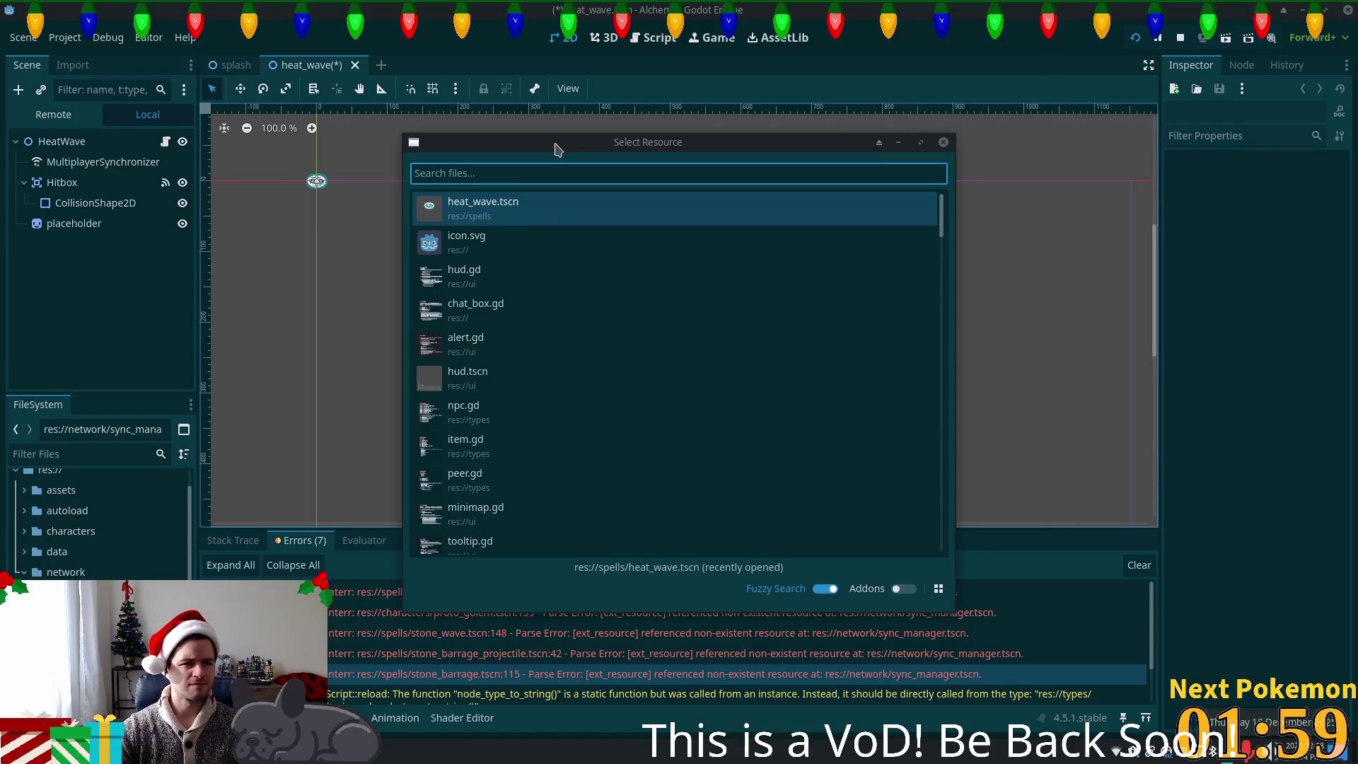
- Open proto_golem.tscn from the file picker and select its SyncManager node
left_click_drag(555, 149, 503, 89)
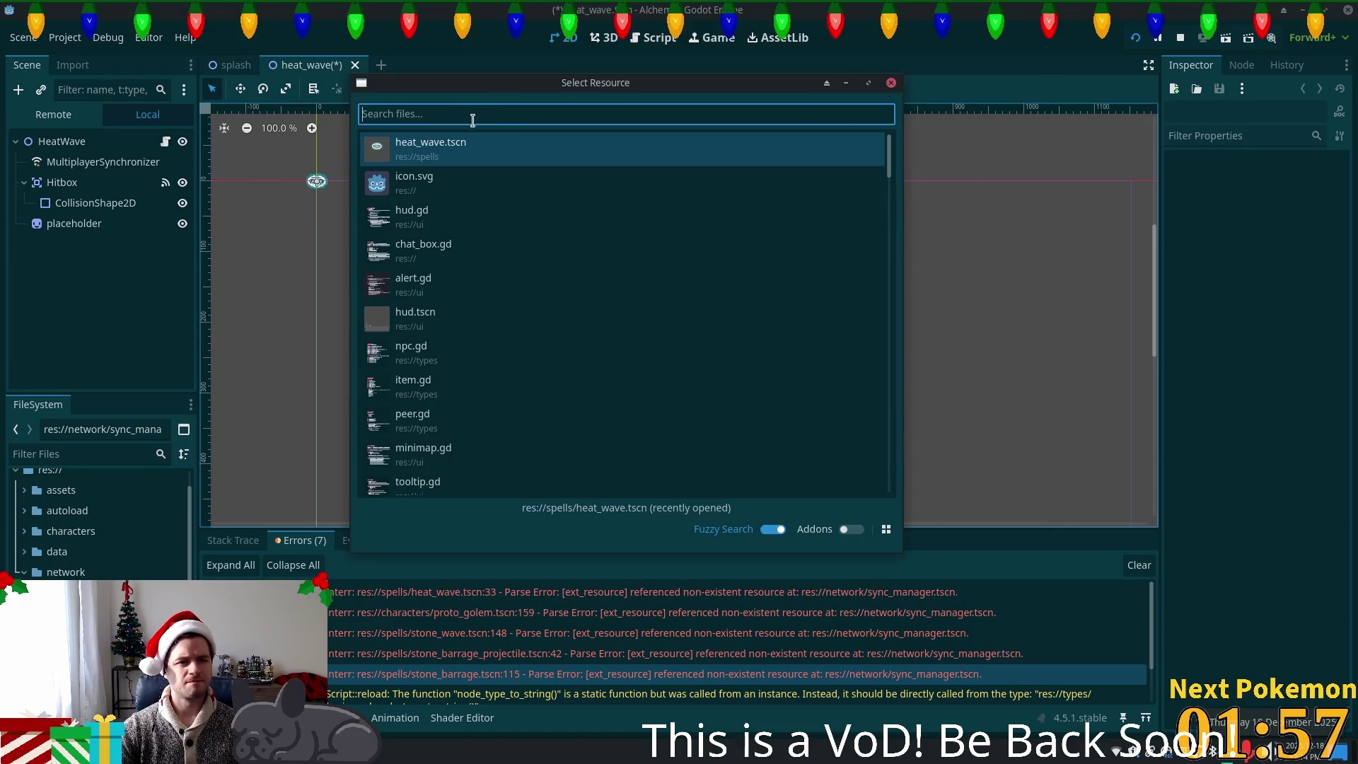
type("proto")
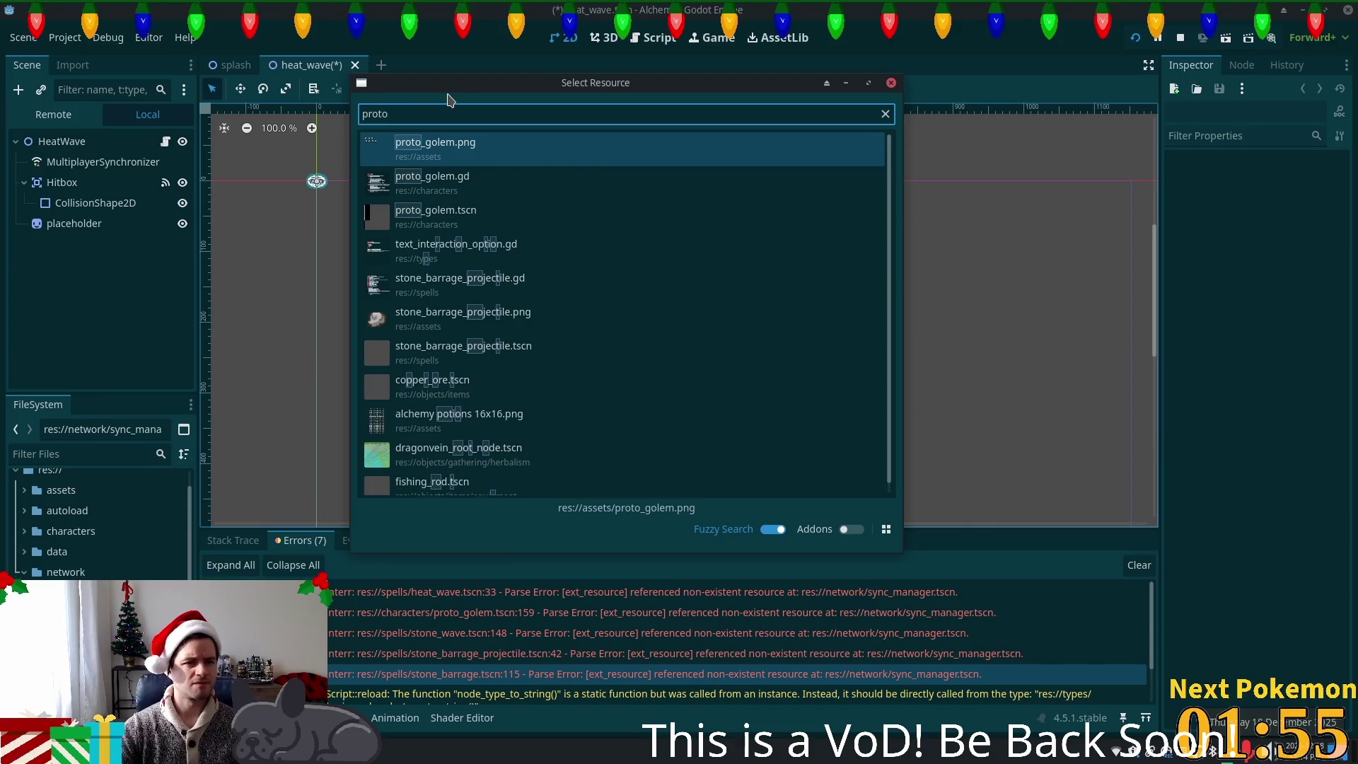
double_click(469, 224)
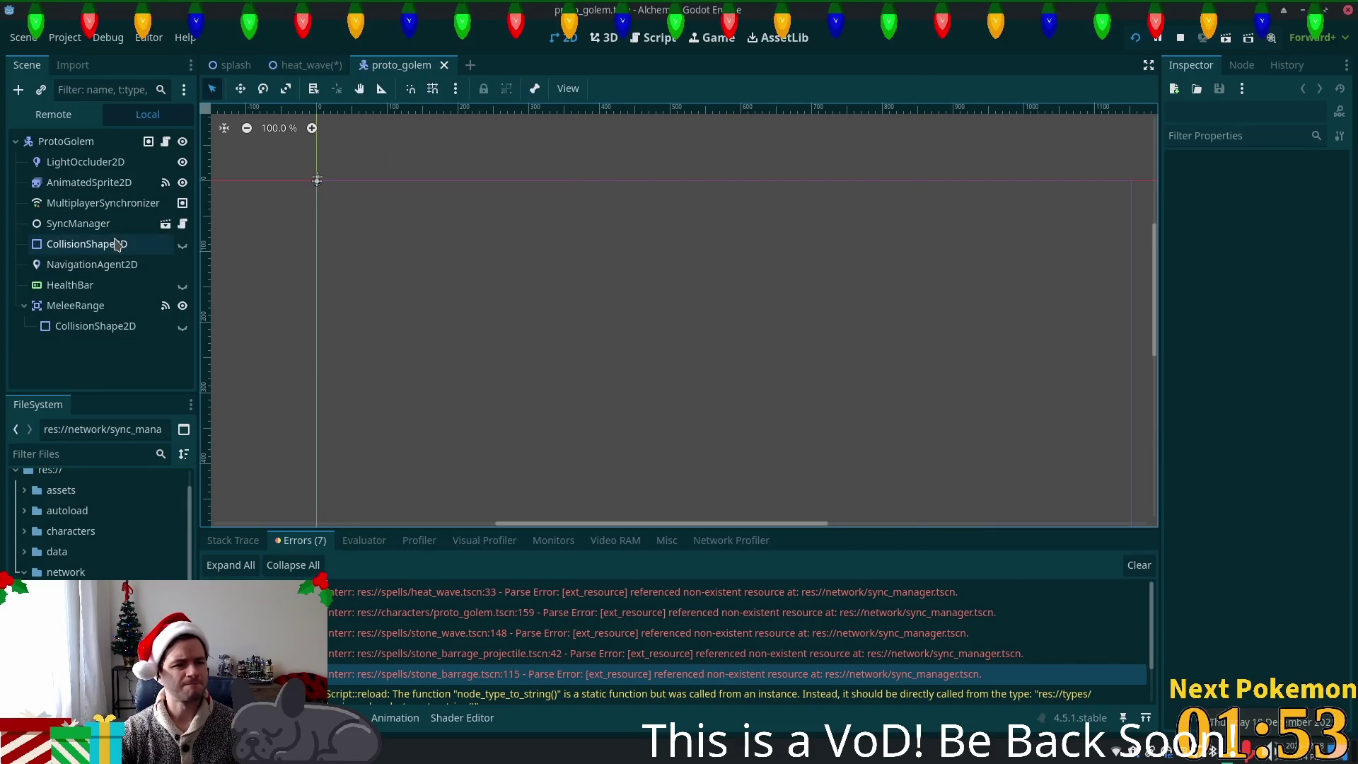
left_click(78, 223)
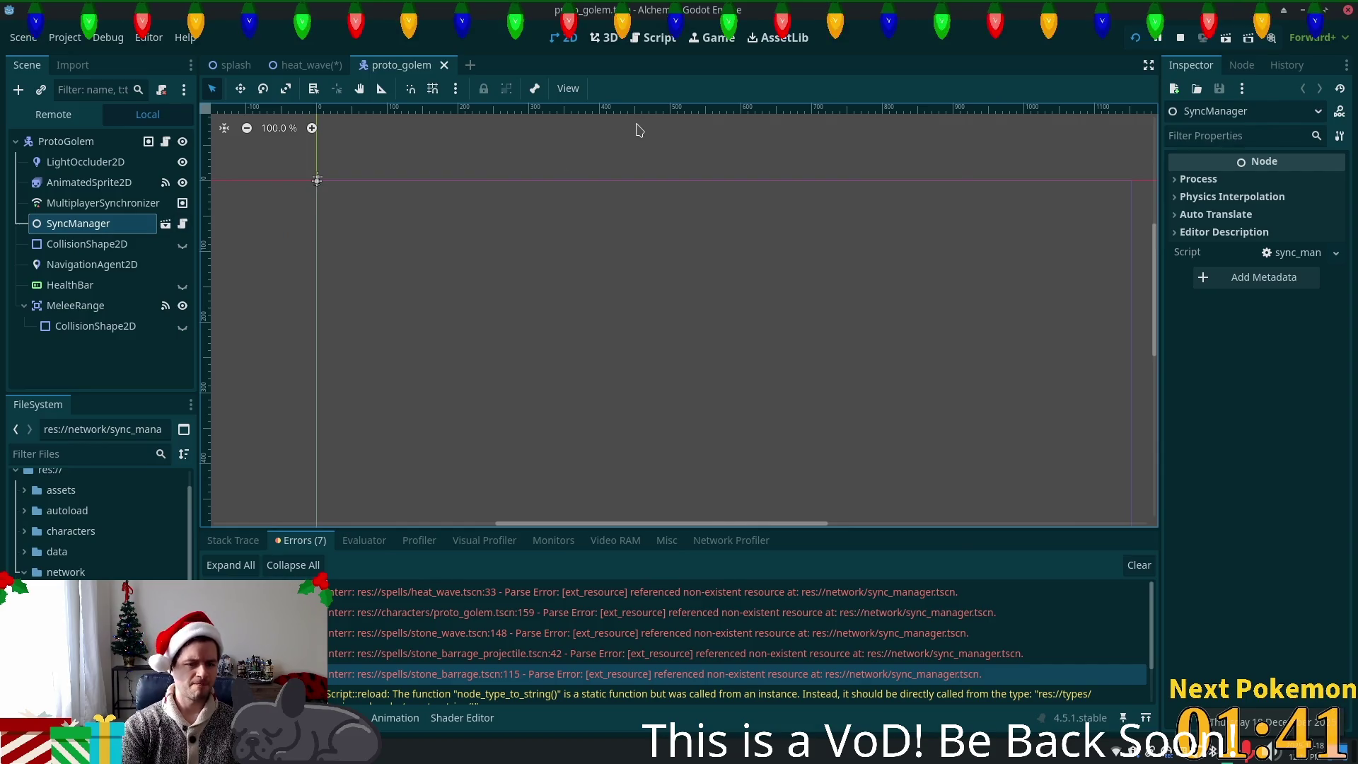
- Delete SyncManager from stone_wave.tscn and save it, also saving the heat_wave scene
key("shift+alt+o")
type("stone_wave")
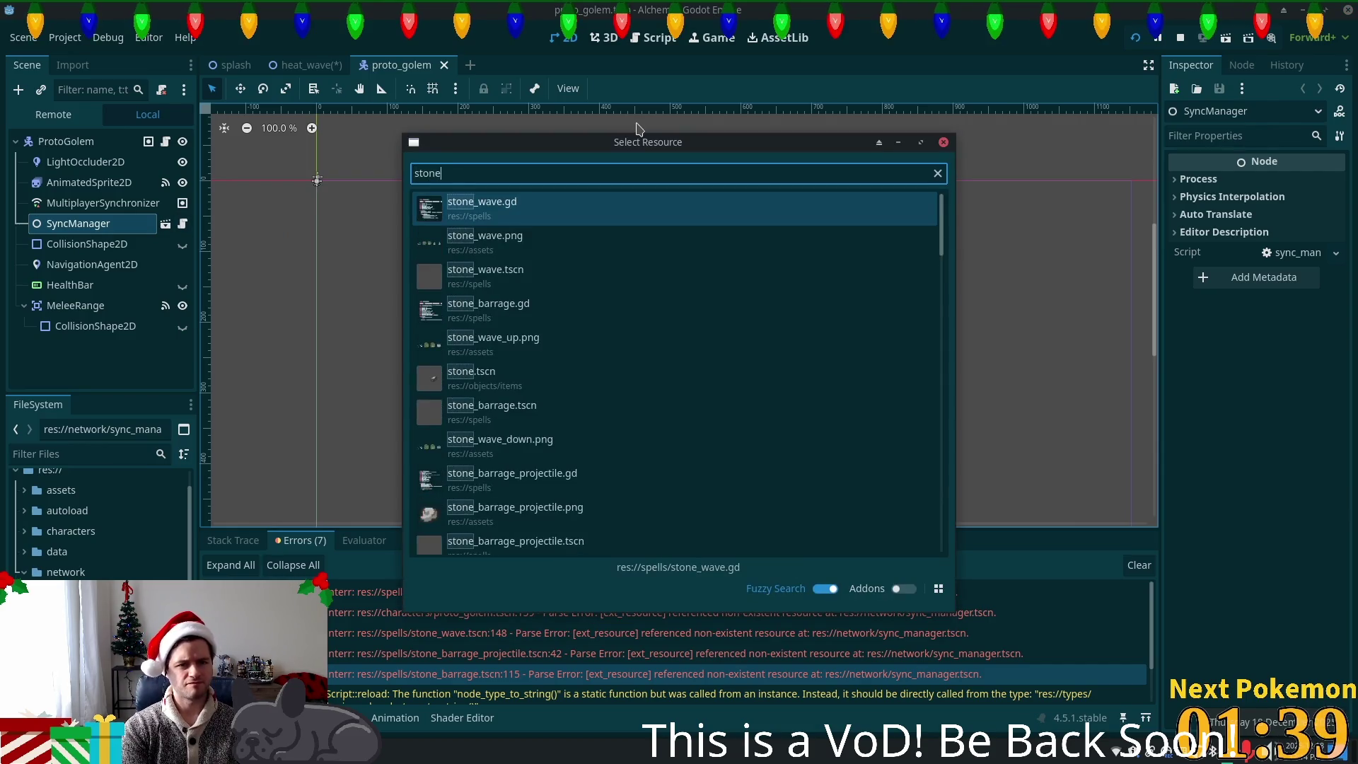
double_click(460, 274)
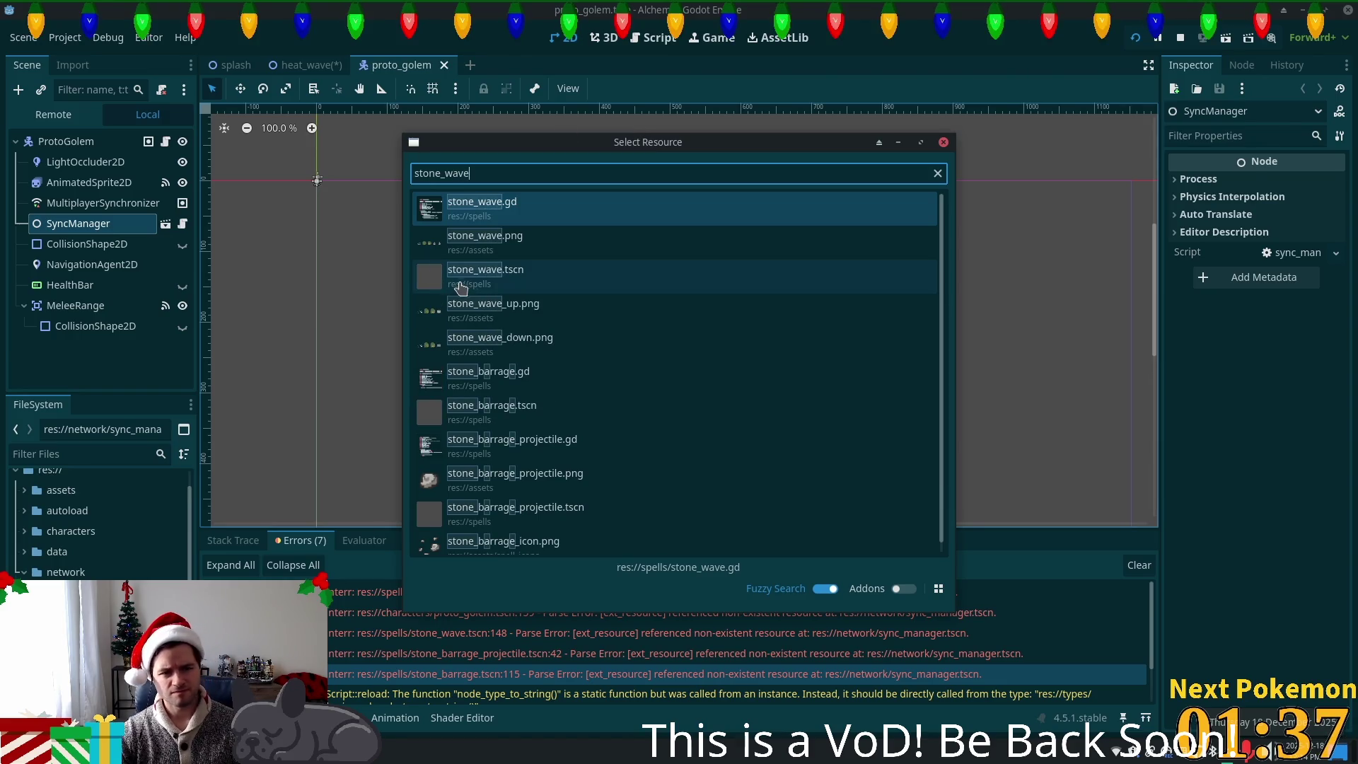
left_click(119, 226)
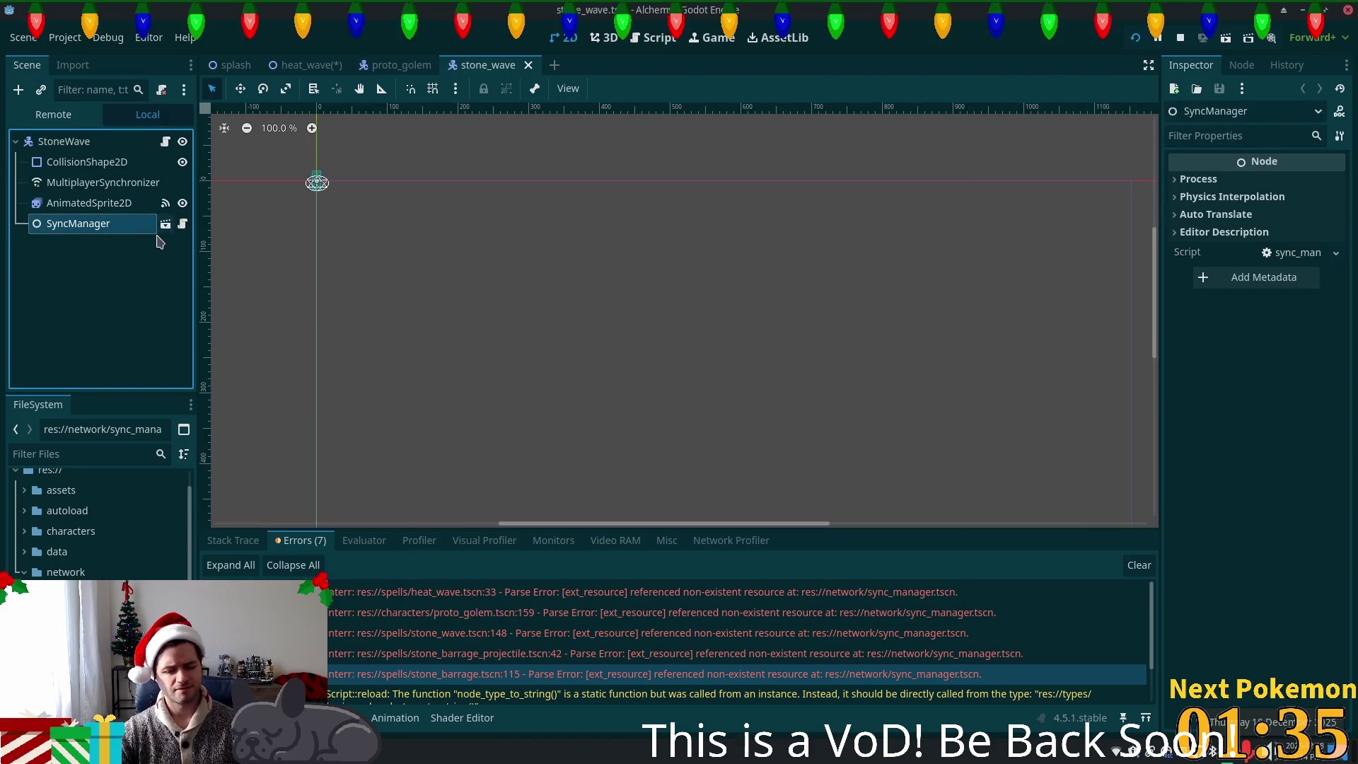
key("Delete")
left_click(716, 401)
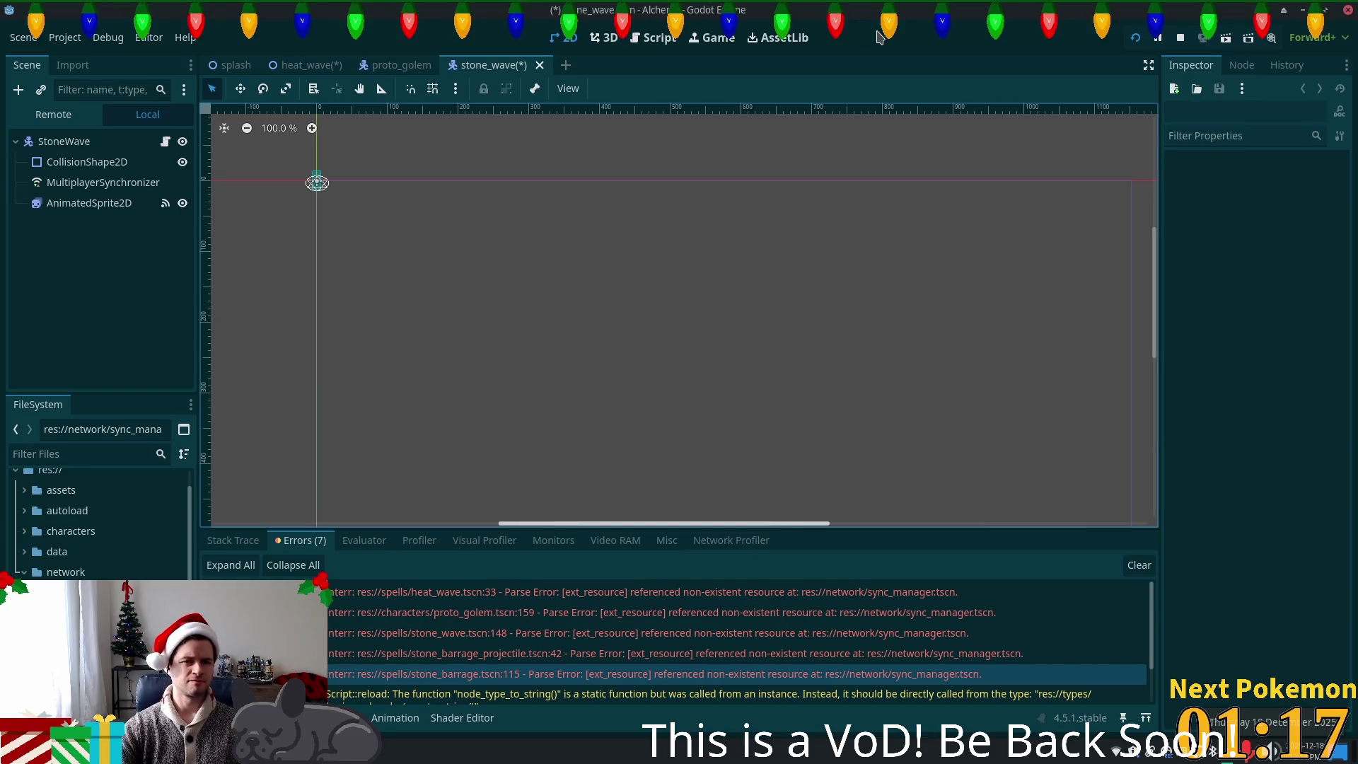
key("ctrl+s")
left_click(304, 64)
key("ctrl+s")
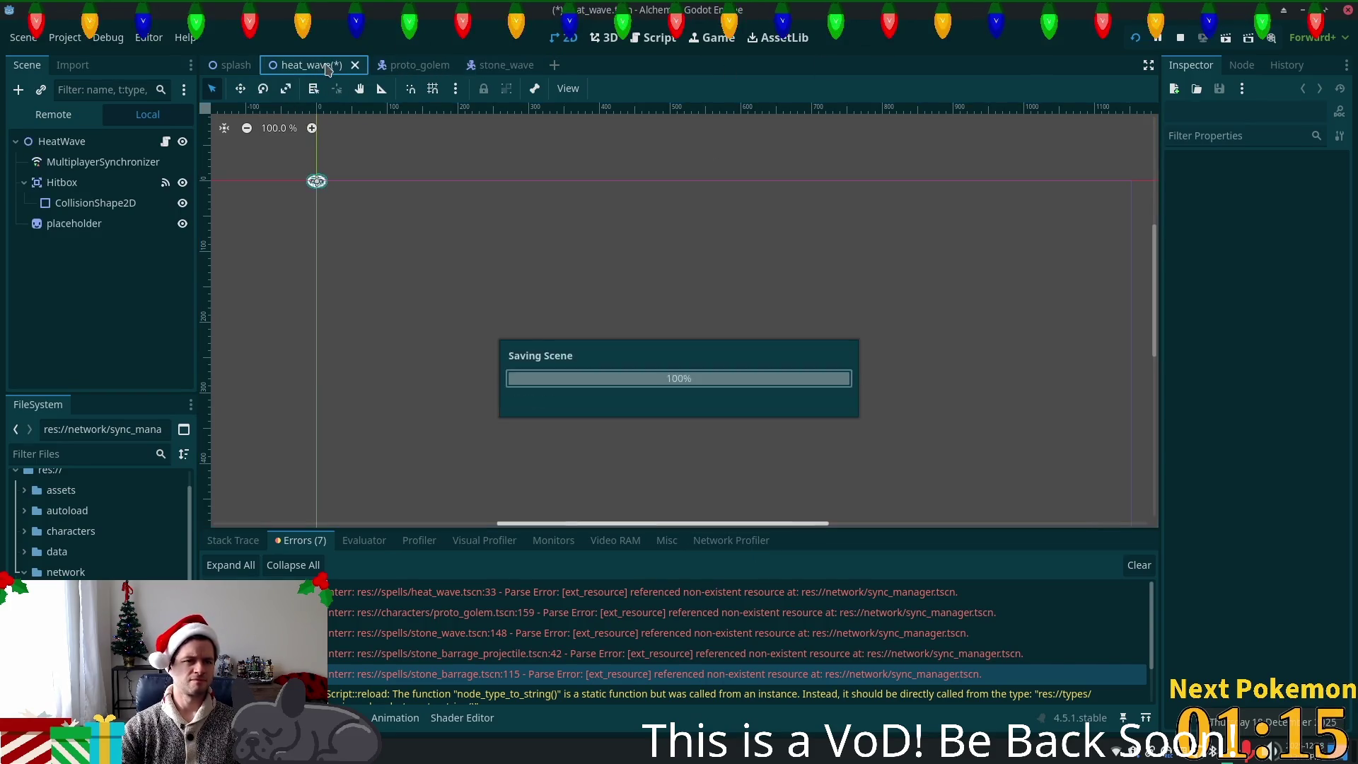
- Delete SyncManager from stone_barrage.tscn and save the scene
key("alt+shift+o")
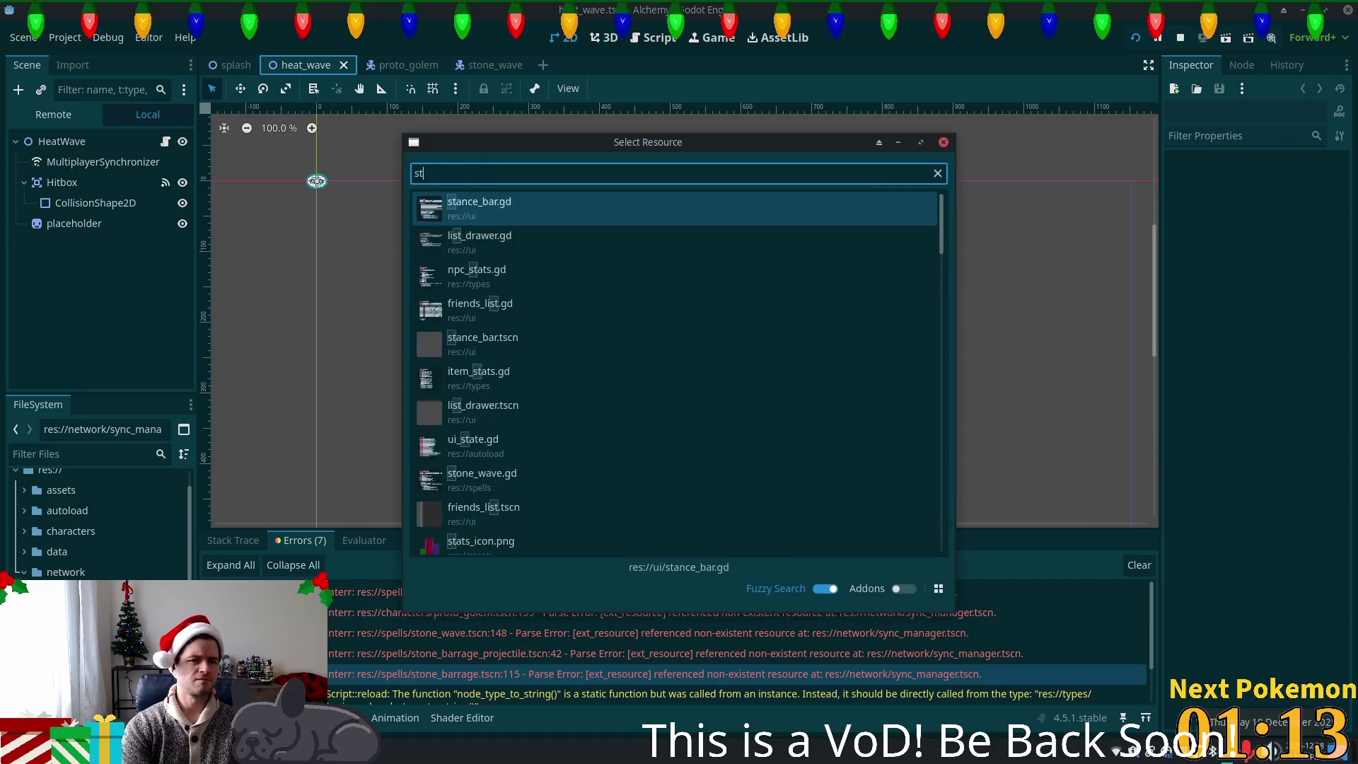
type("stone_barra")
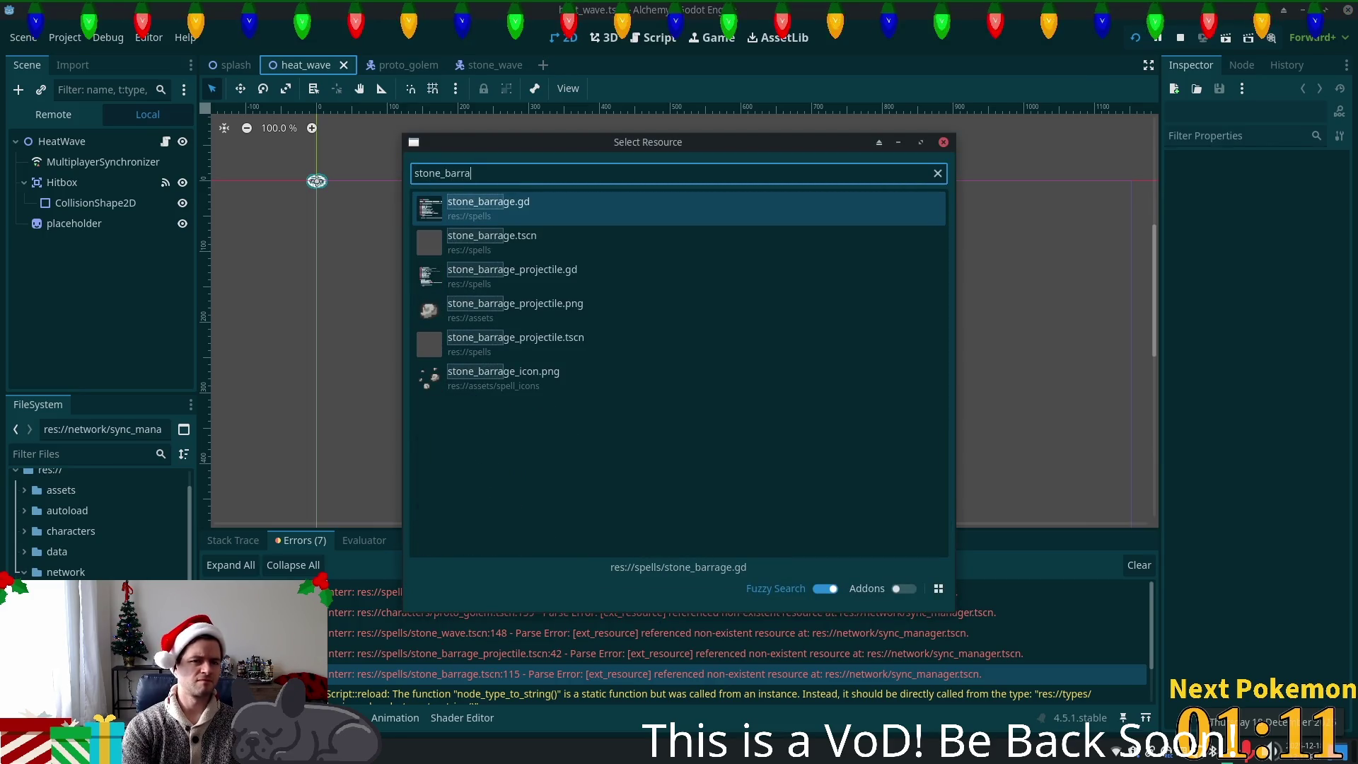
double_click(516, 247)
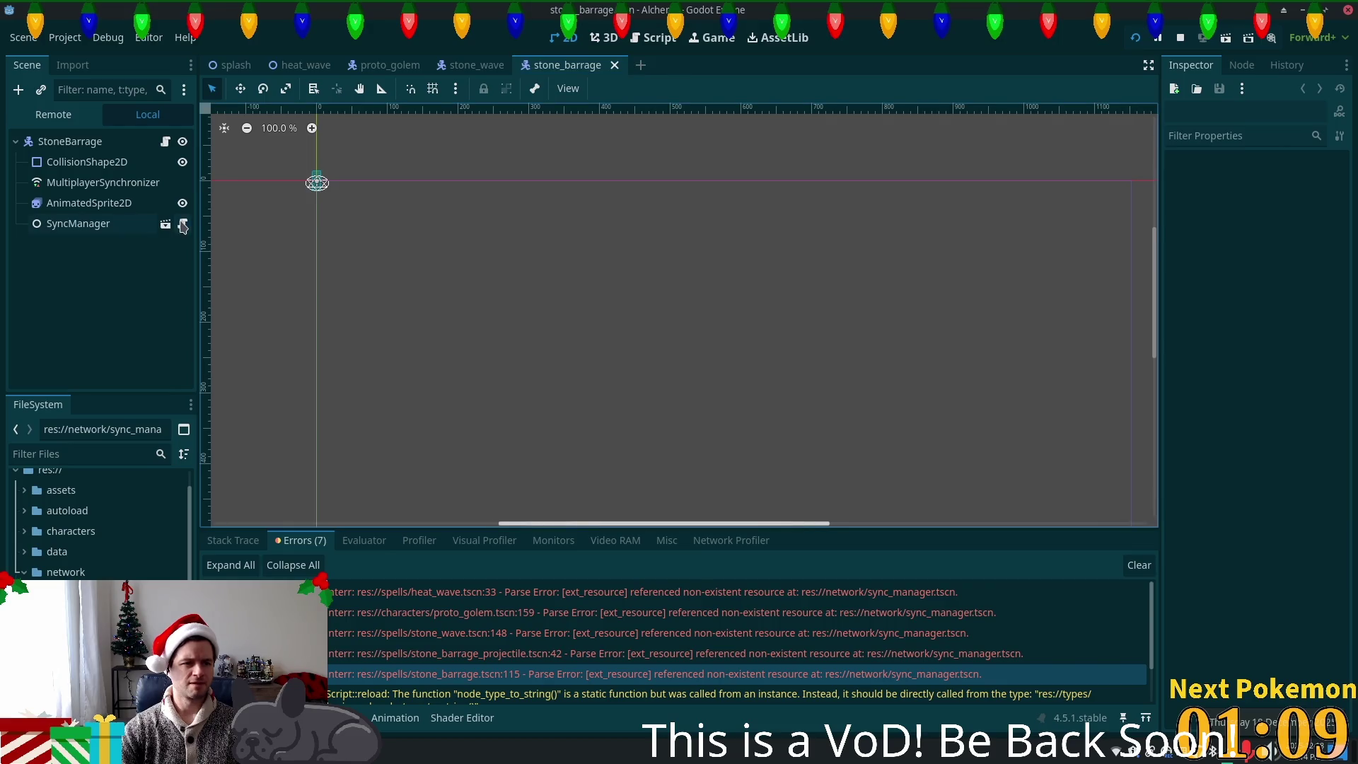
left_click(117, 222)
key("Delete")
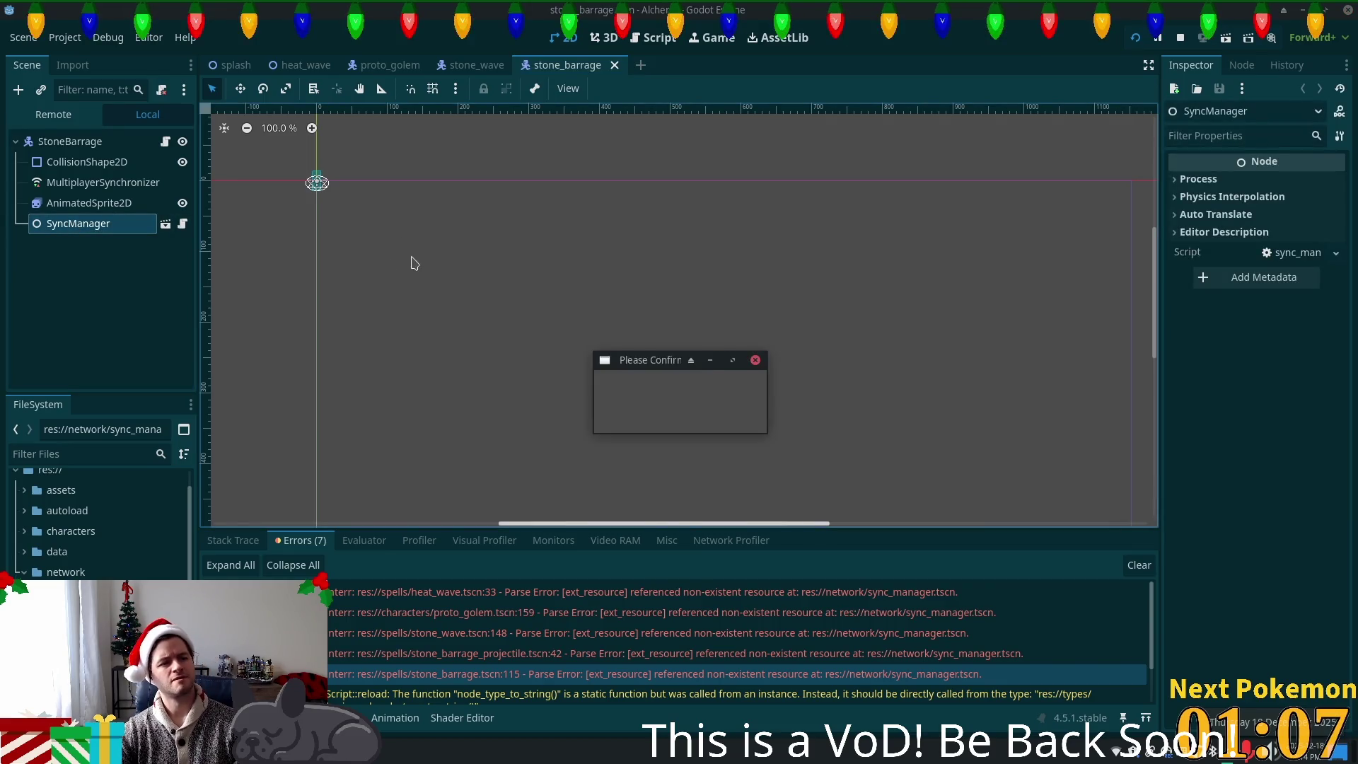
key("Return")
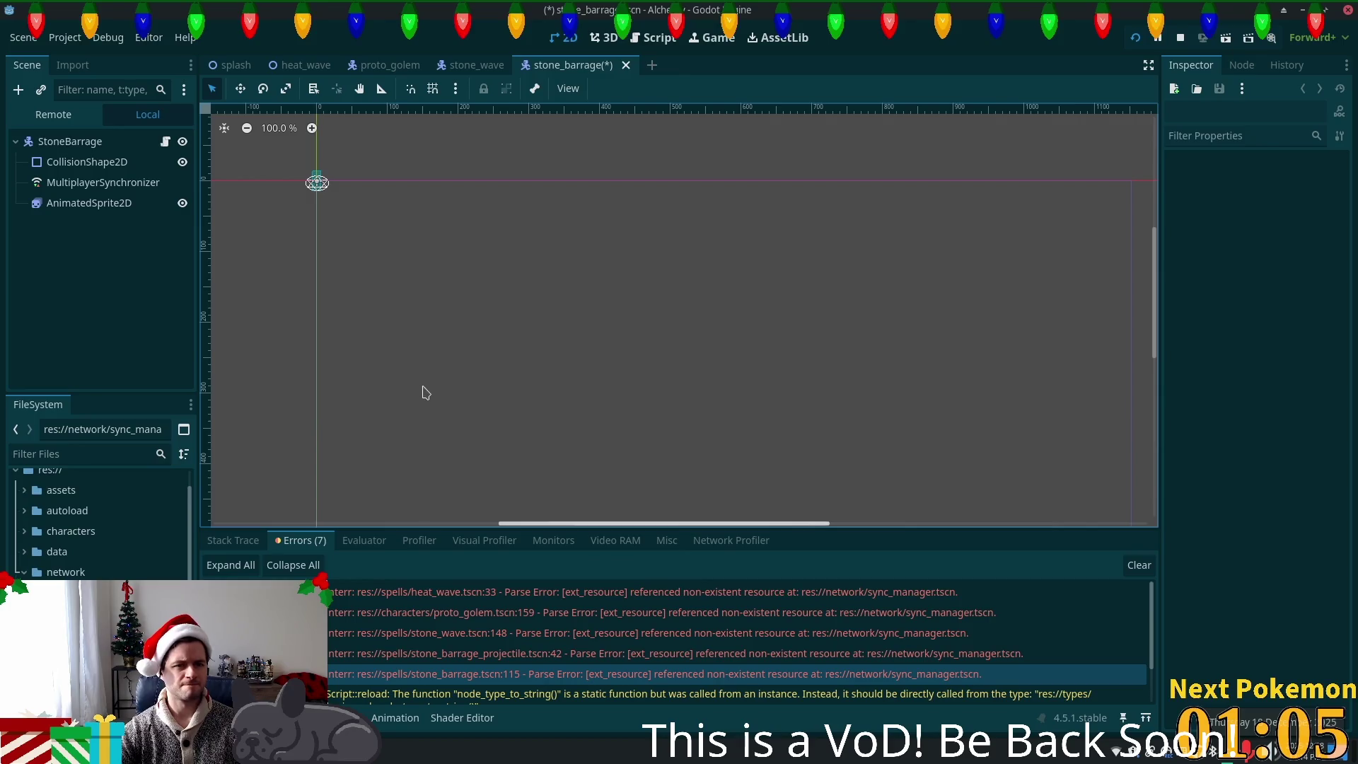
key("ctrl+s")
- Delete SyncManager from stone_barrage_projectile.tscn
key("shift+alt+o")
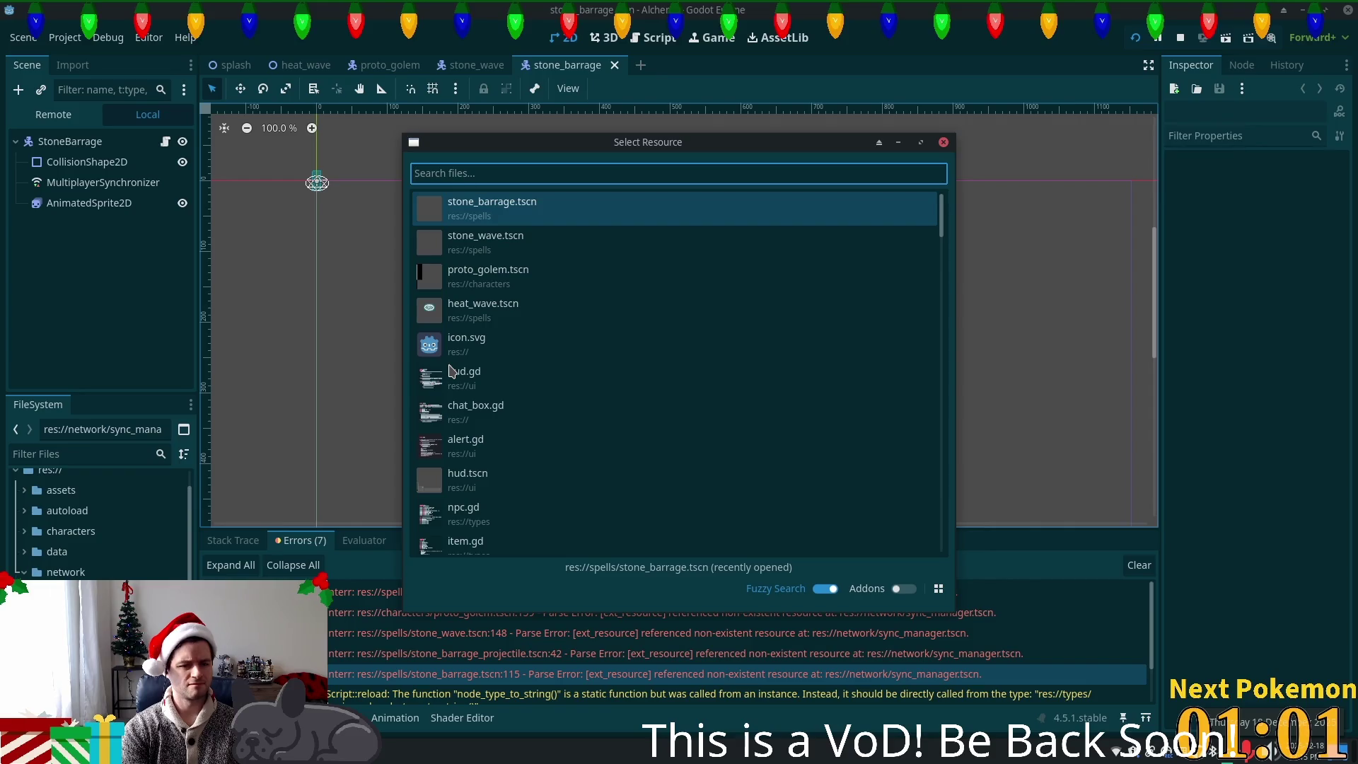
type("projectil")
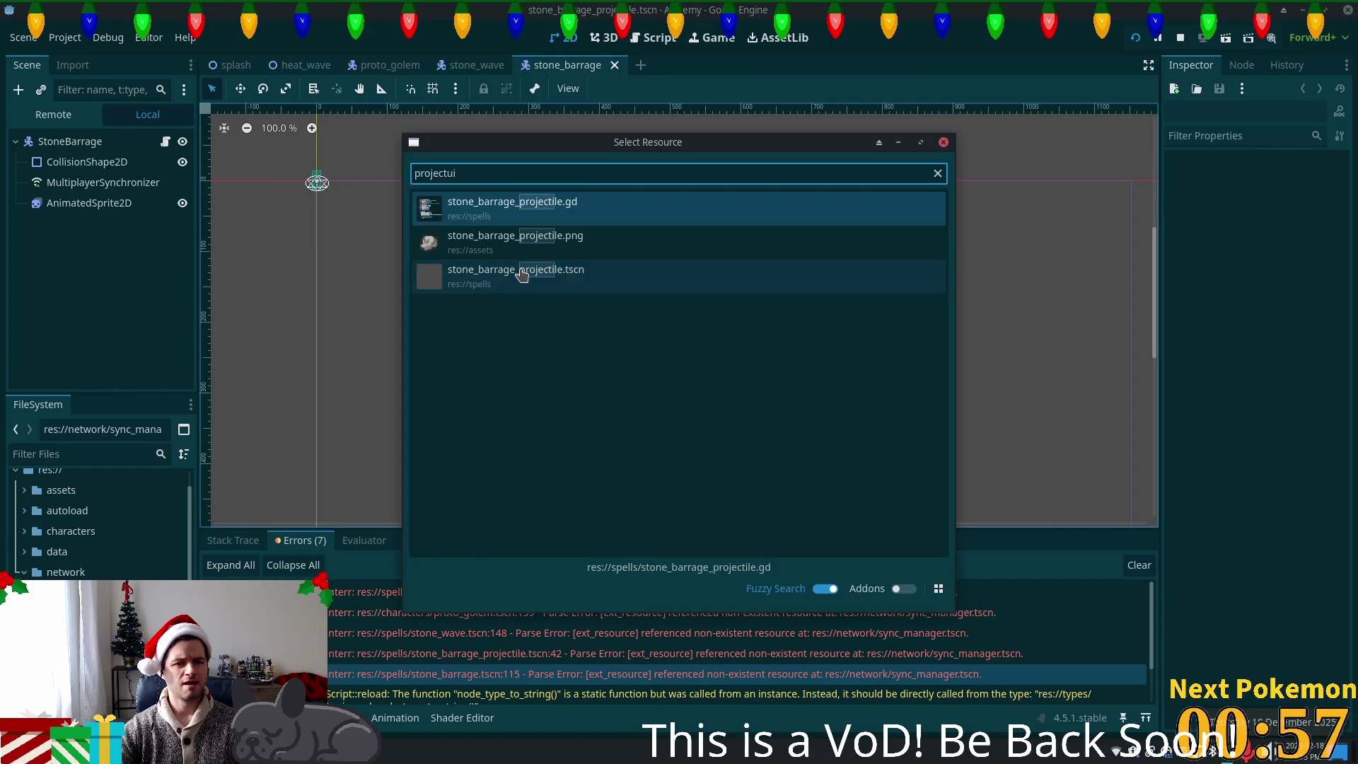
double_click(523, 273)
left_click(85, 265)
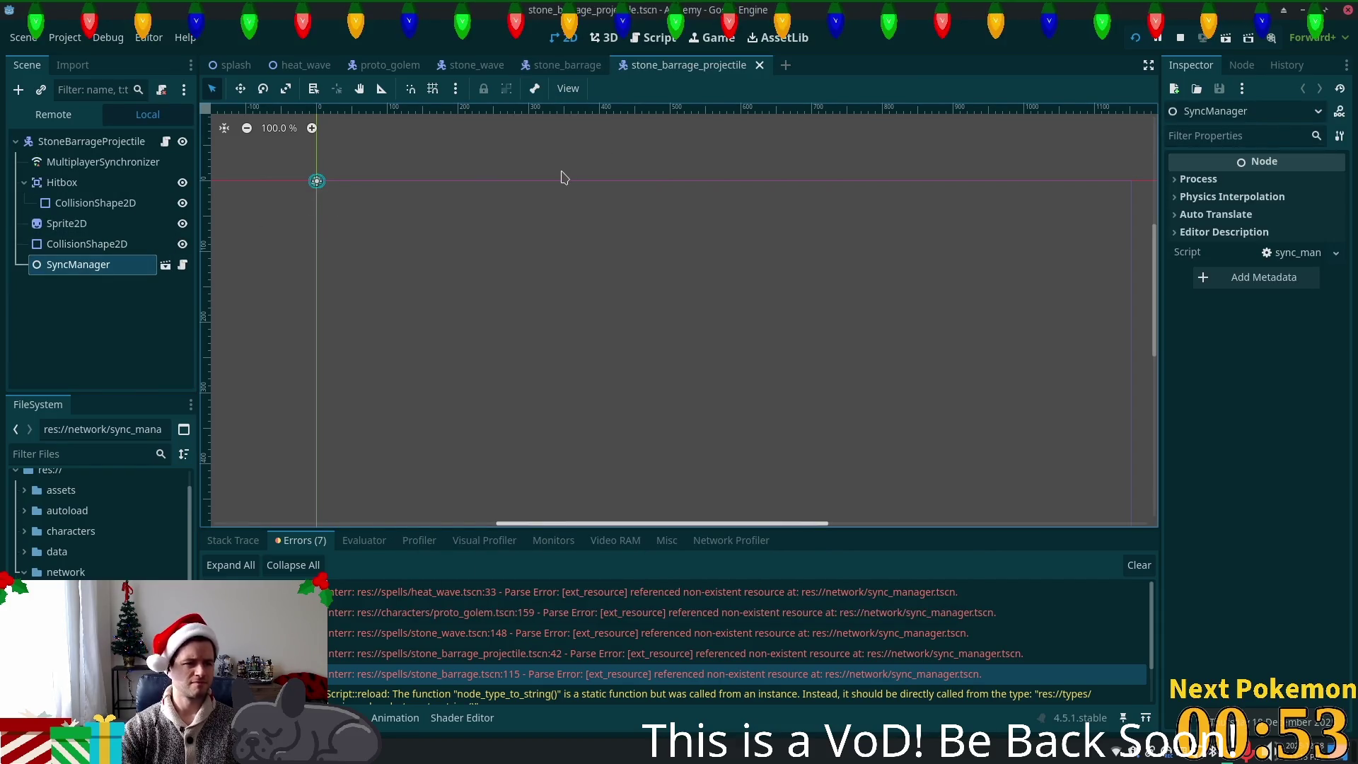
key("Delete")
left_click(714, 394)
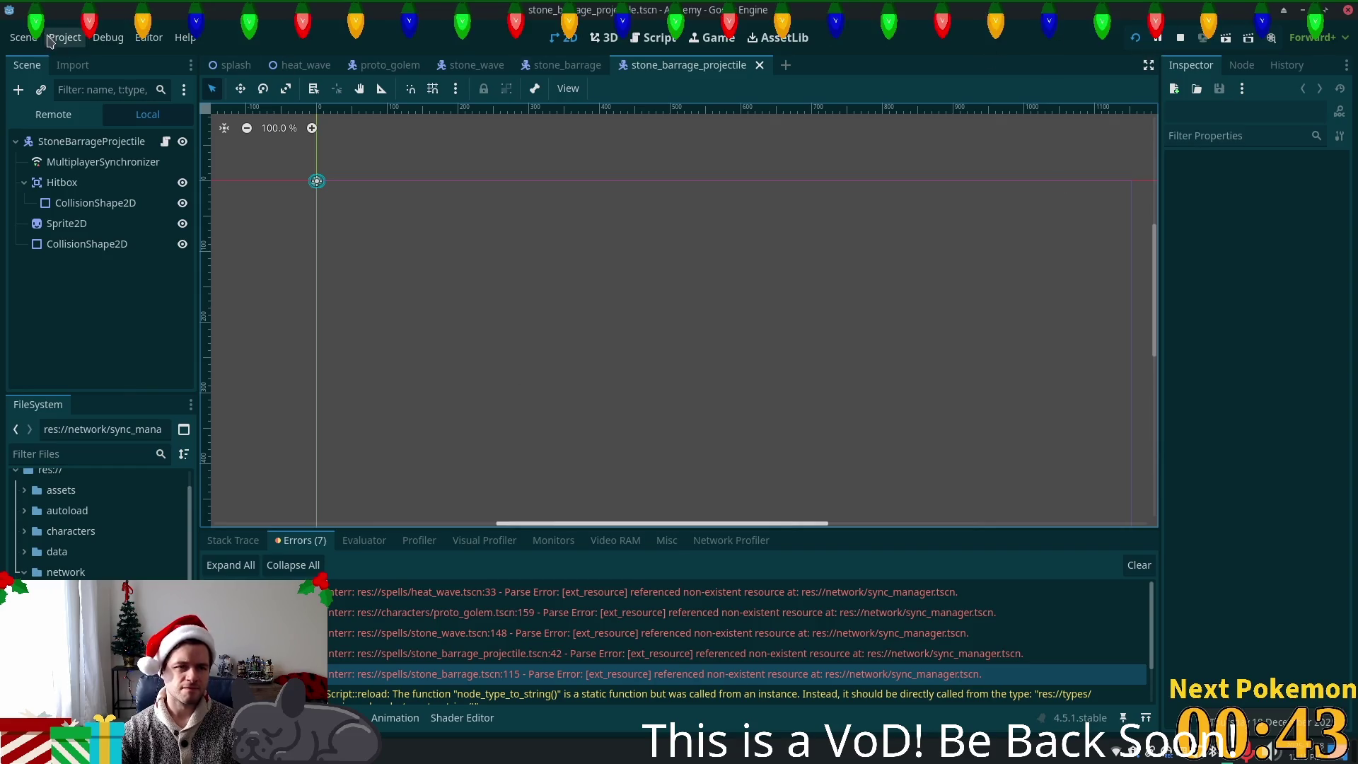
left_click(22, 36)
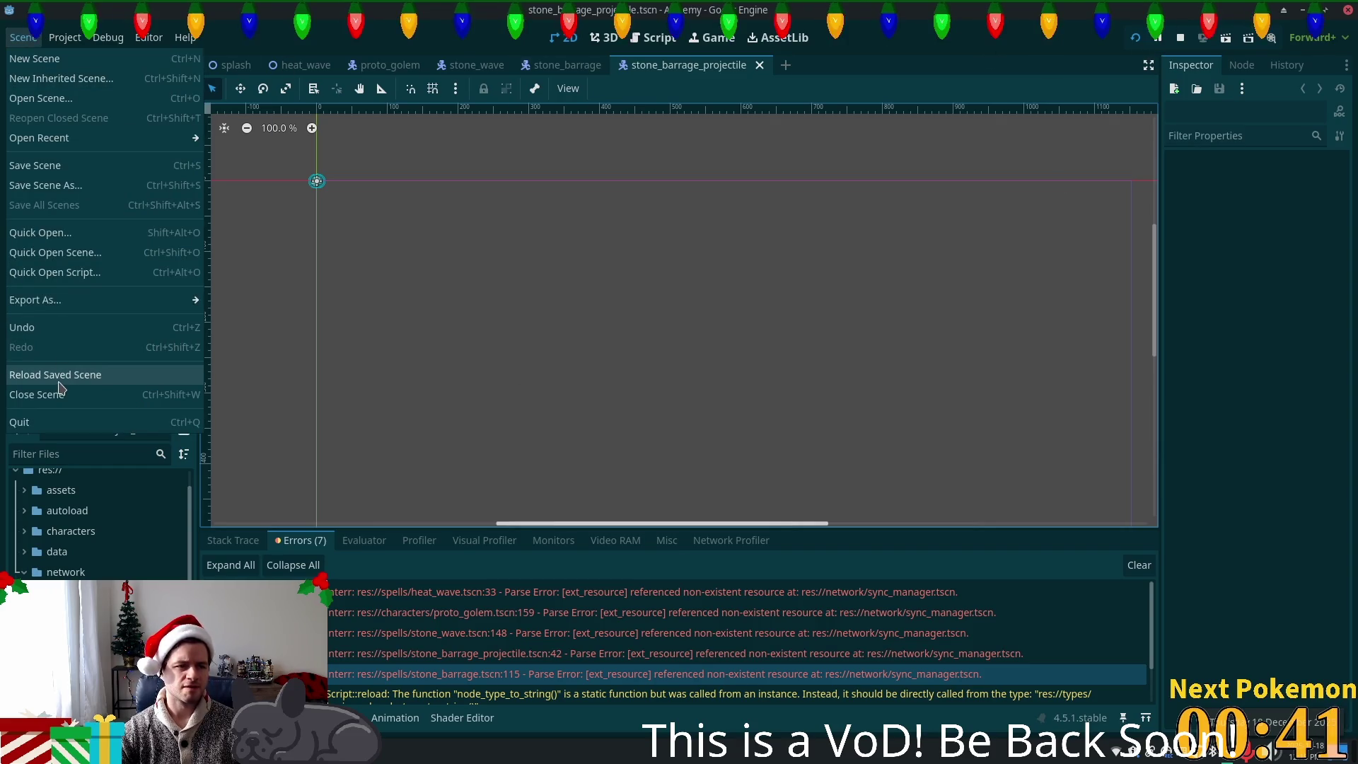
- Reload the current project with Stop & Reload, check the Output log, and switch to proto_golem
mouse_move(58, 44)
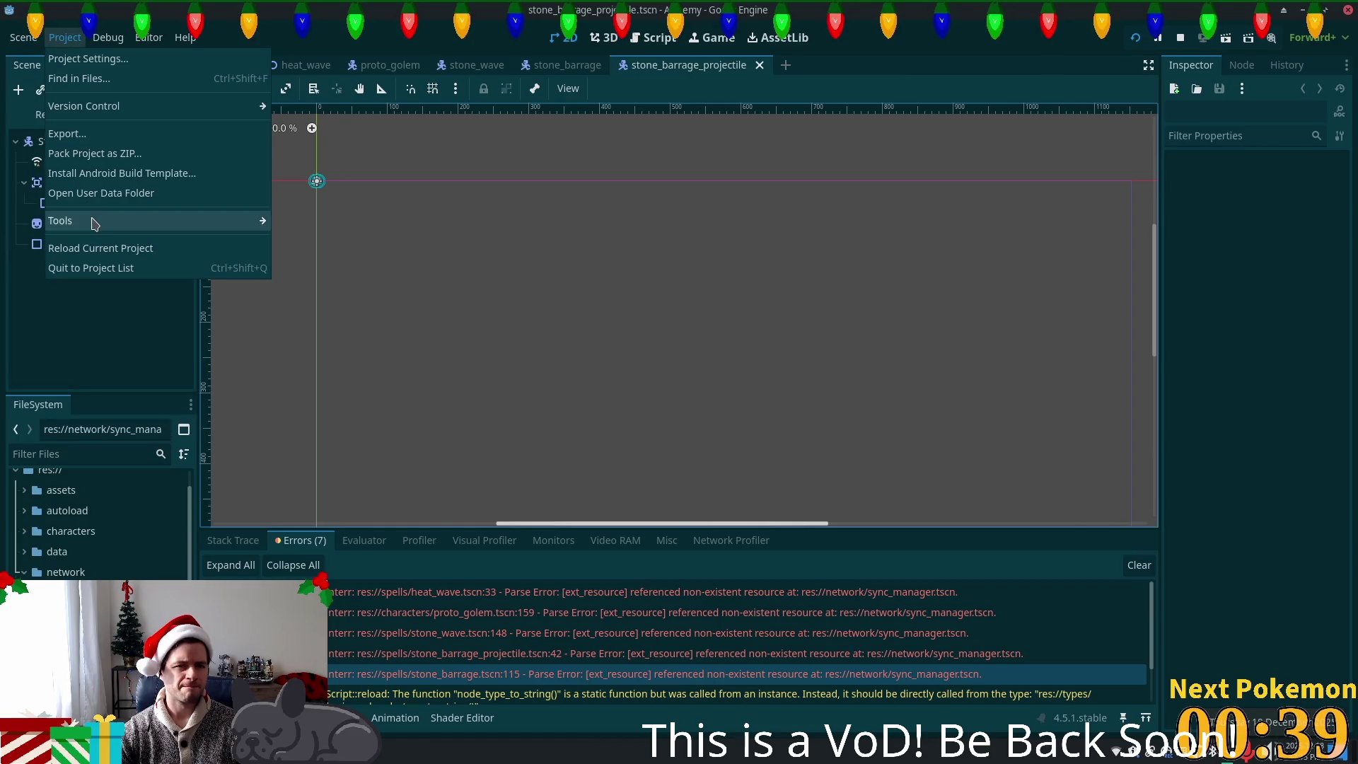
left_click(105, 248)
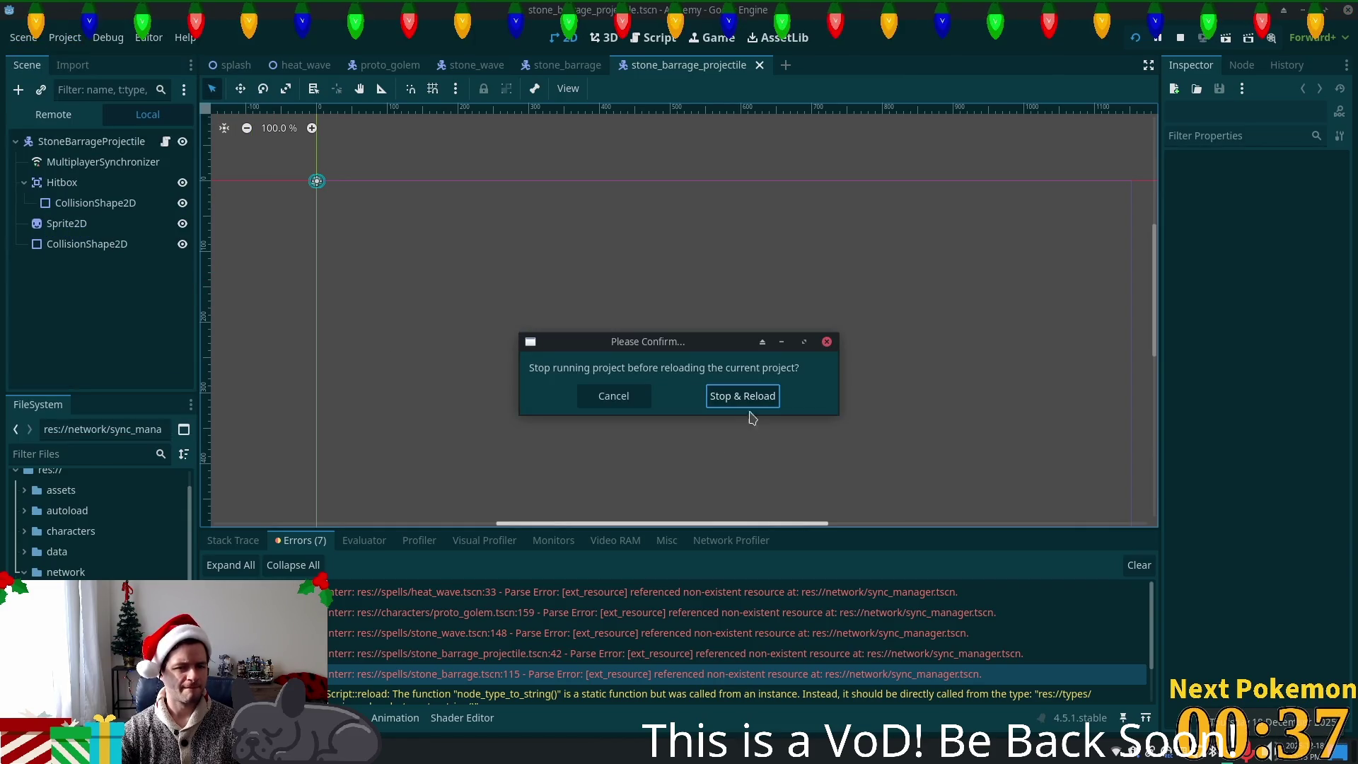
left_click(740, 398)
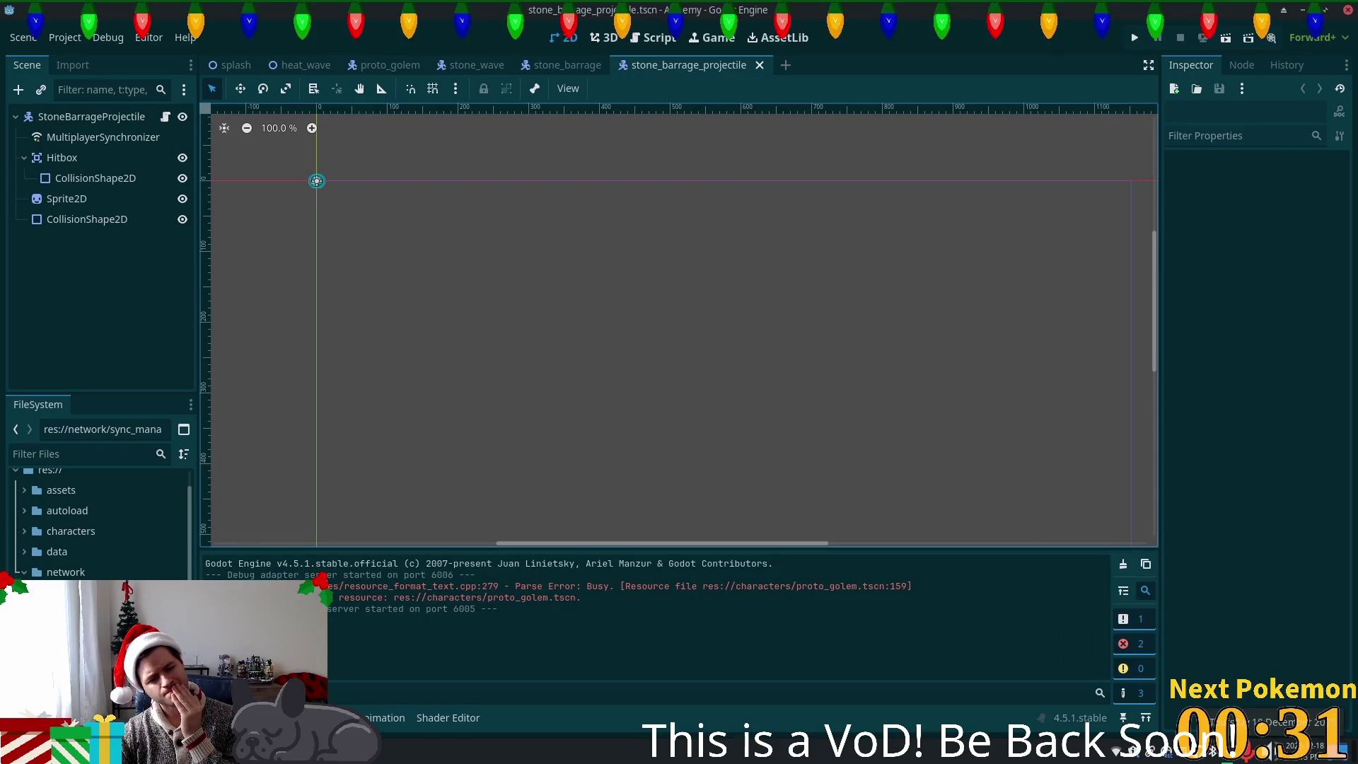
left_click(227, 718)
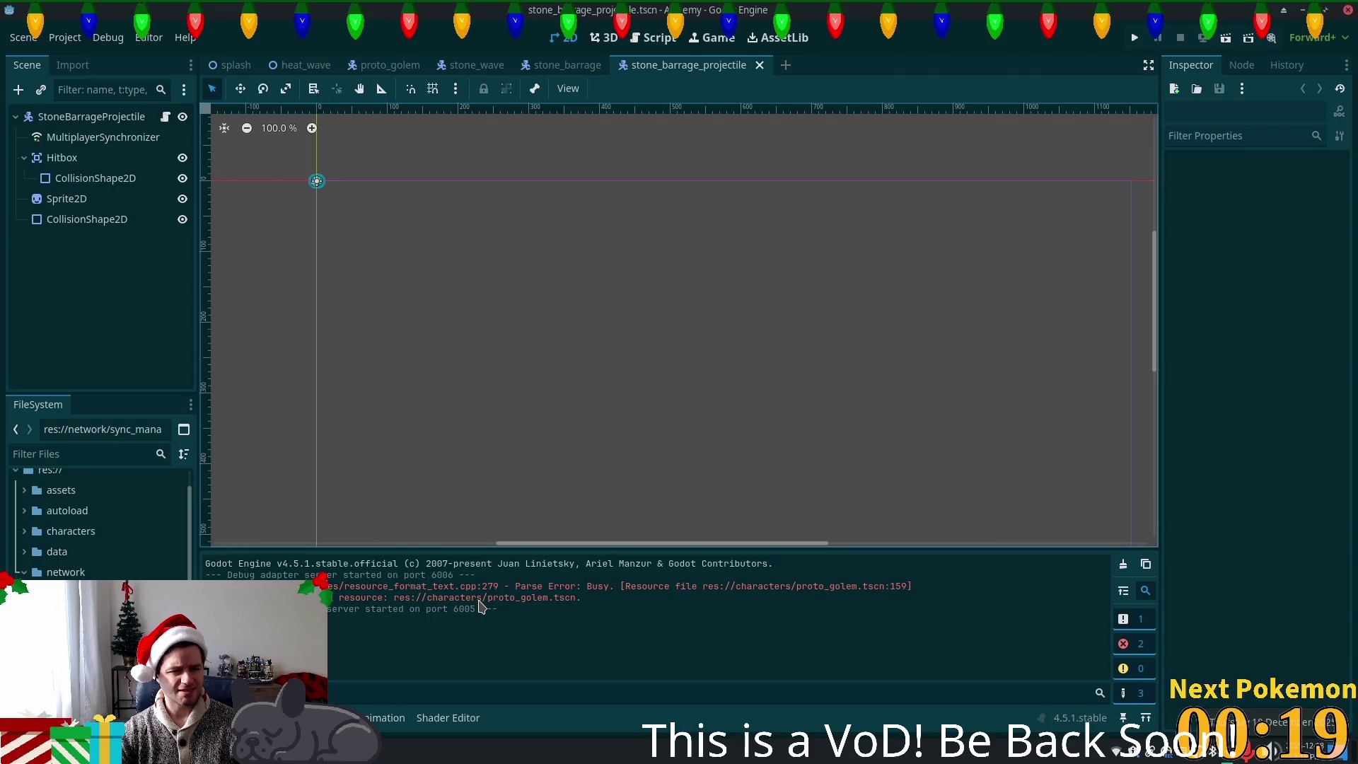
left_click(389, 64)
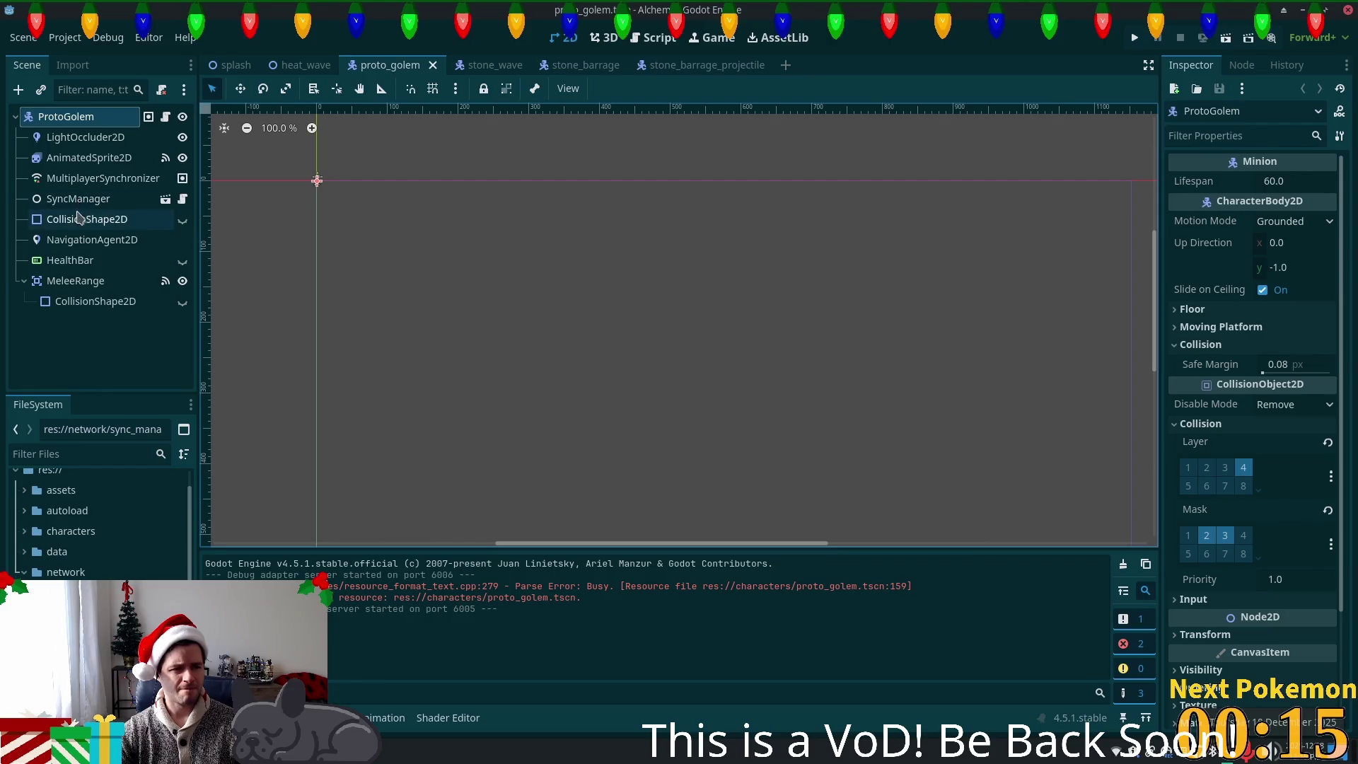
- Inspect SyncManager, its sync_manager.gd script, and the MultiplayerSynchronizer node in ProtoGolem
left_click(79, 201)
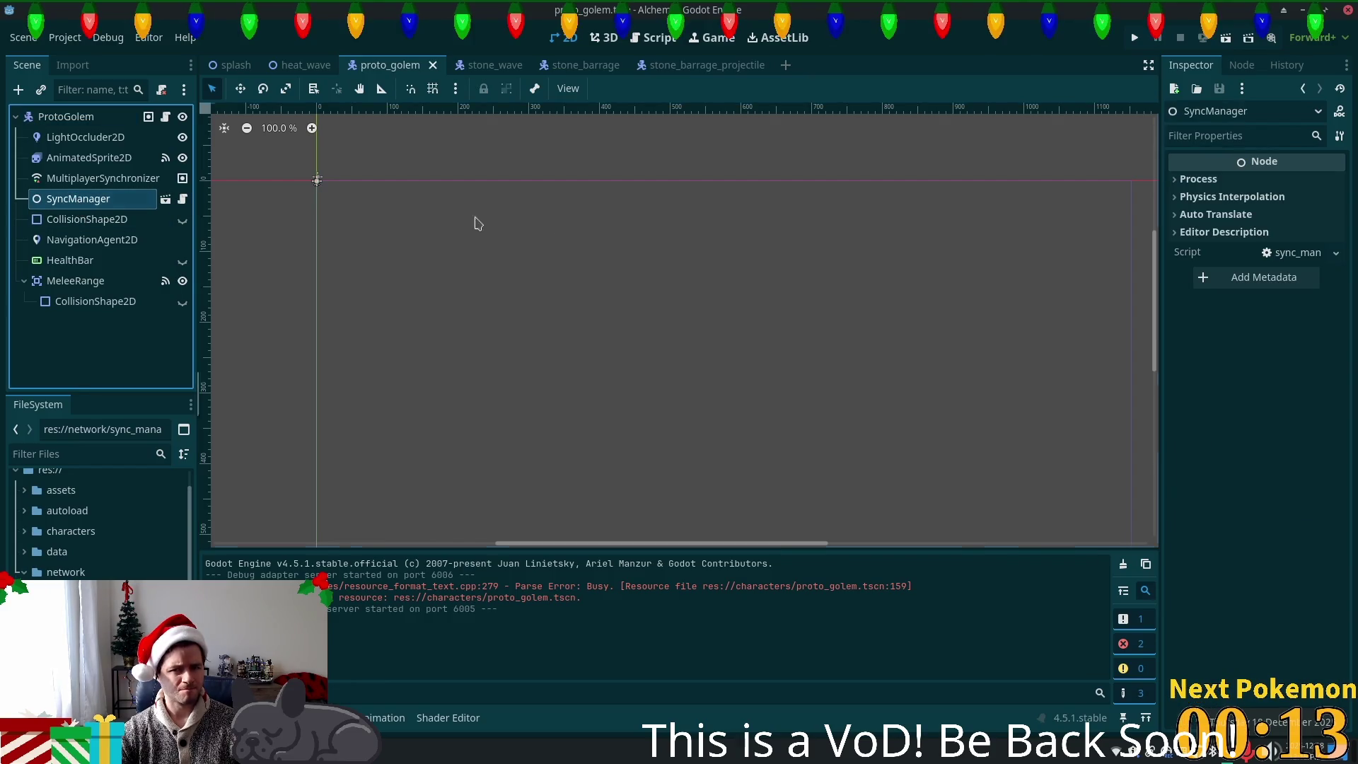
left_click(1297, 266)
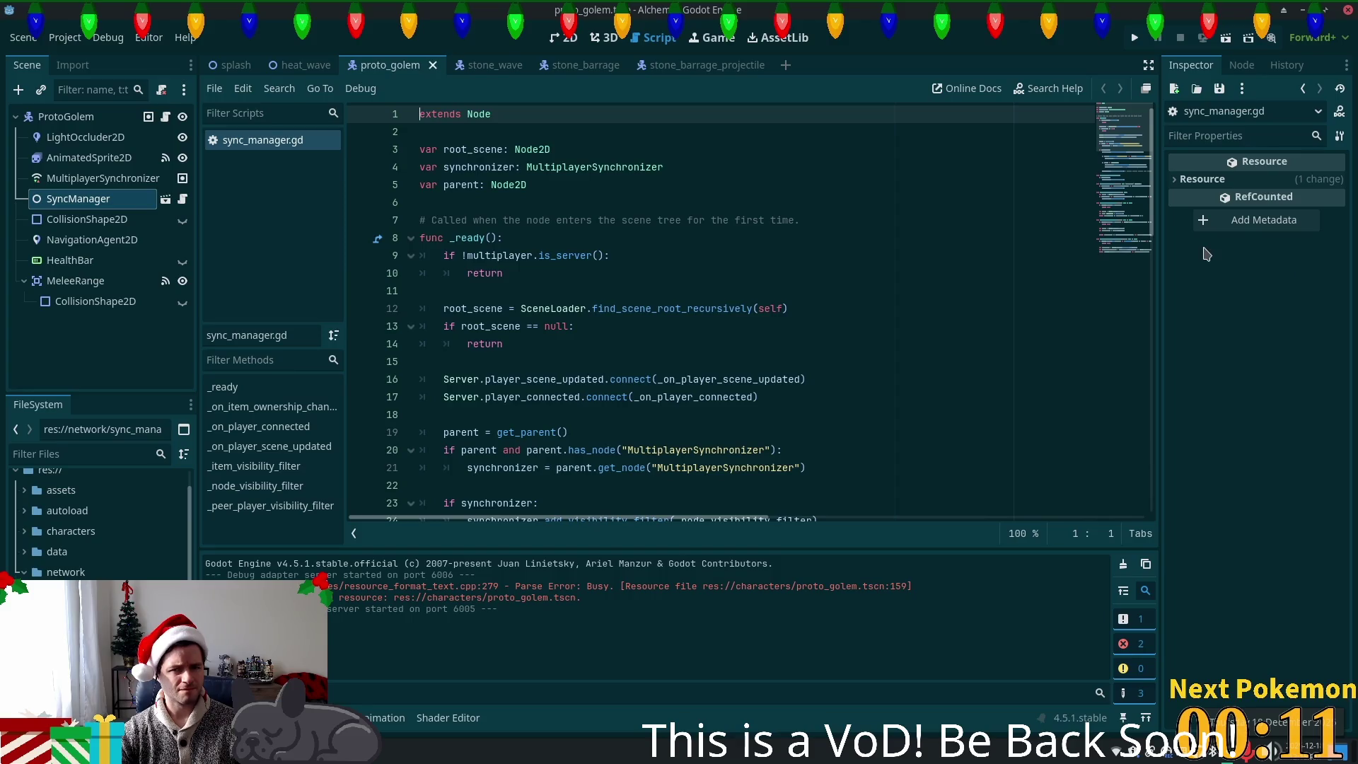
left_click(96, 200)
left_click(92, 179)
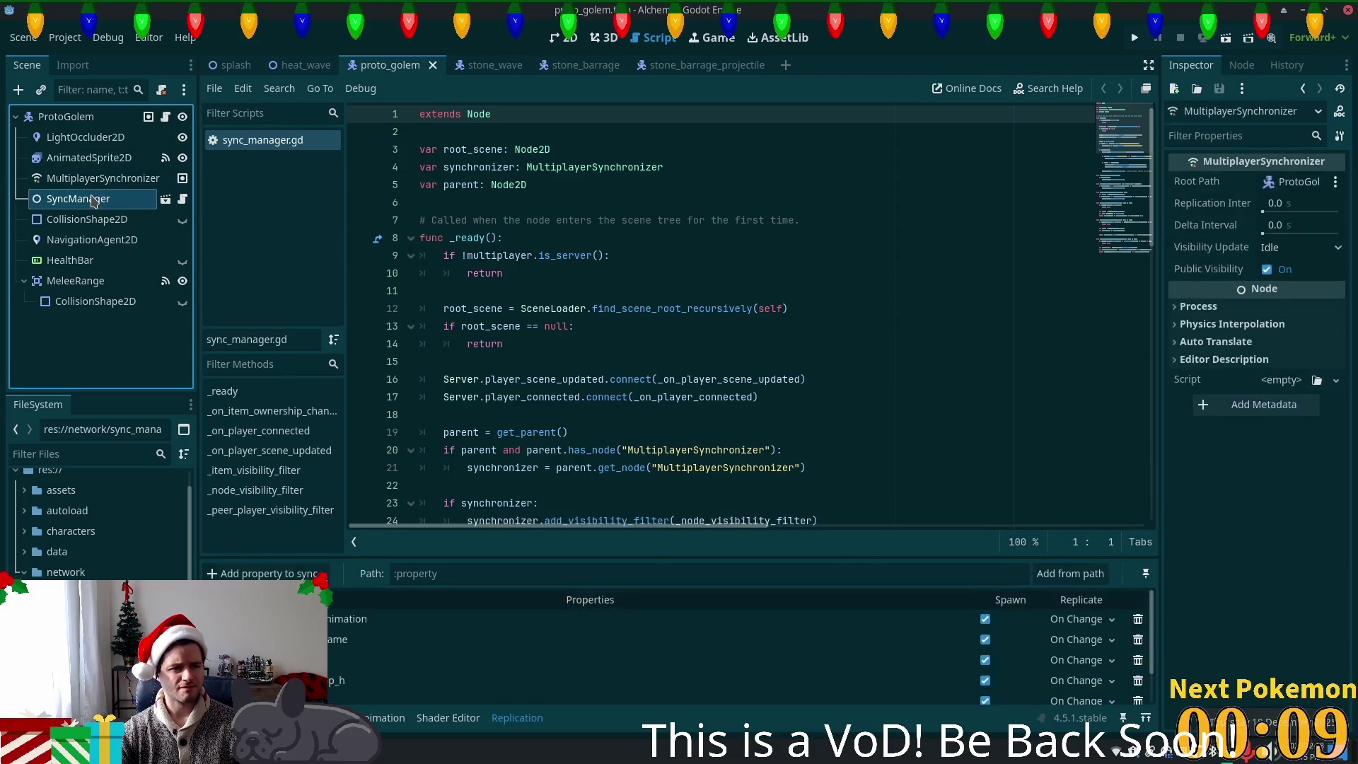
left_click(95, 201)
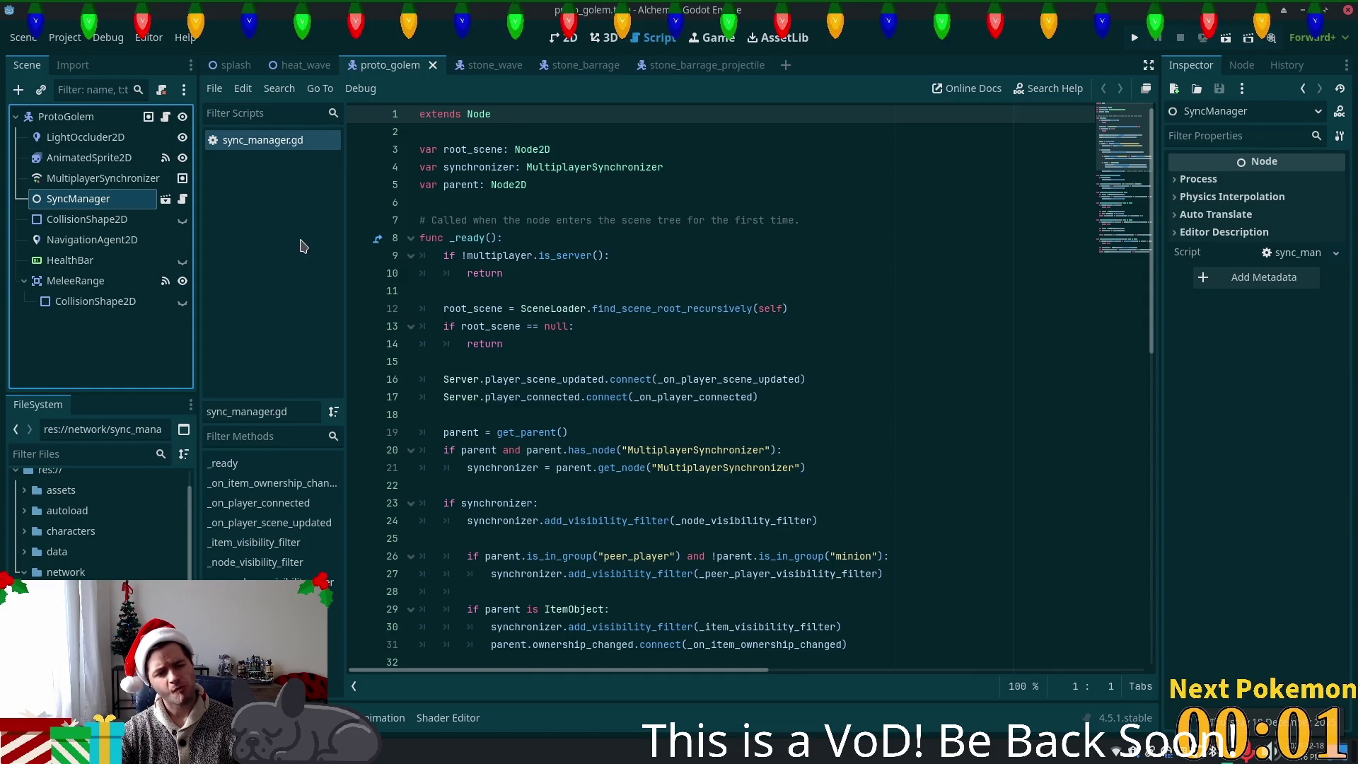
scroll(99, 523, "down", 5)
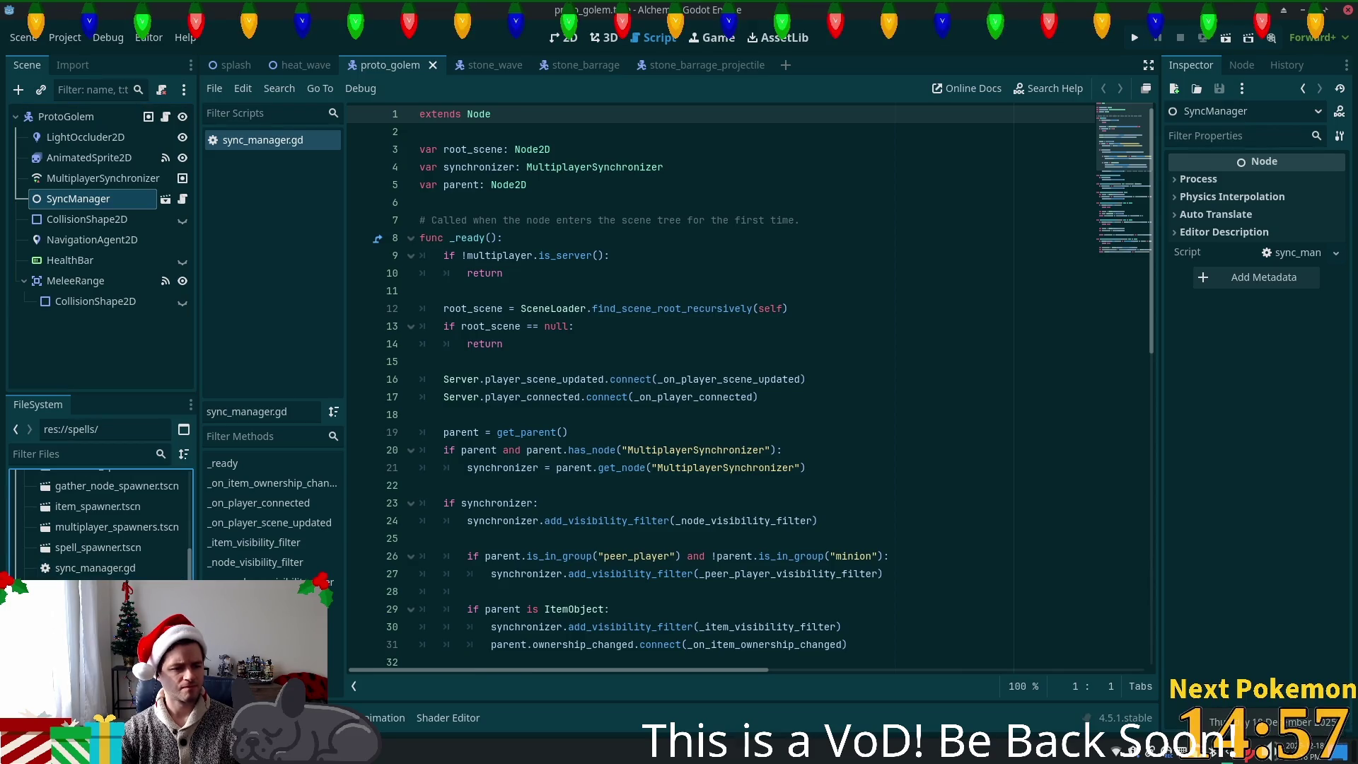
scroll(99, 524, "up", 3)
scroll(99, 523, "down", 2)
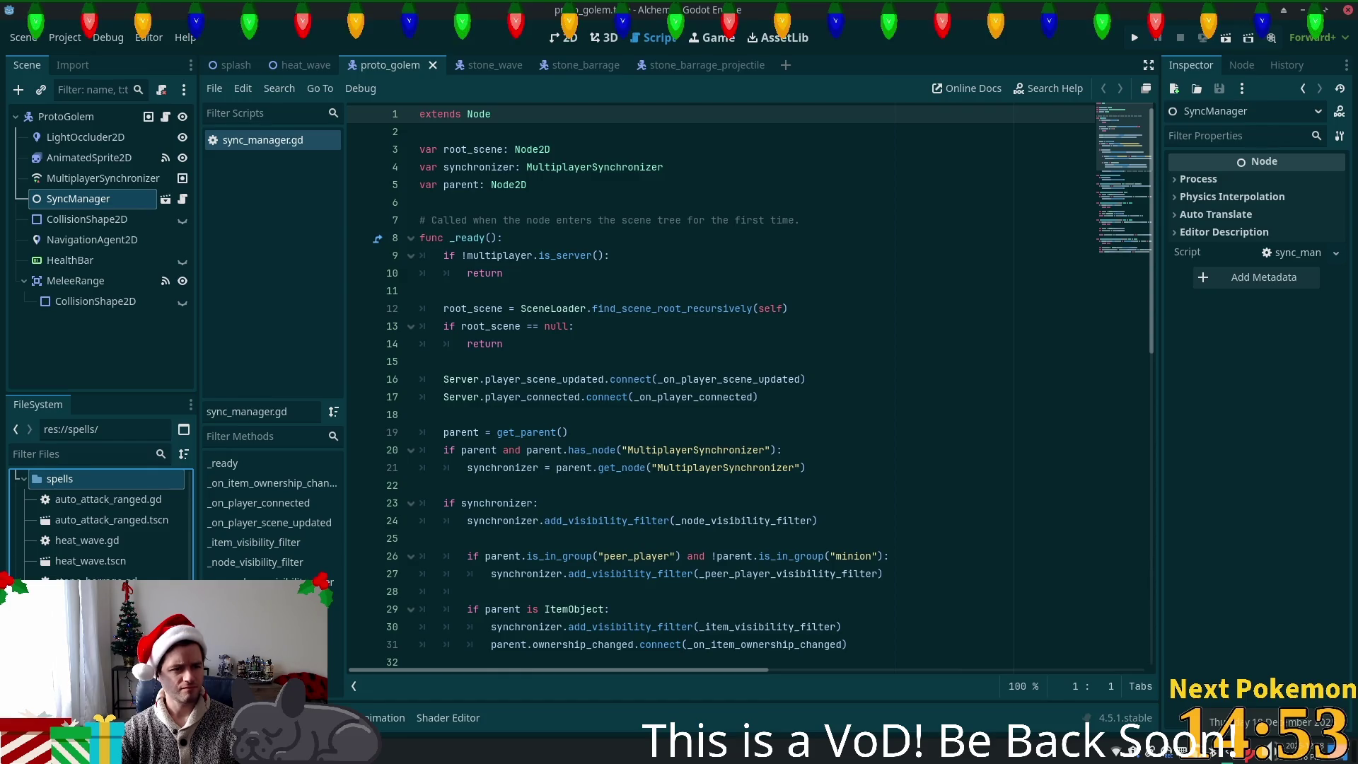
left_click(103, 179)
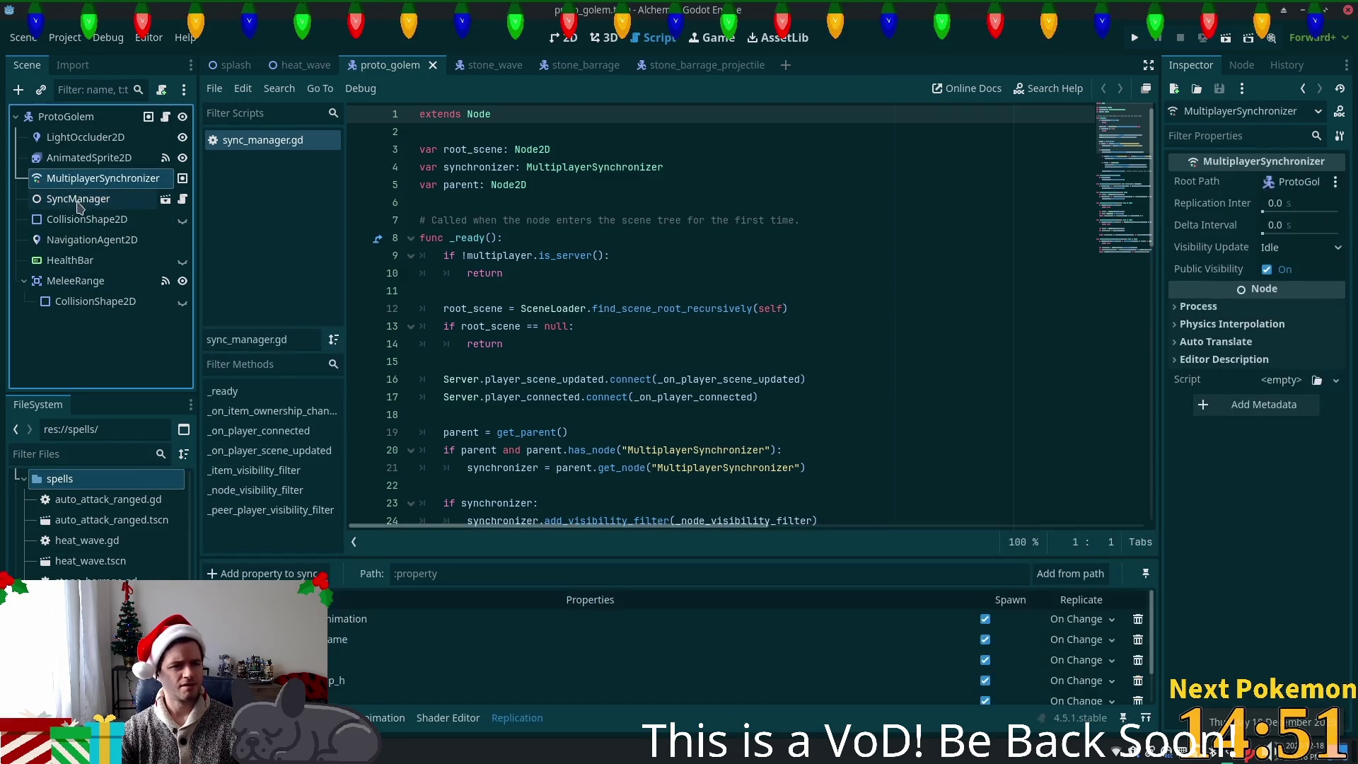
- Delete SyncManager from ProtoGolem, confirm, and save the scene
left_click(115, 205)
key("Delete")
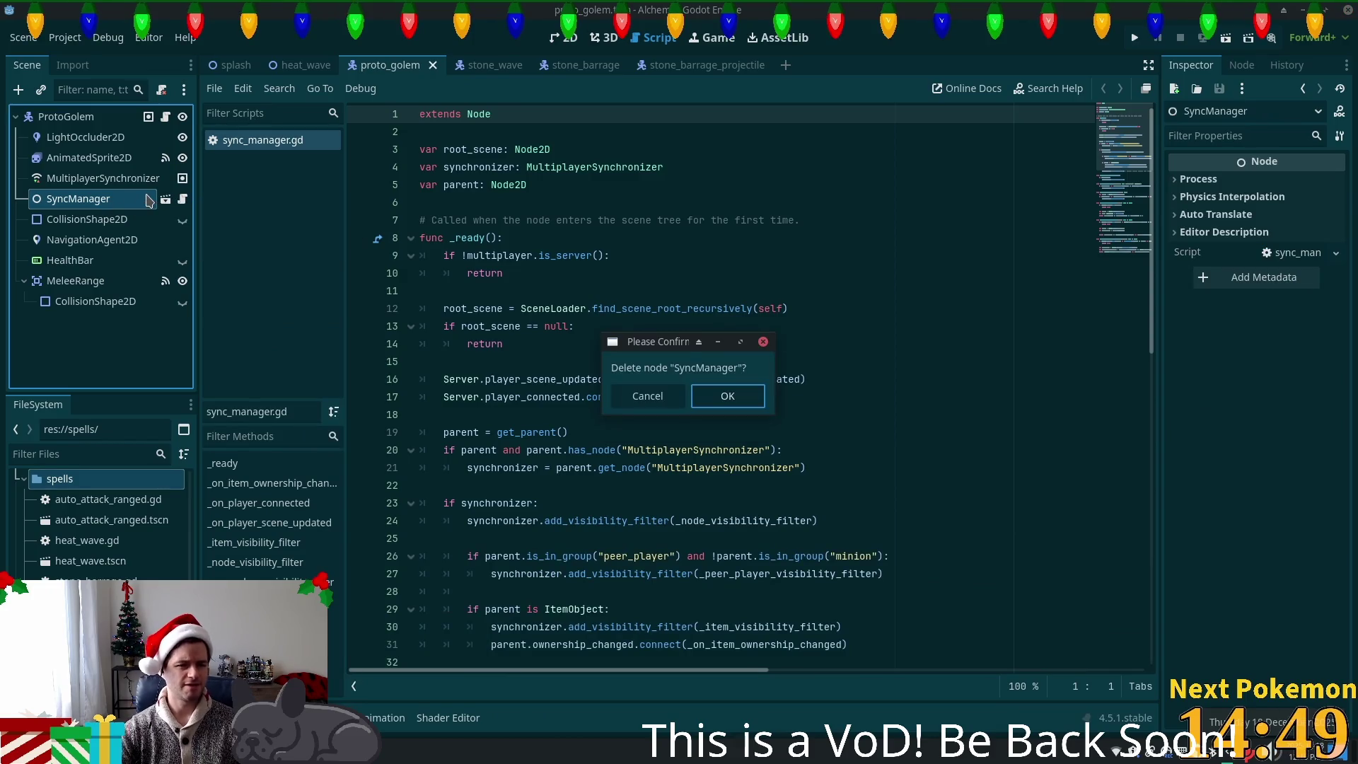
left_click(707, 395)
key("ctrl+s")
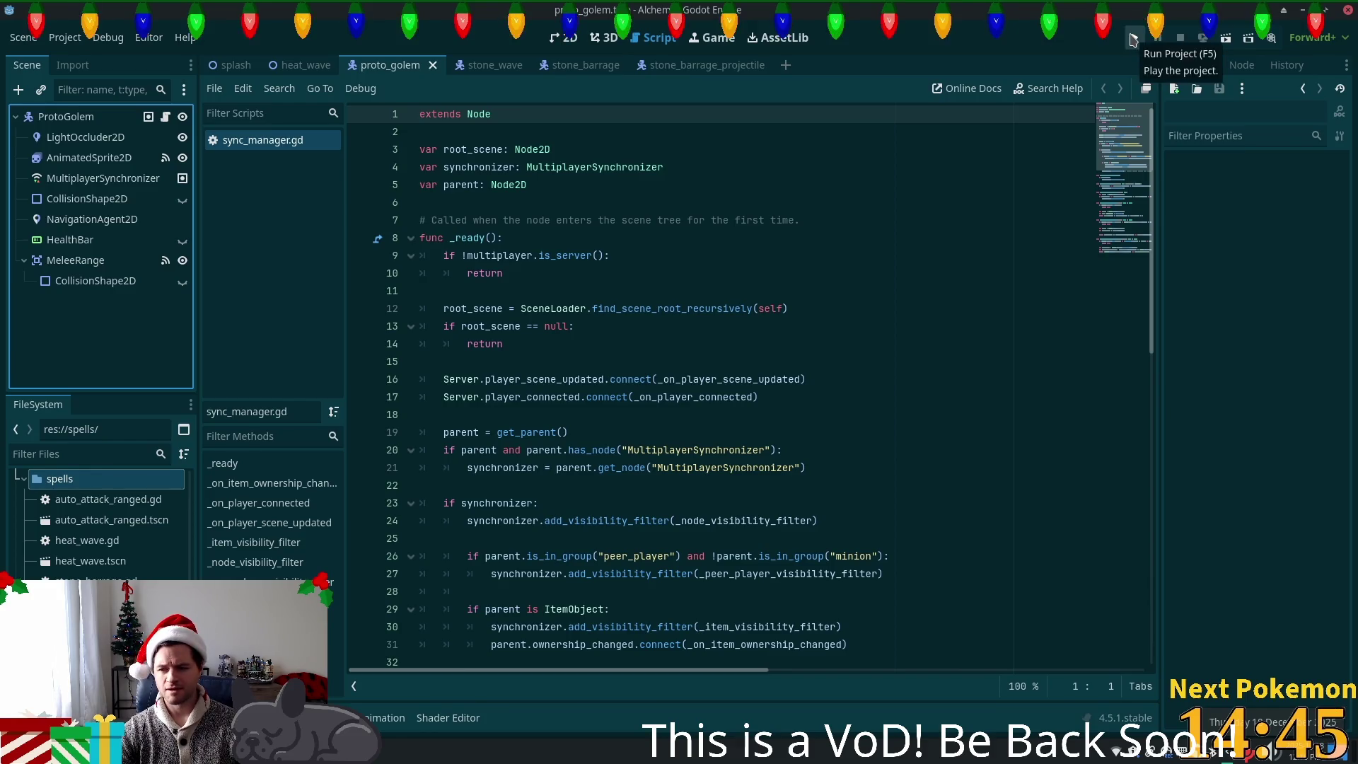
left_click(1133, 39)
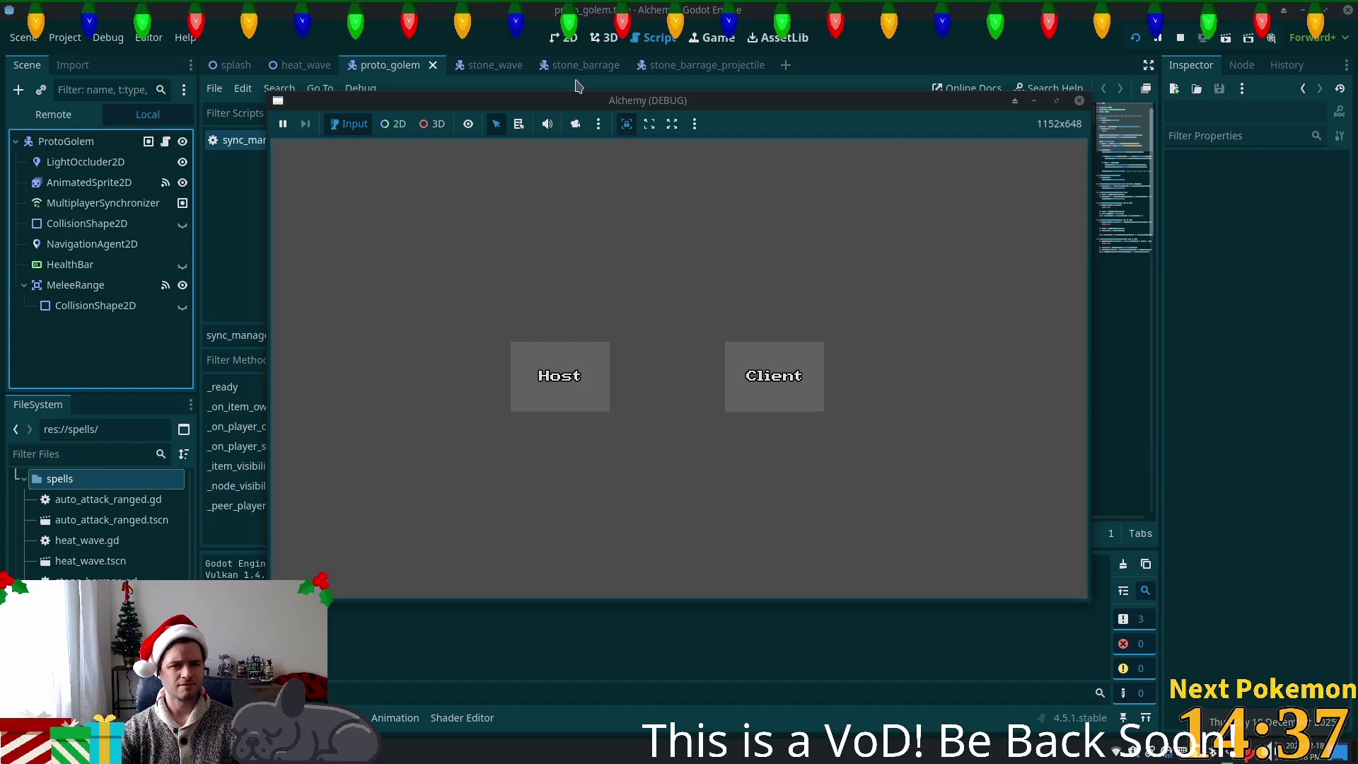
- Close the Alchemy (DEBUG) game window once it has launched
left_click(1080, 101)
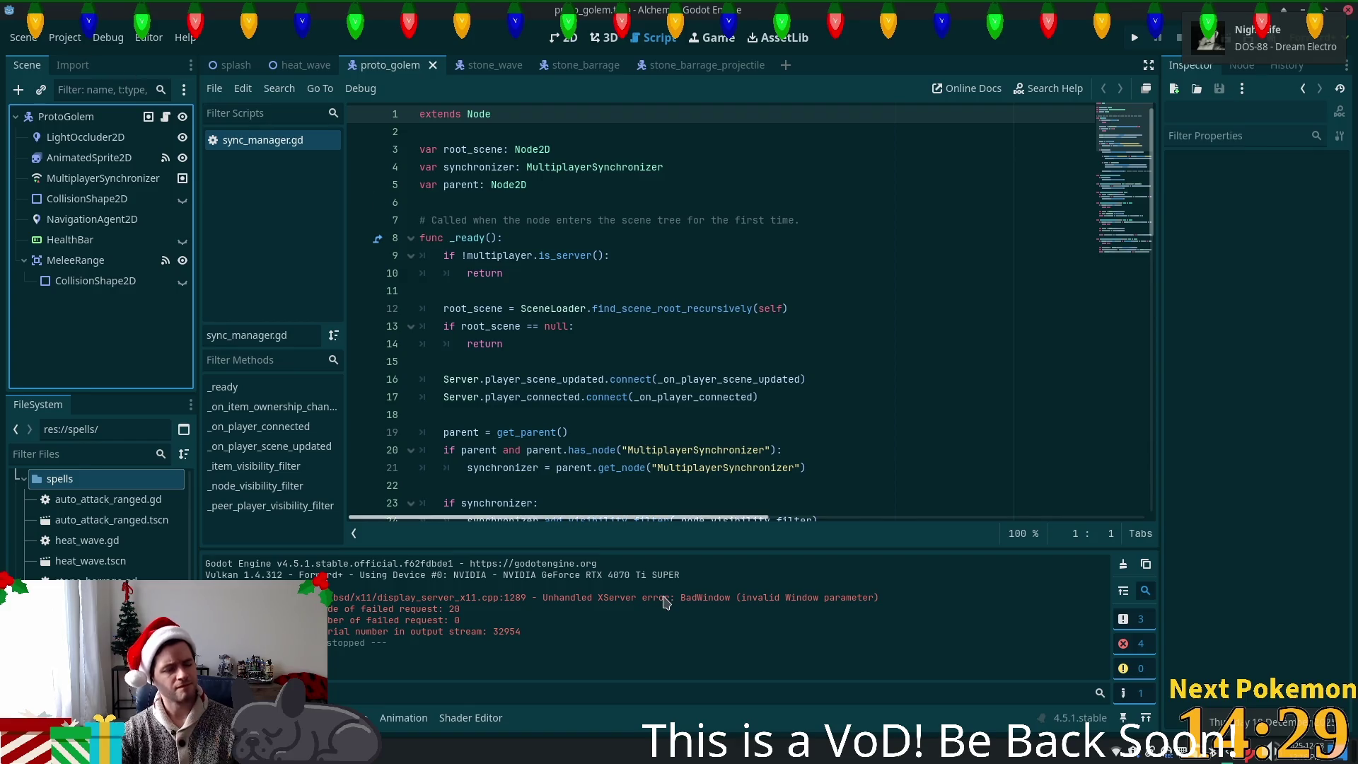
key("super")
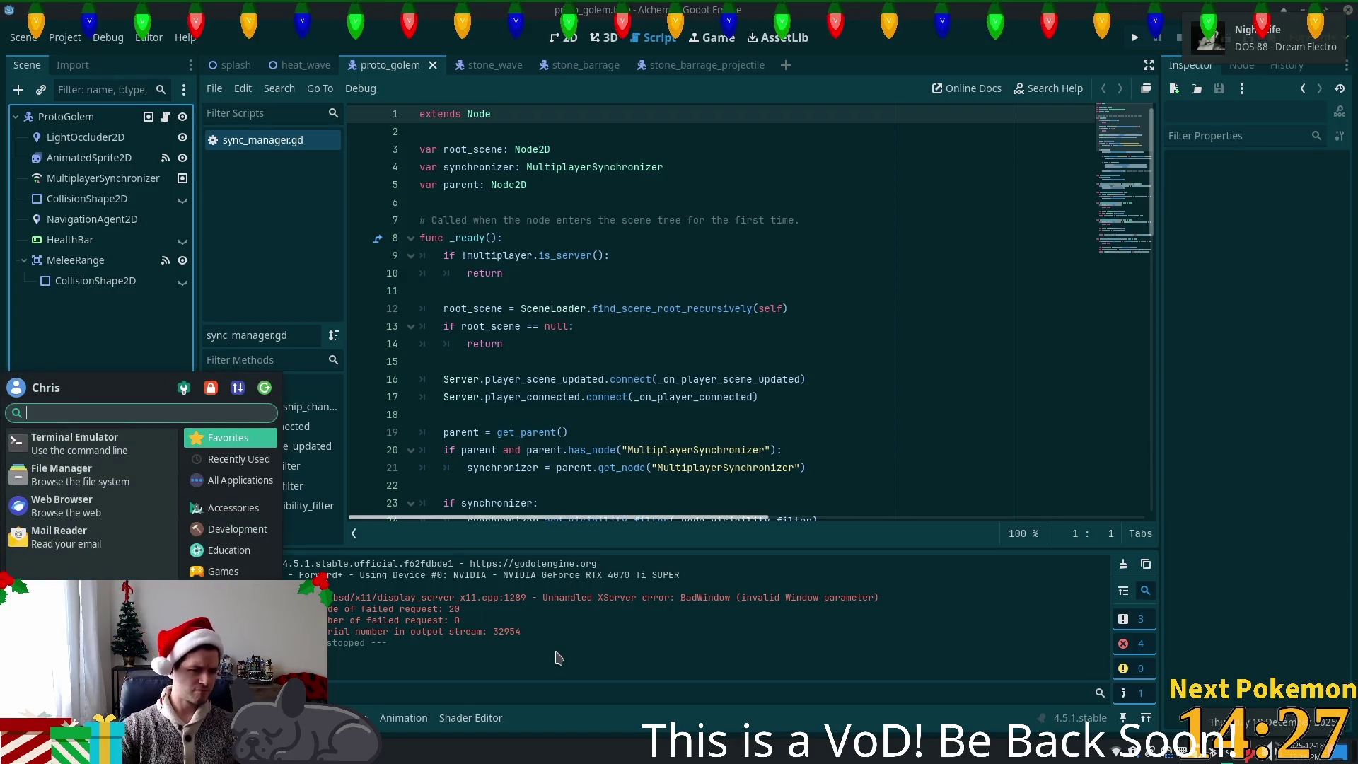
- Run docker ps in a new terminal to list running containers, then return to Godot's Project menu
left_click(76, 438)
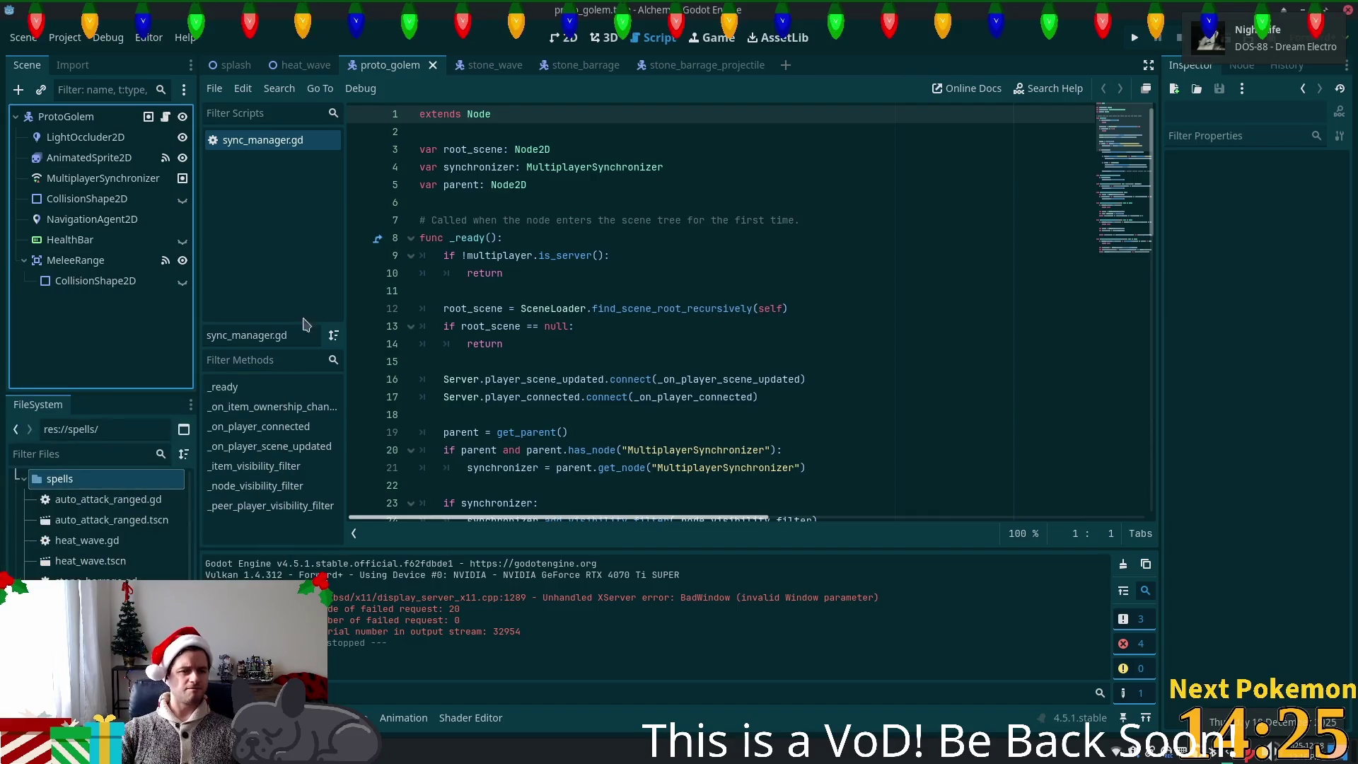
type("docker ps")
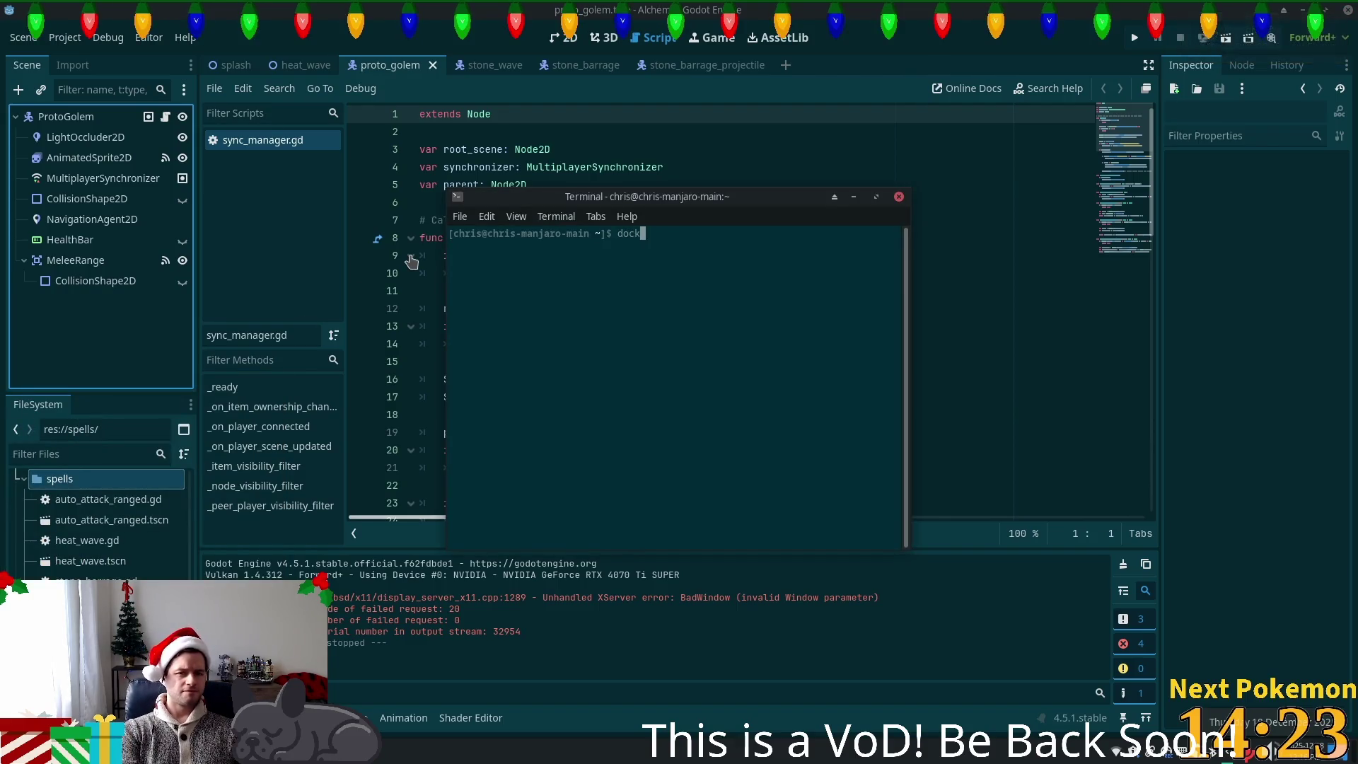
key("Return")
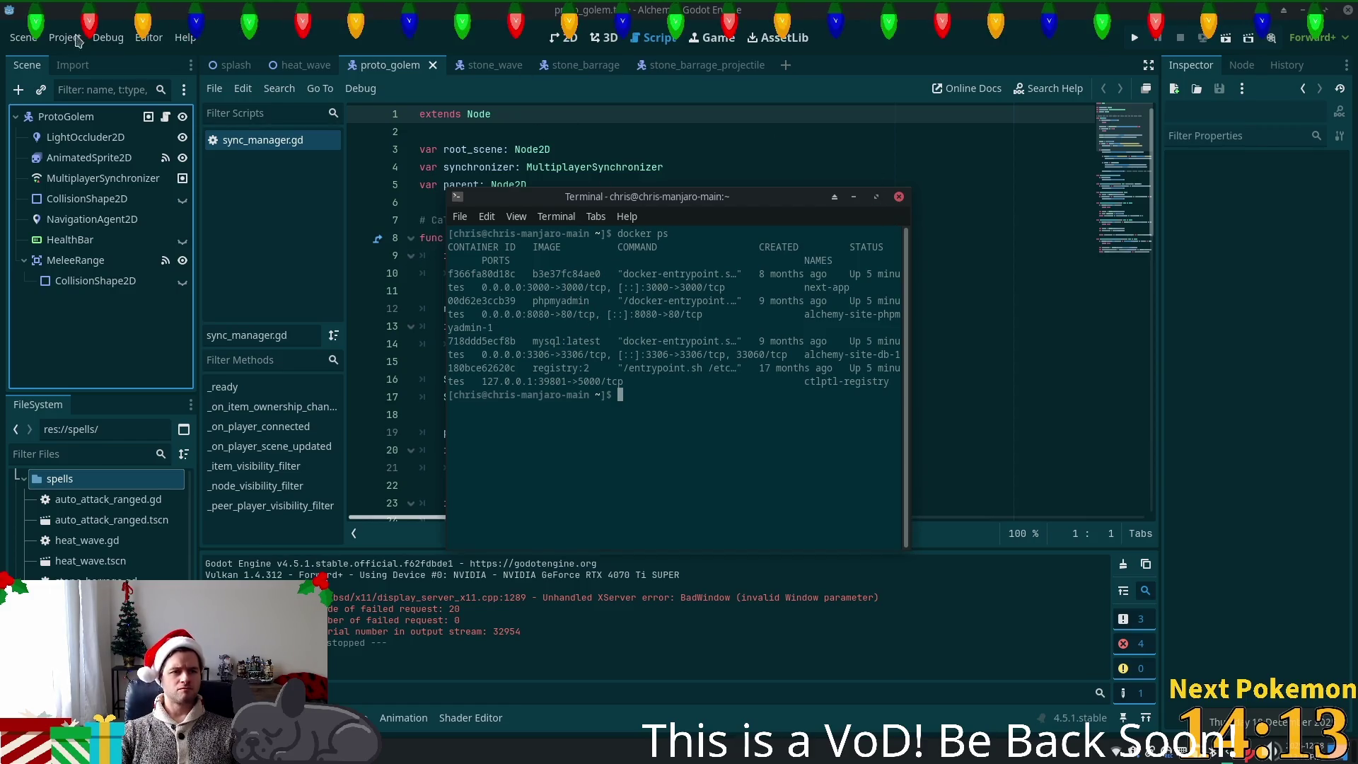
left_click(104, 37)
left_click(22, 37)
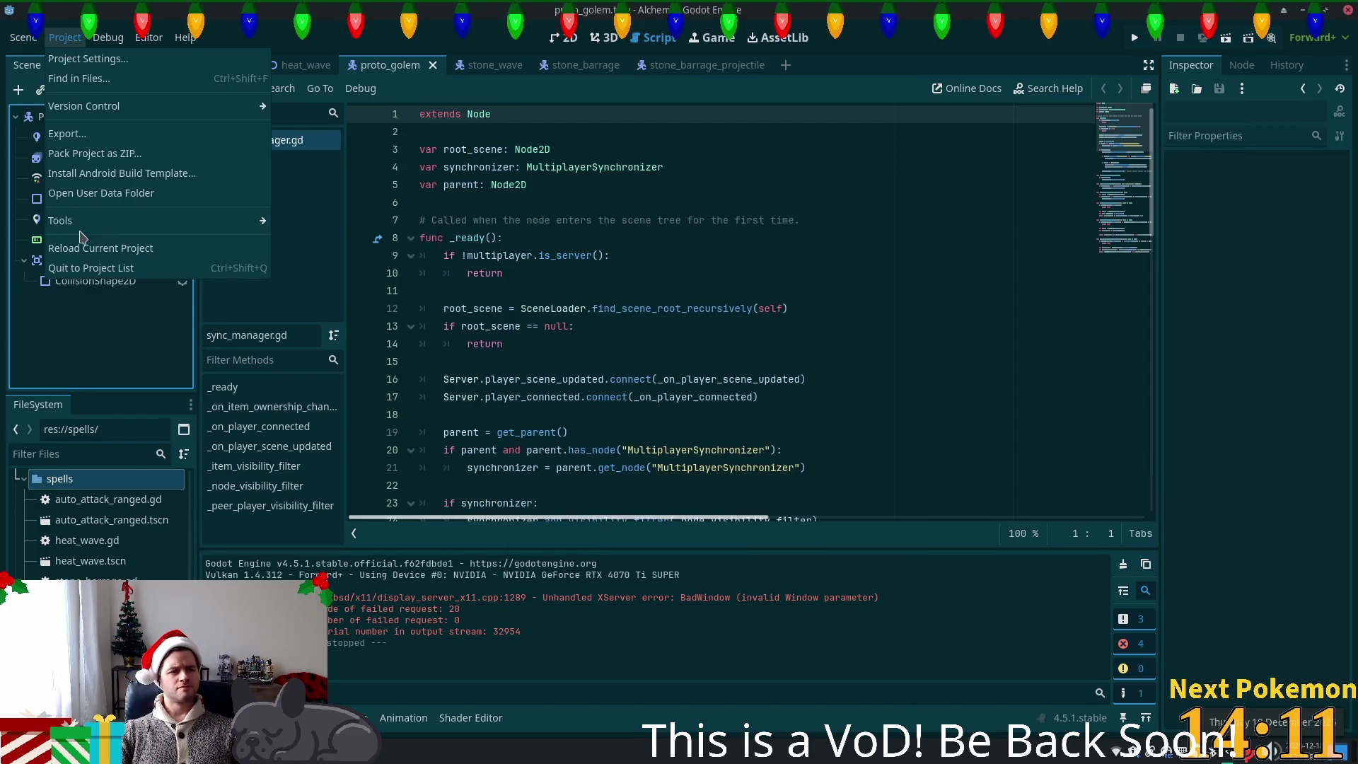
- Reload the Alchemy project and test-run the game, then close the Host/Client game window
left_click(85, 247)
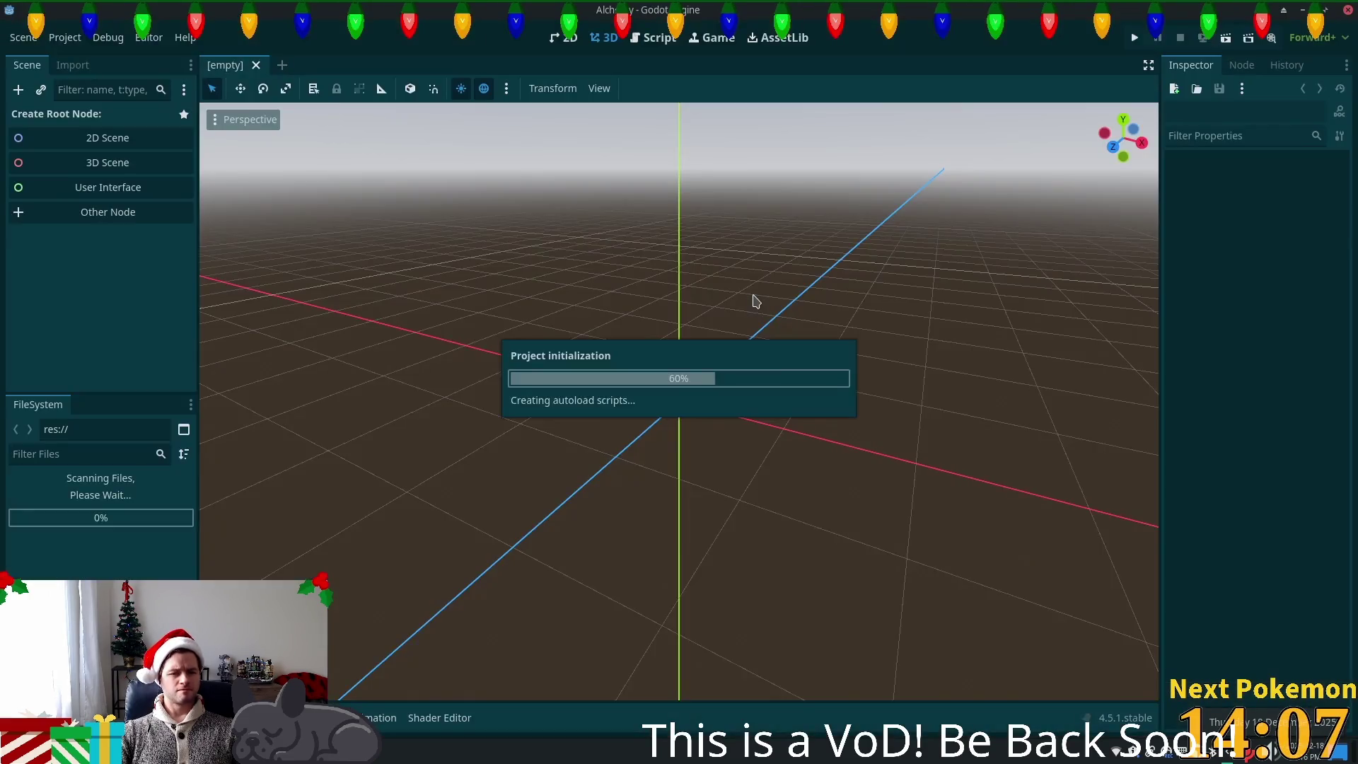
key("F5")
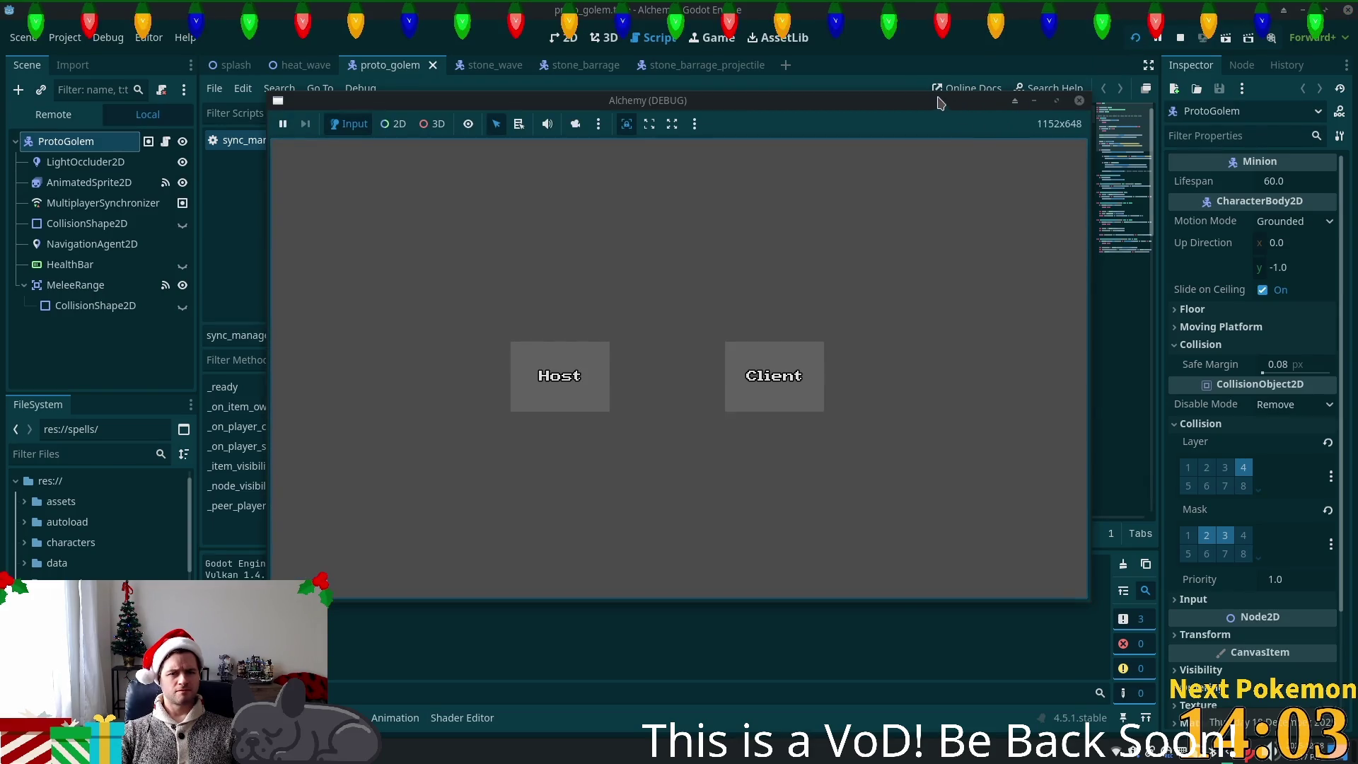
mouse_move(938, 103)
left_mouse_down()
mouse_move(728, 176)
mouse_move(1035, 105)
left_mouse_up()
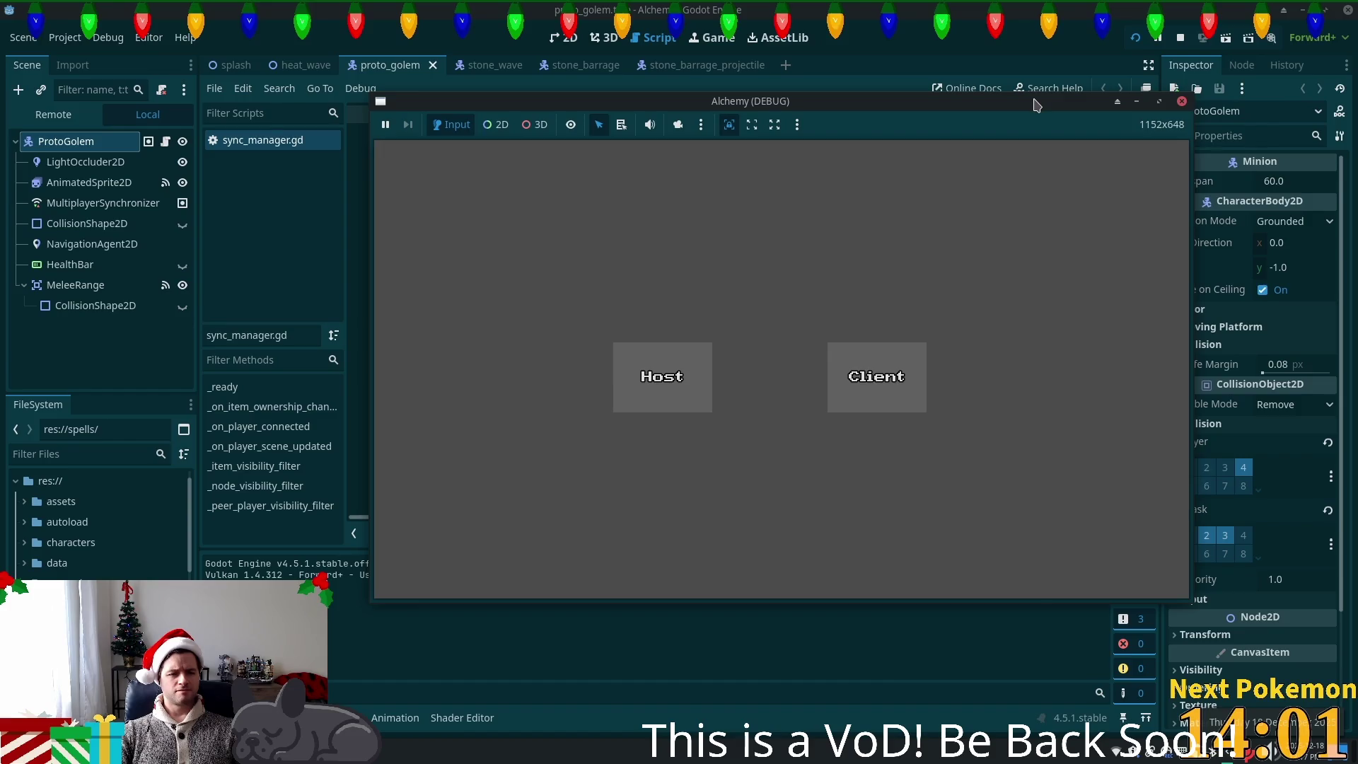
left_click(1183, 102)
- Look over the Debug menu options, then quit the Godot editor
left_click(110, 39)
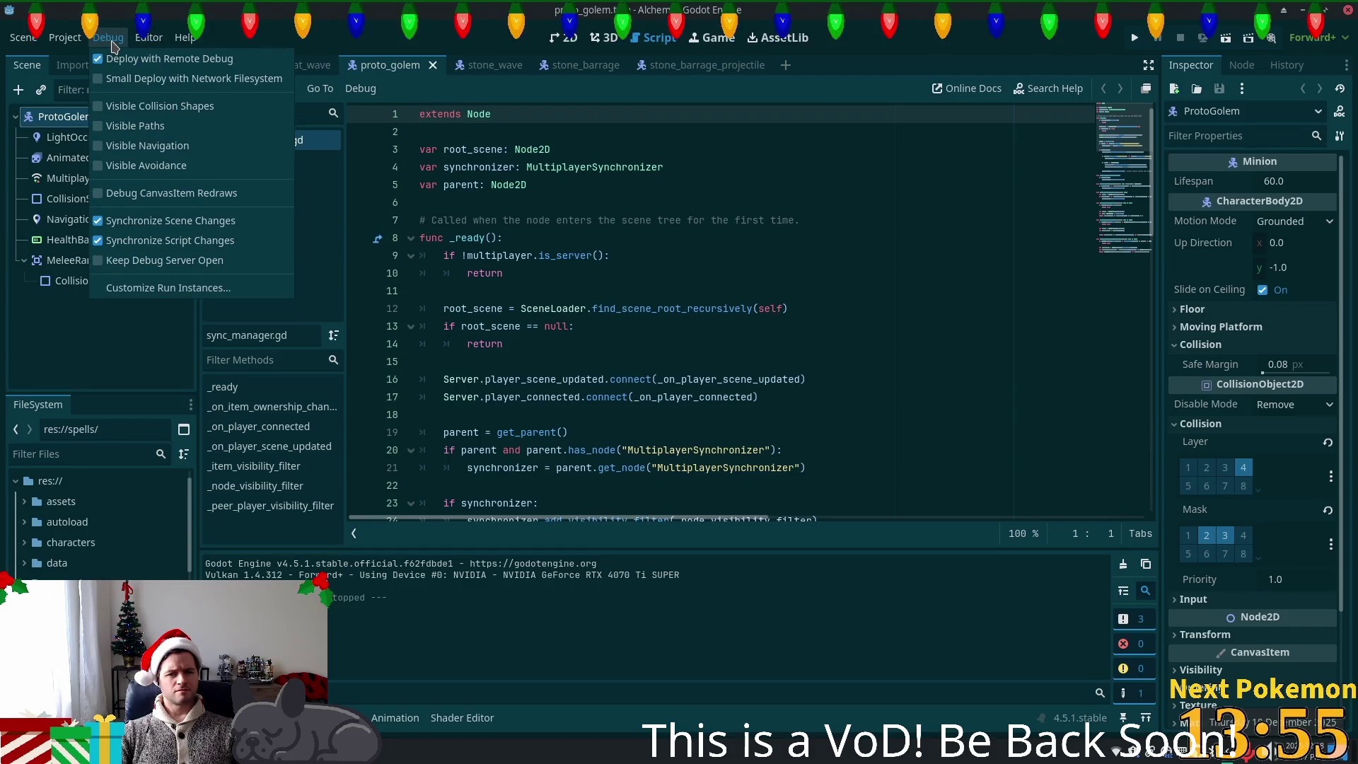
key("Escape")
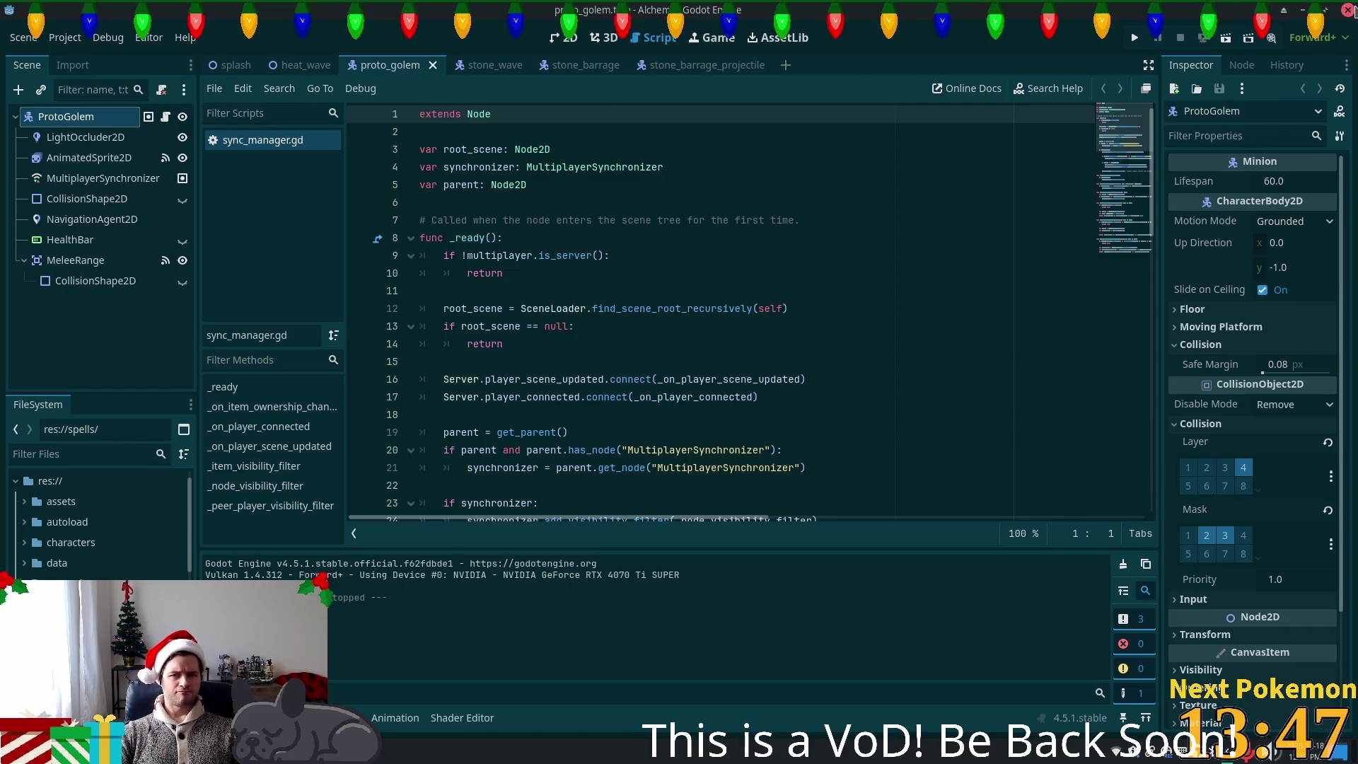
left_click(1348, 10)
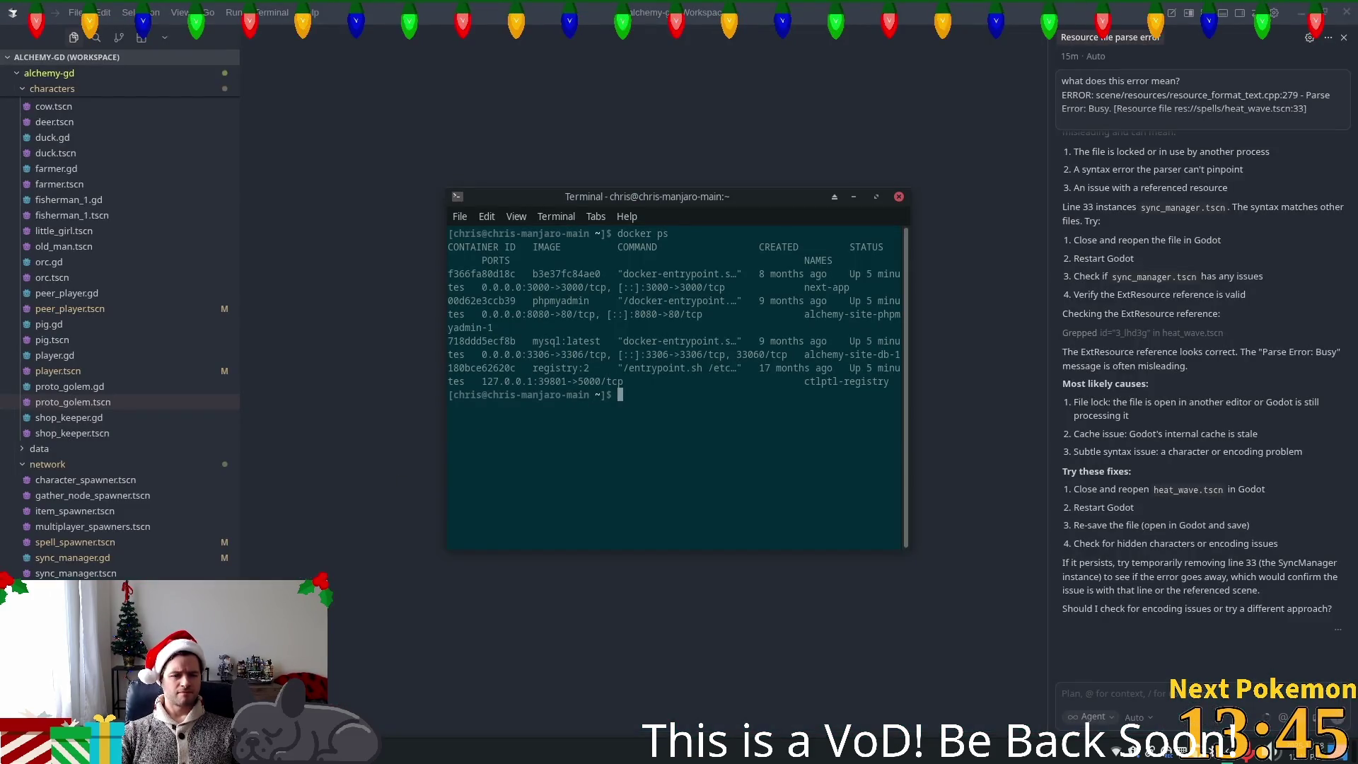
- Launch the file manager and go to the Projects > alchemy-gd folder
key("super")
key("Down")
key("Down")
key("Return")
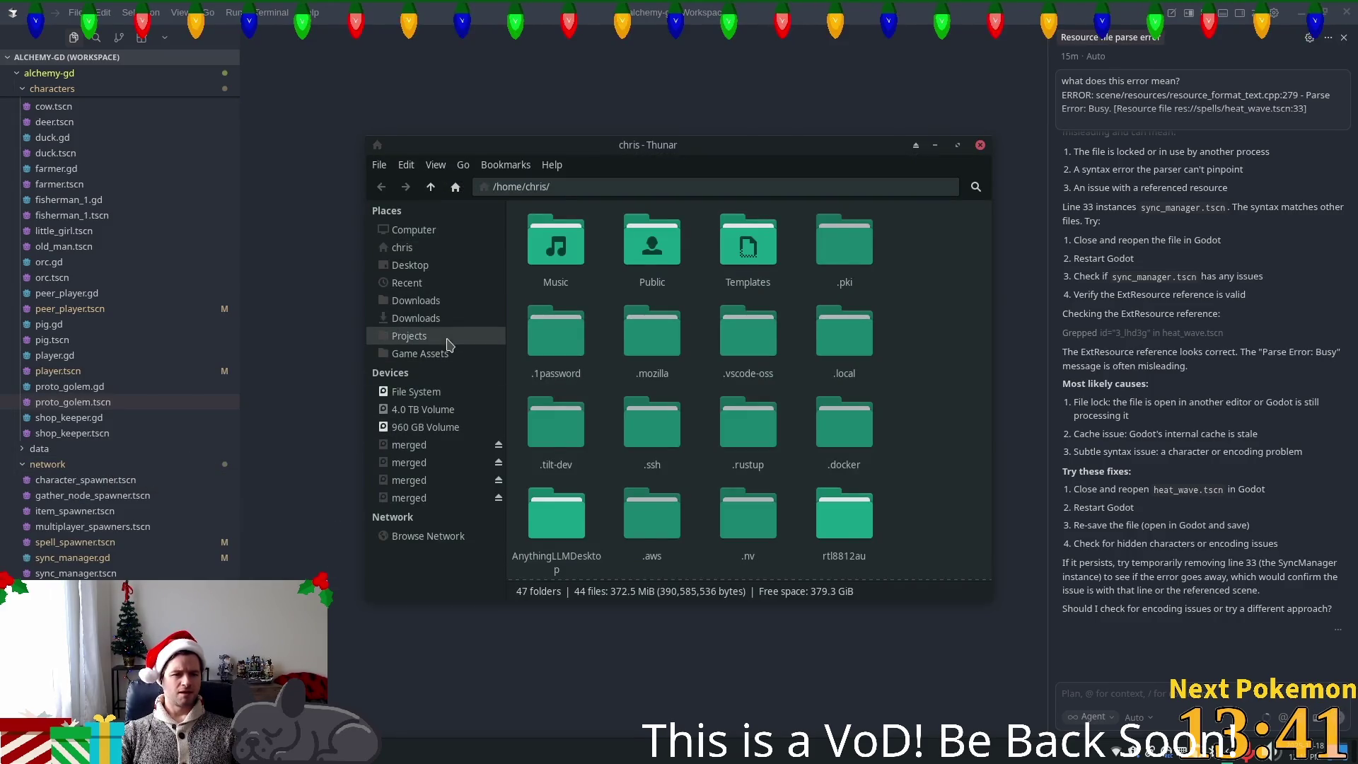
left_click(409, 336)
scroll(769, 465, "down", 1)
scroll(770, 465, "down", 2)
double_click(556, 506)
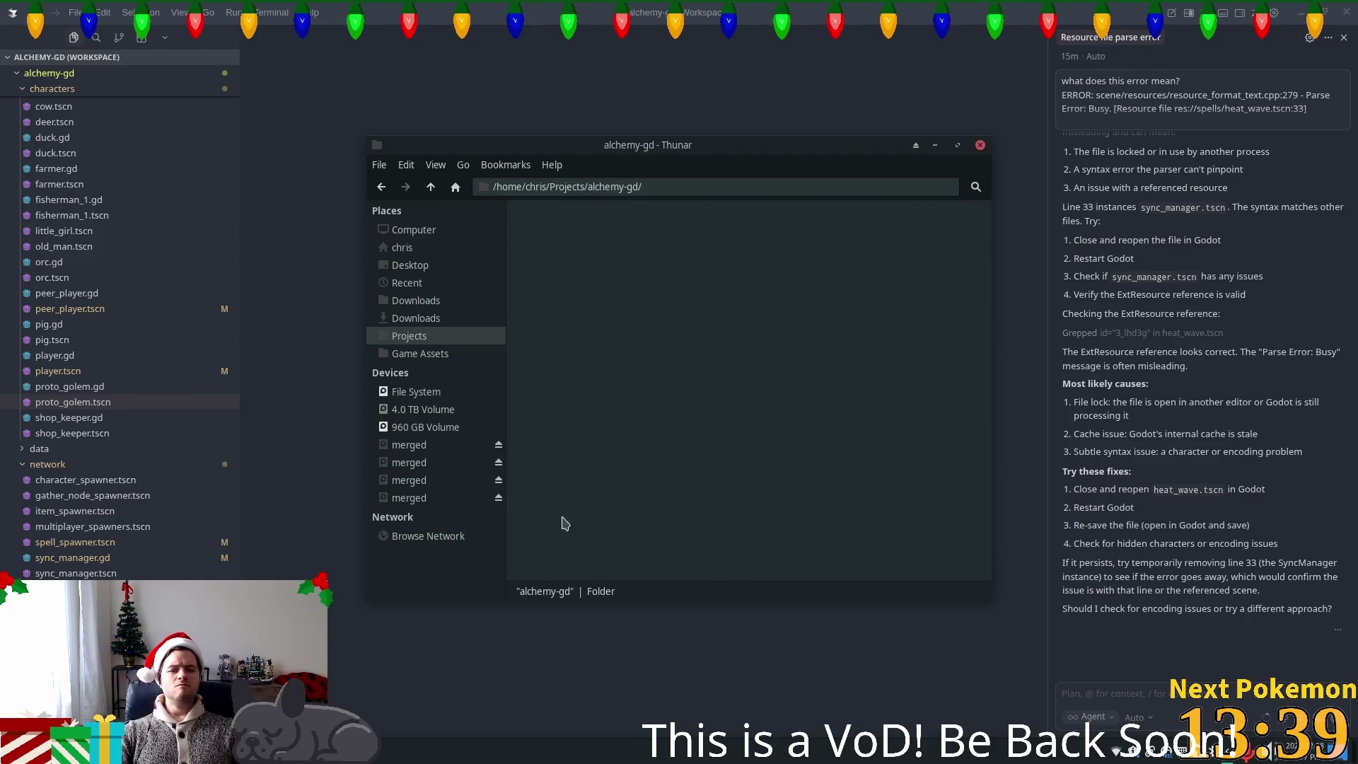
- Delete the .godot cache folder from alchemy-gd
scroll(649, 429, "down", 2)
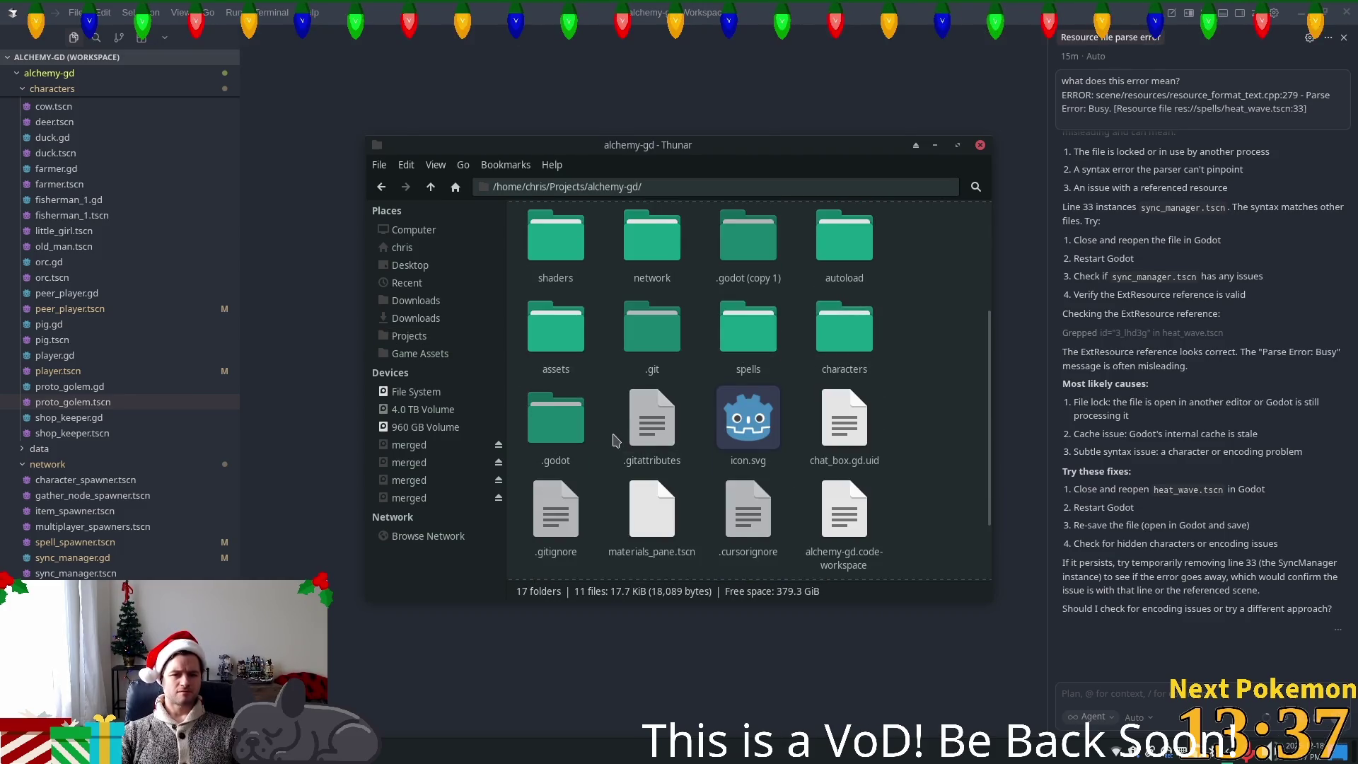
left_click(562, 420)
scroll(563, 419, "down", 2)
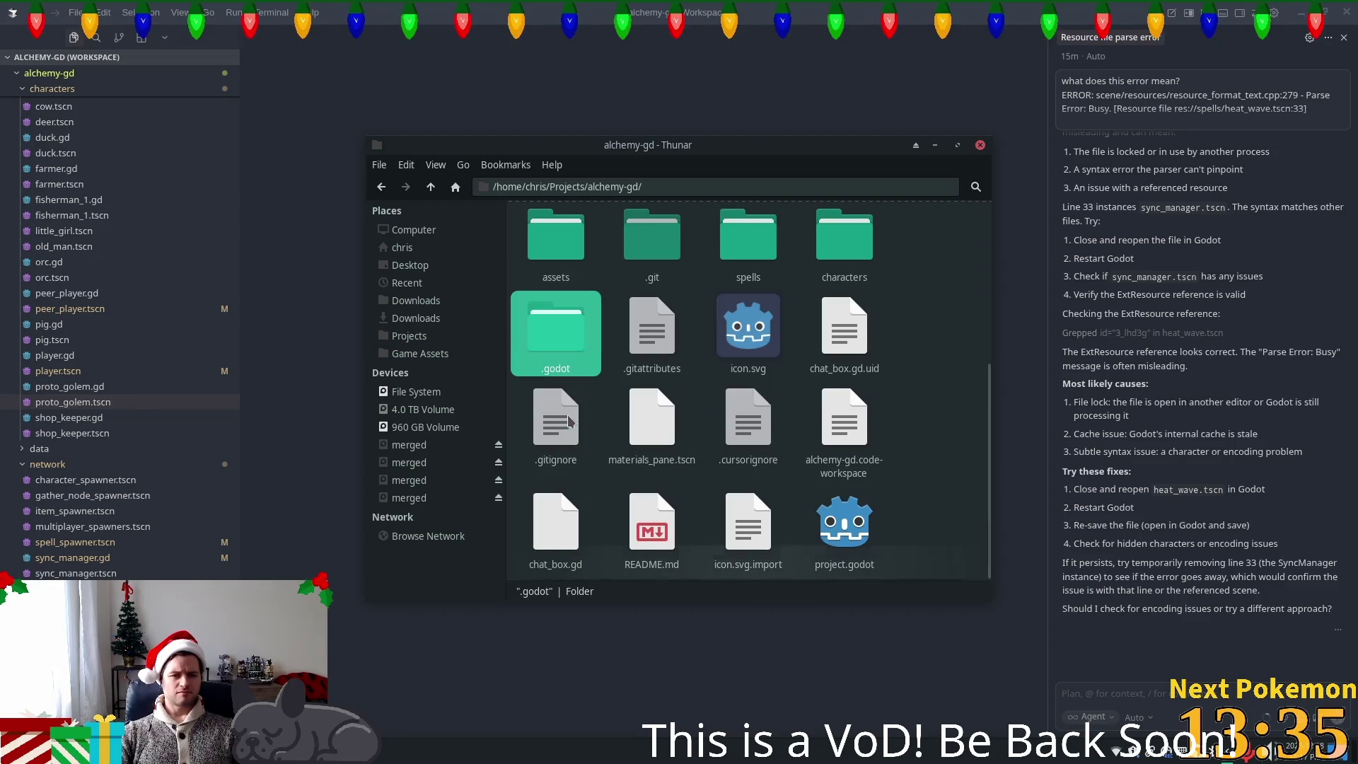
scroll(587, 415, "up", 2)
scroll(587, 416, "up", 2)
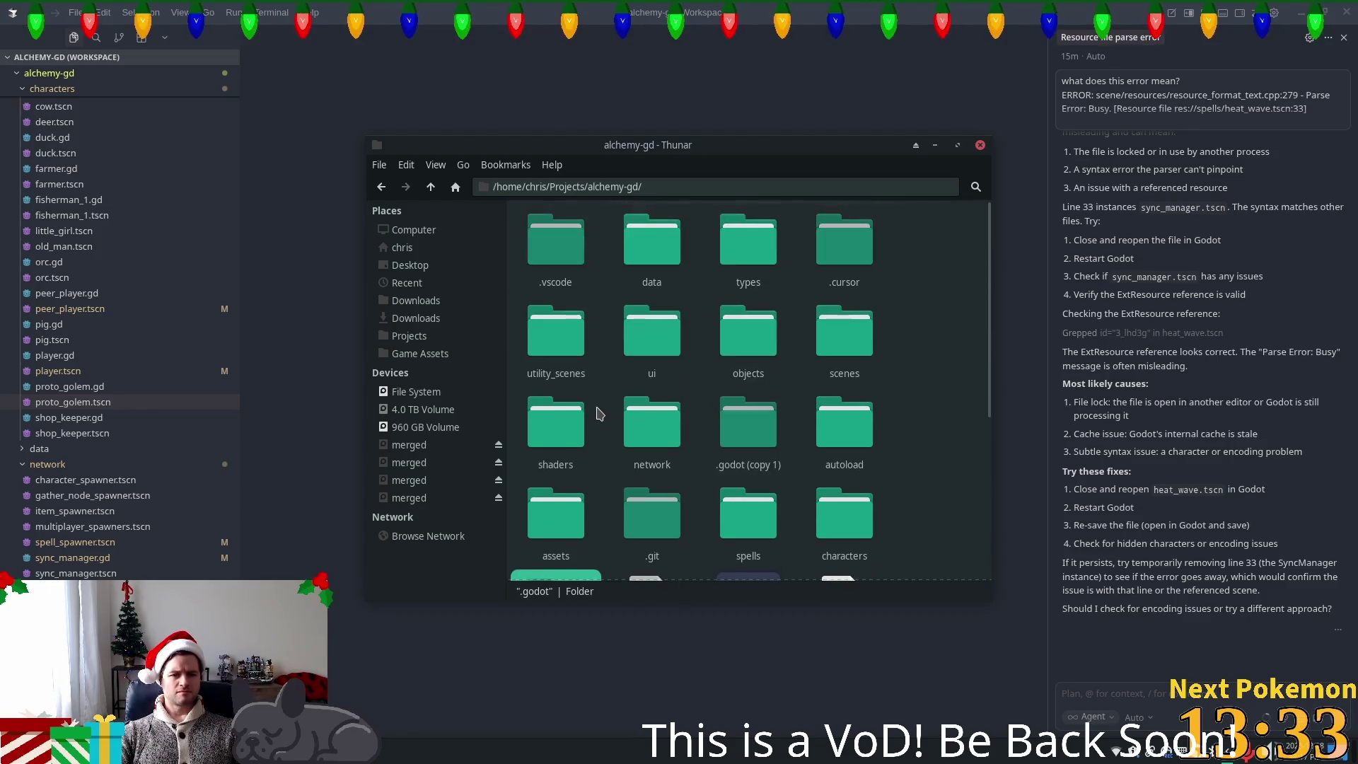
key("Delete")
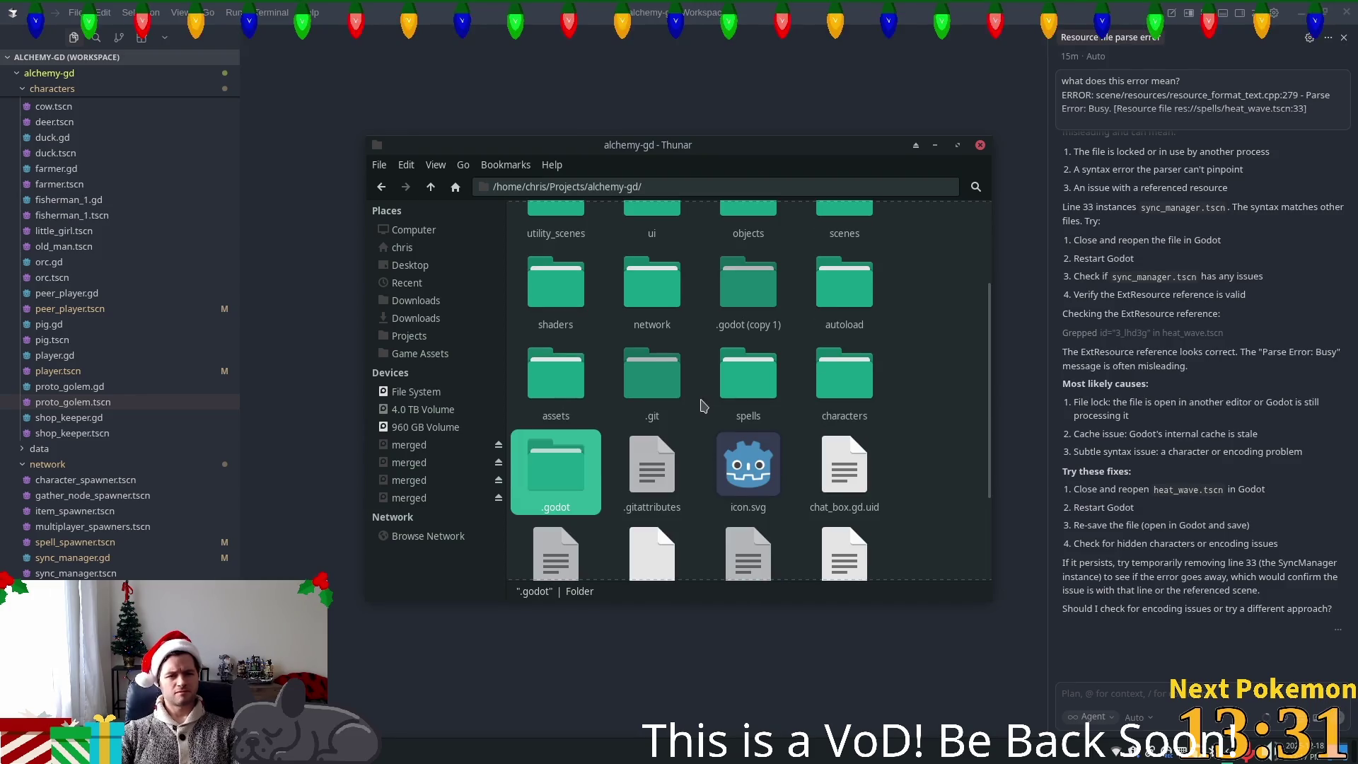
- Rename the '.godot (copy 1)' folder to '.godot'
left_click(763, 321)
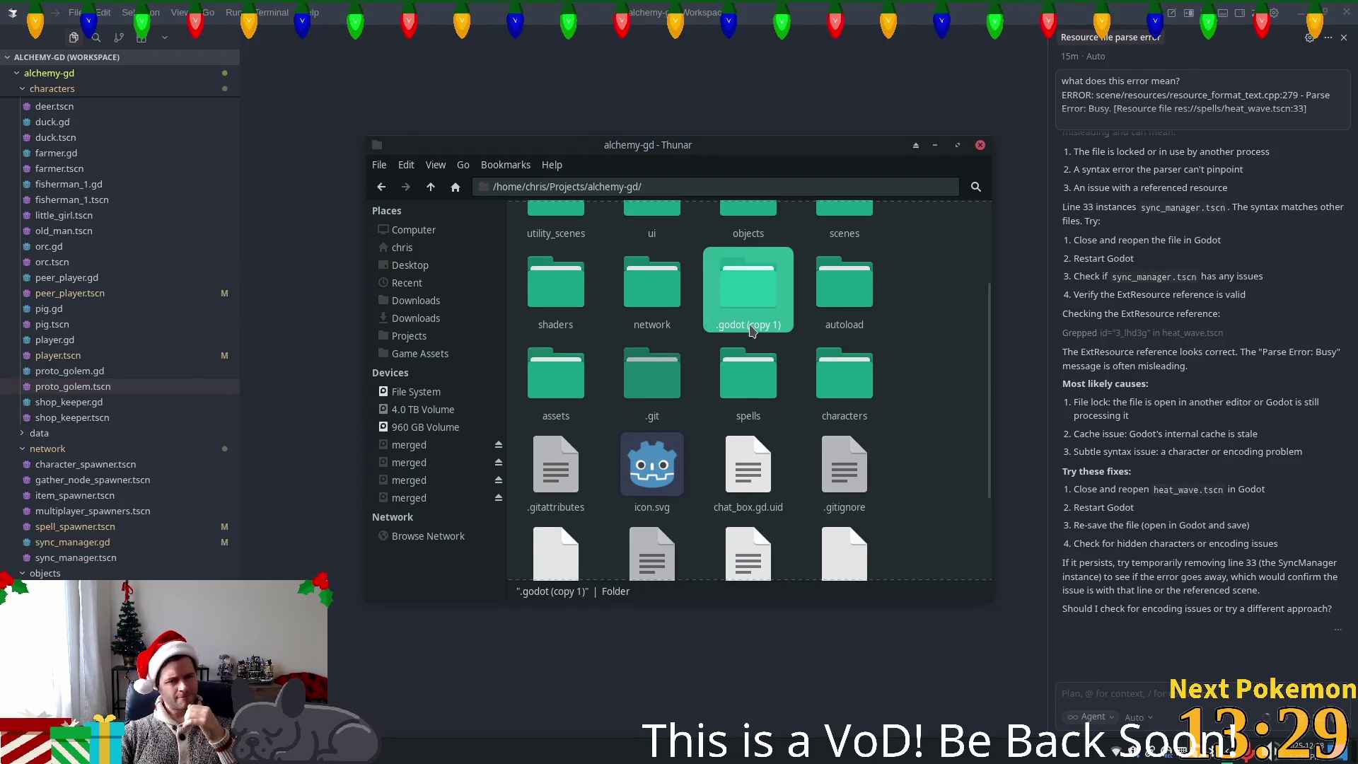
key("F2")
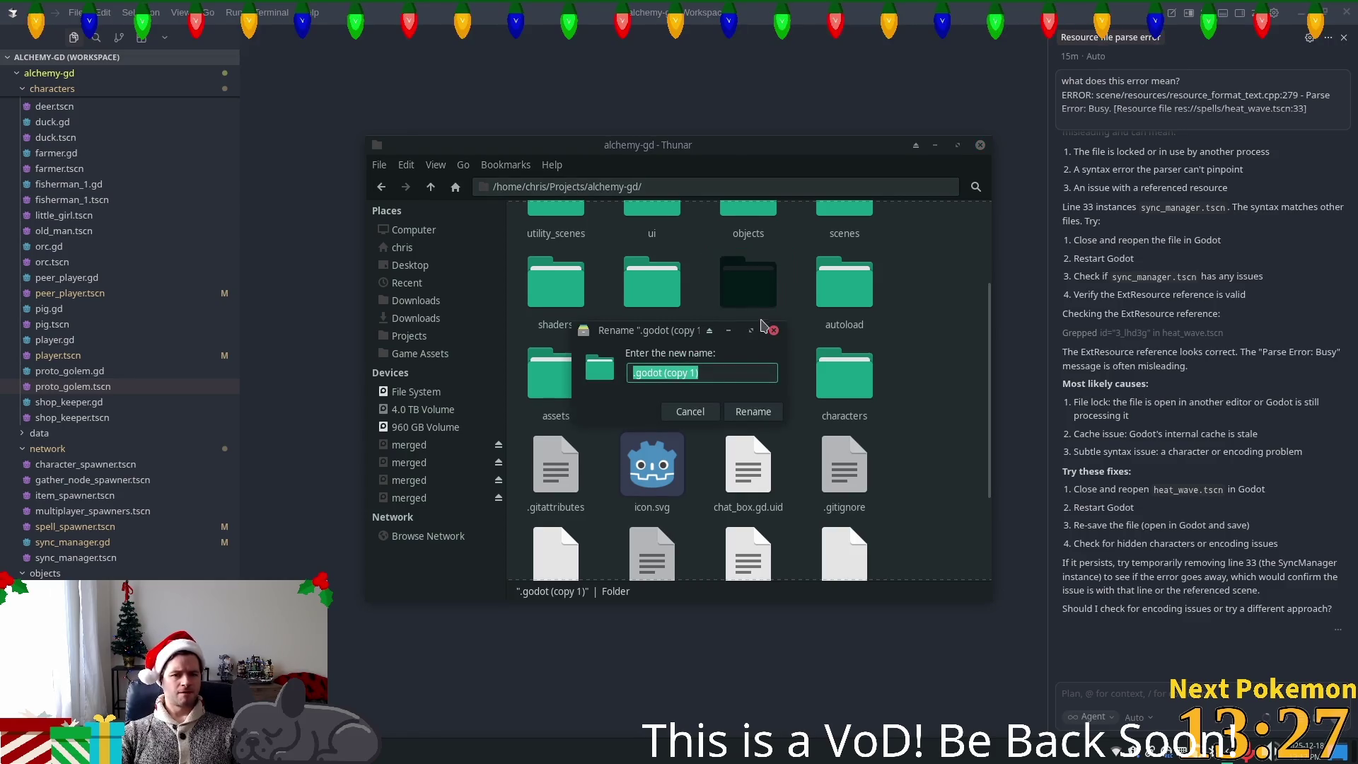
left_click(709, 372)
key("BackSpace")
key("BackSpace")
key("BackSpace")
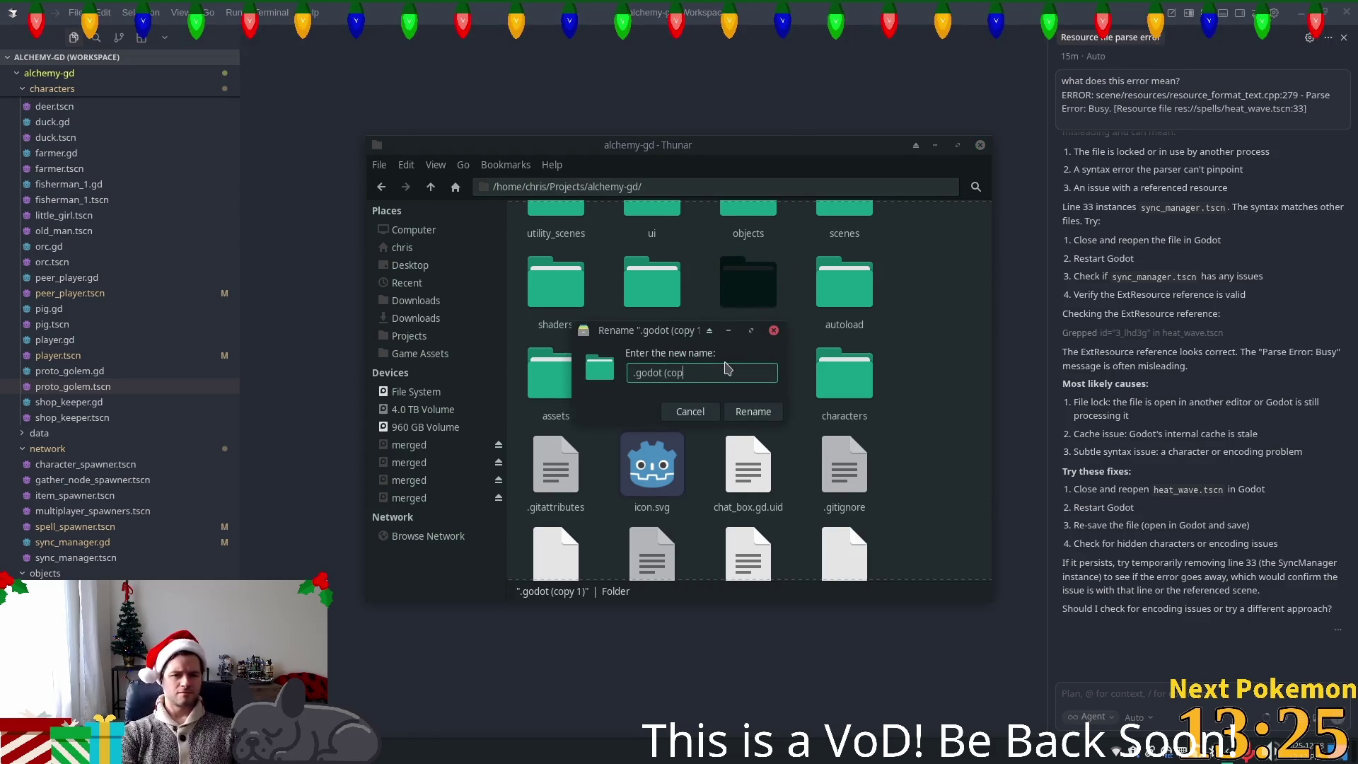
key("Return")
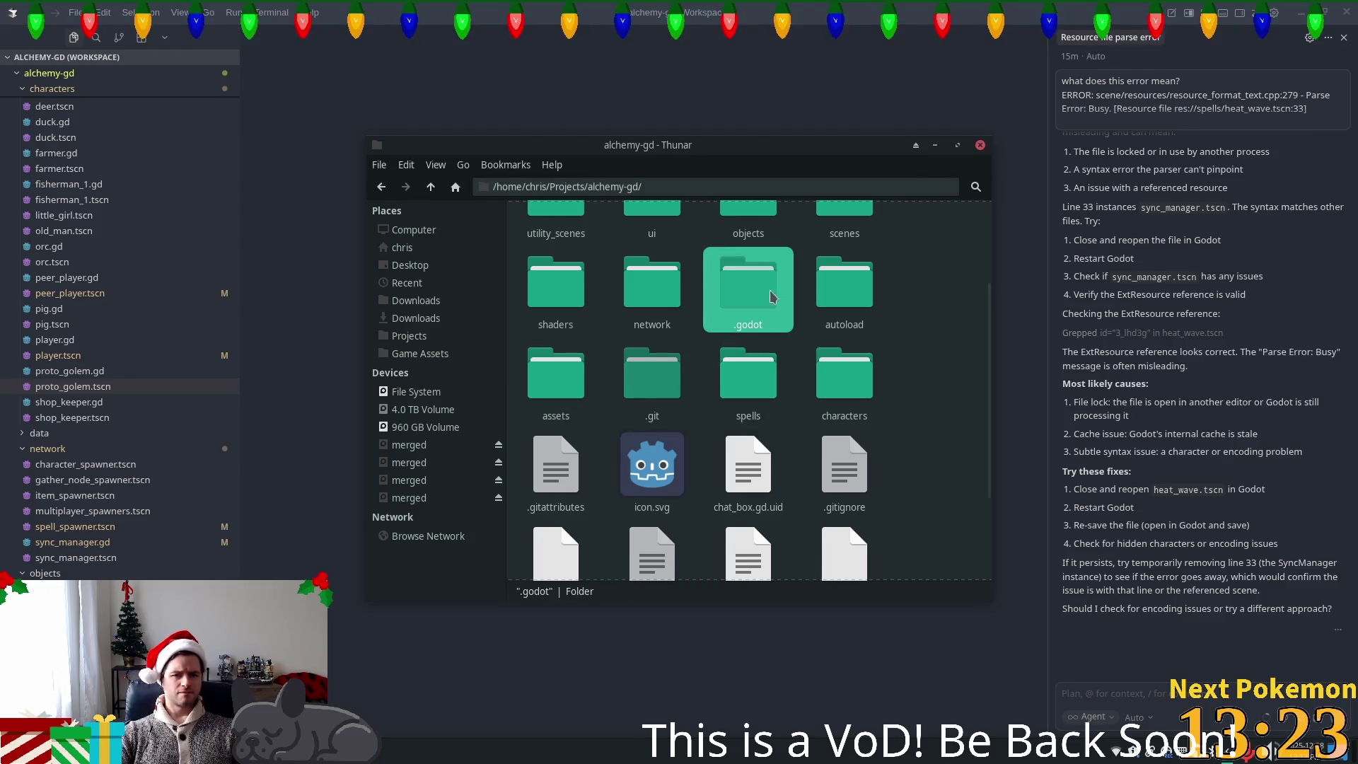
key("ctrl+s")
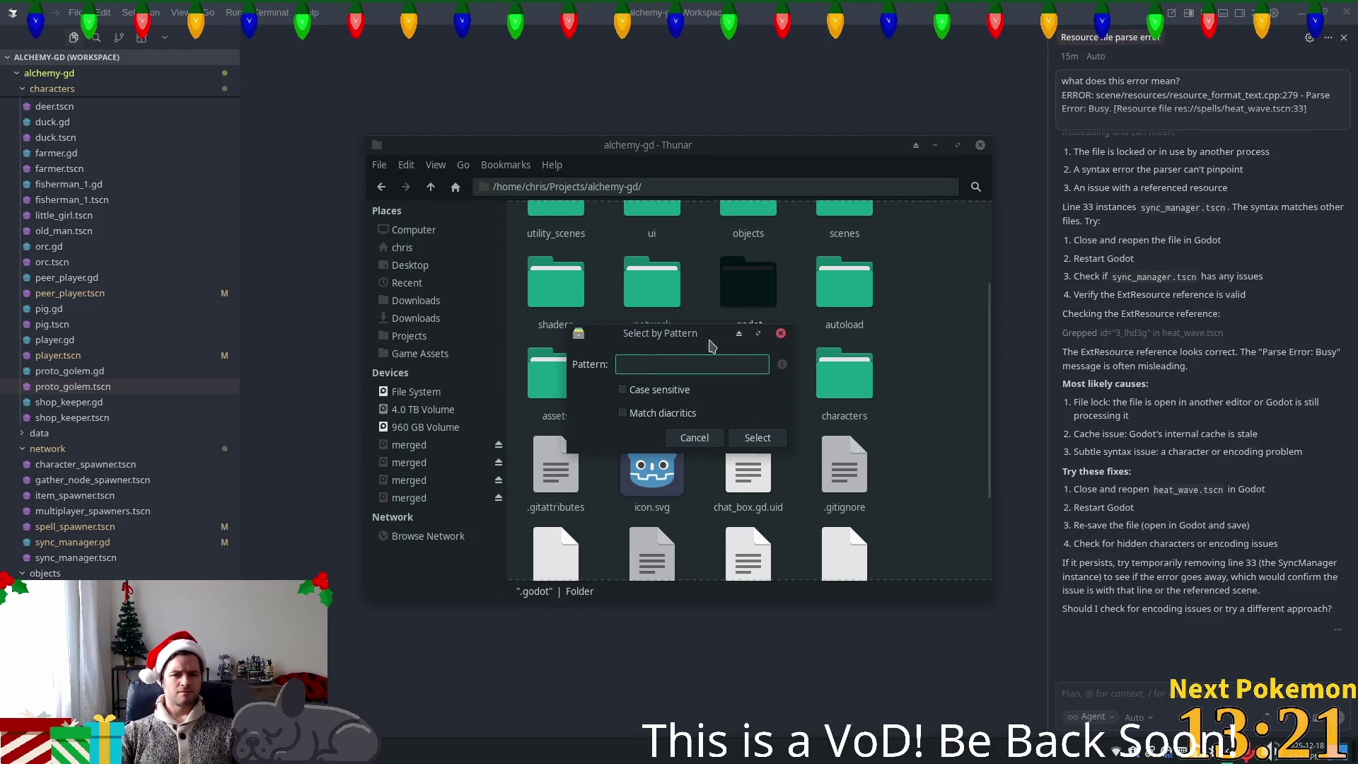